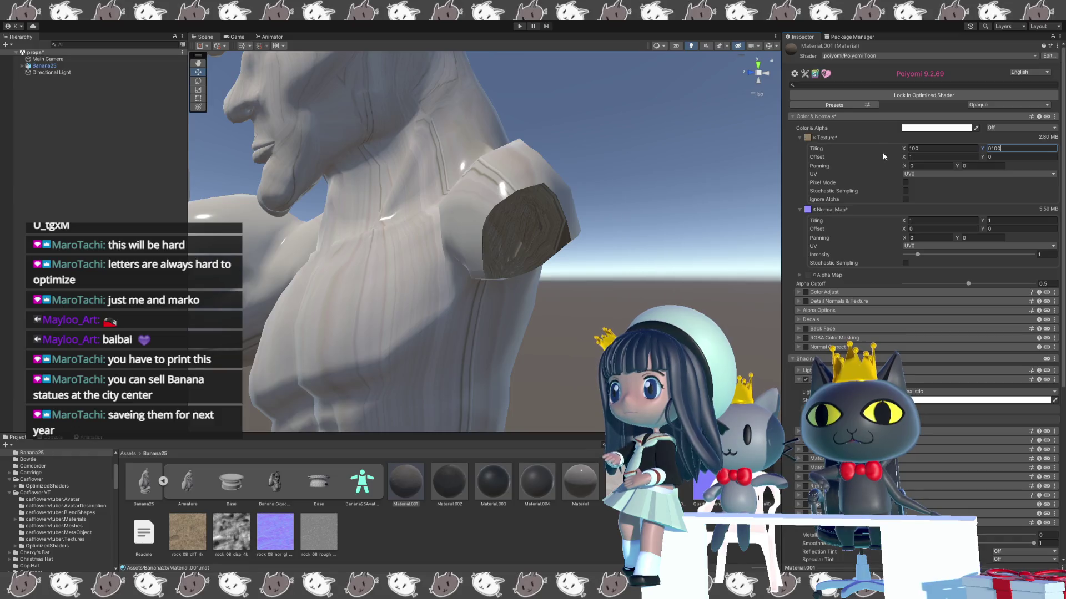
- Set the main texture tiling to 1000 and compare it with the normal map tiling and offset values
left_click(953, 154)
type("100")
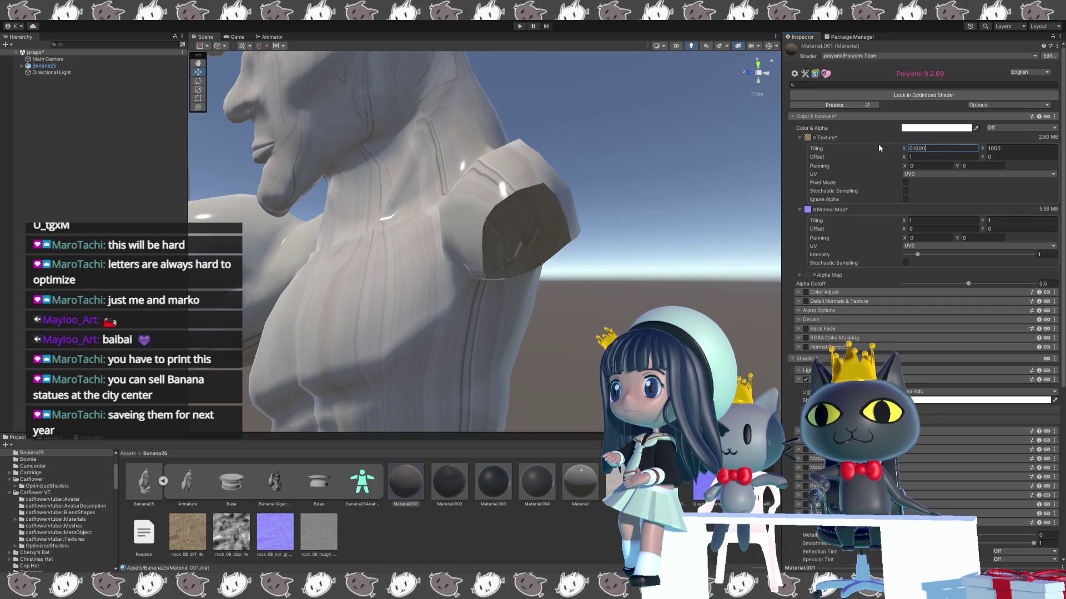
left_click_drag(730, 209, 713, 175)
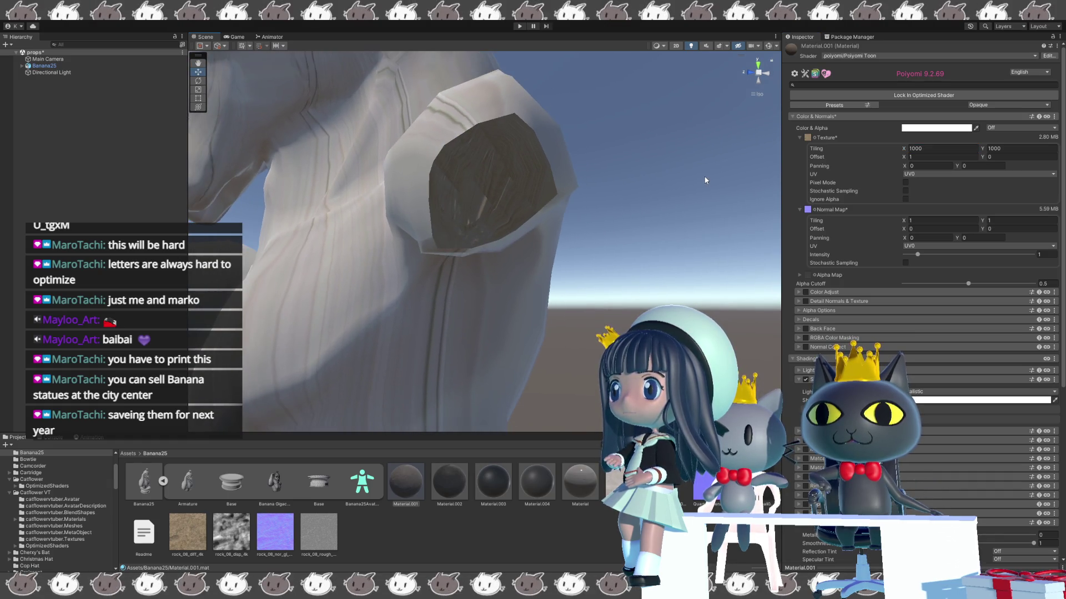
left_click(898, 148)
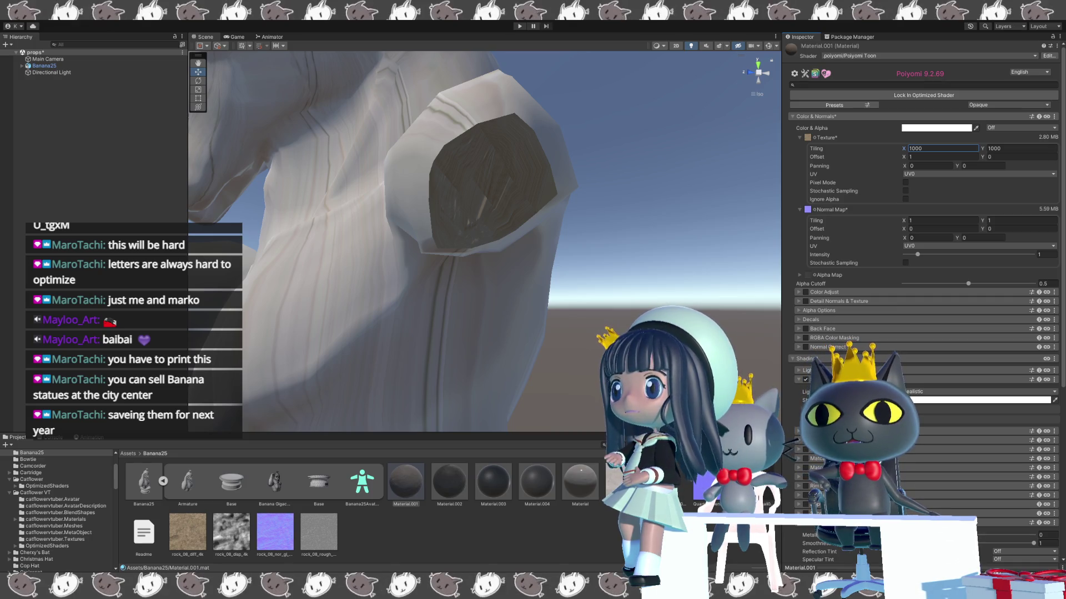
left_click(921, 220)
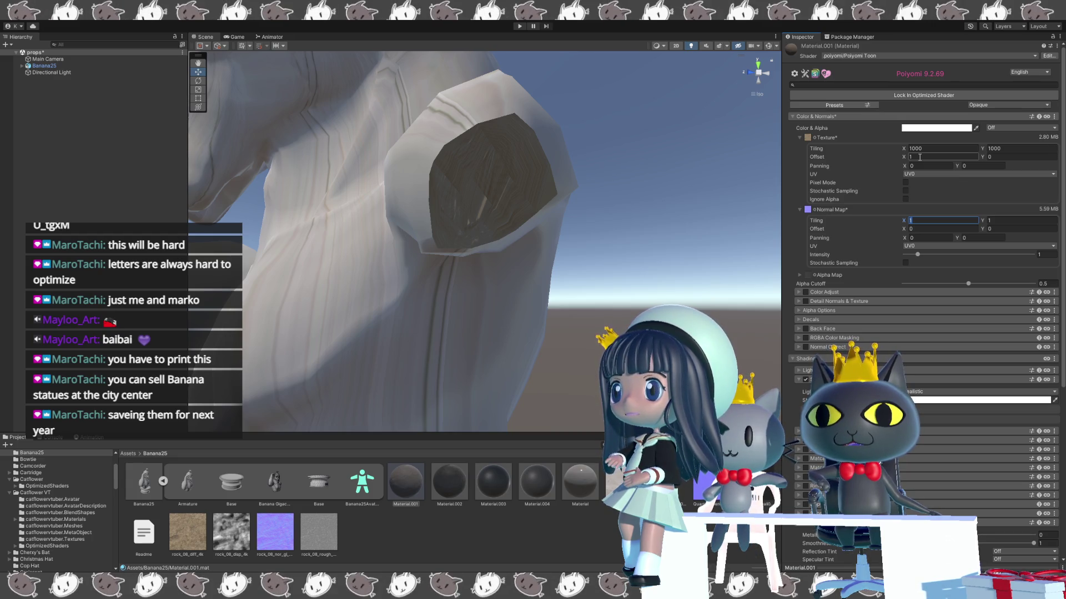
left_click(919, 157)
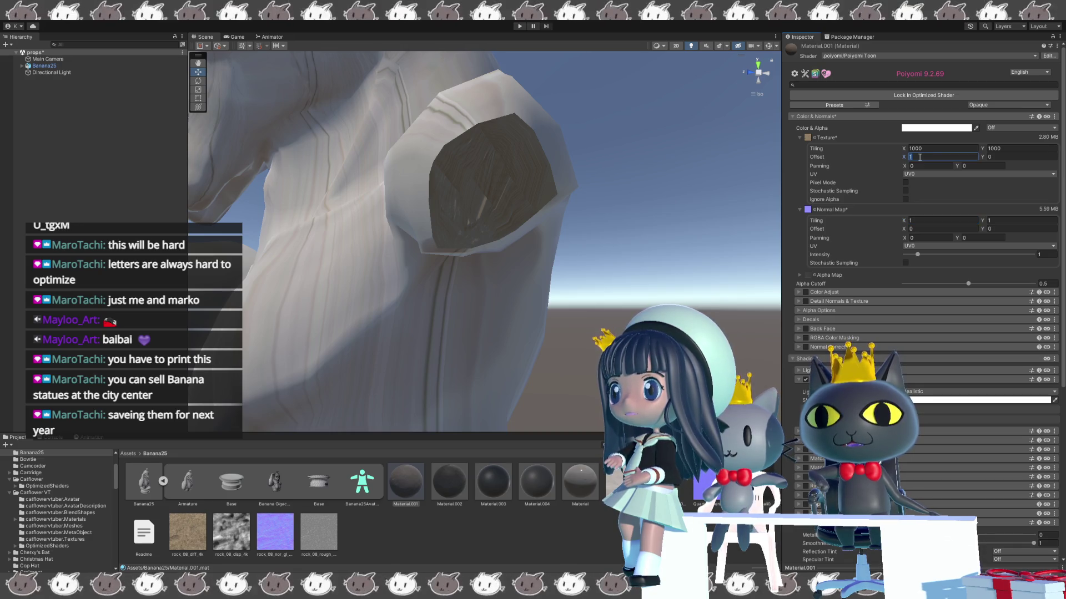
left_click(909, 149)
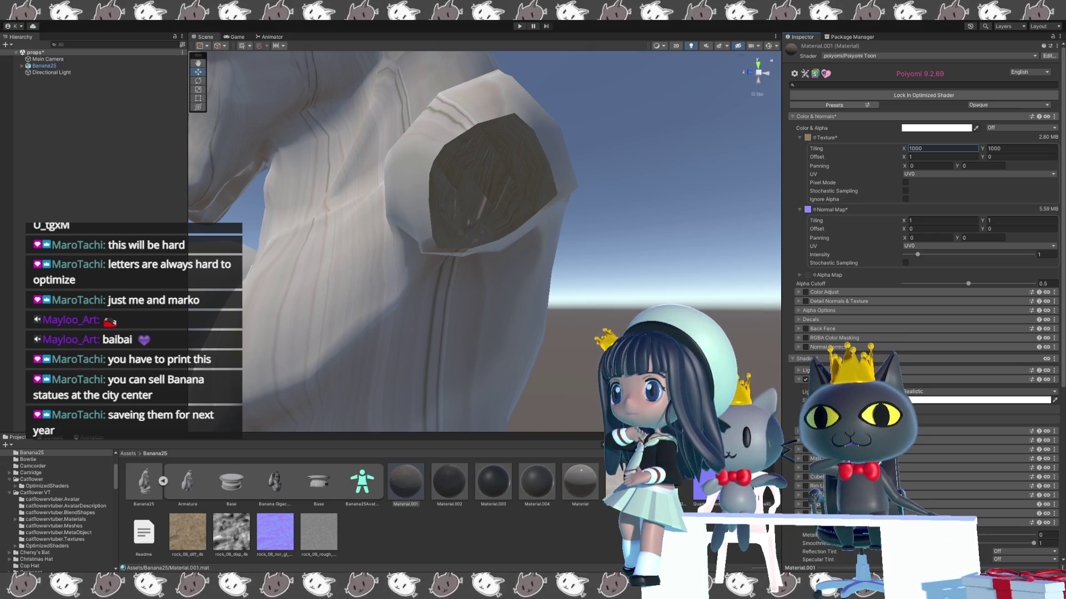
- Set main texture Tiling X and Y to 0.0001, then collapse and re-expand the Texture foldout
double_click(936, 147)
type("0.")
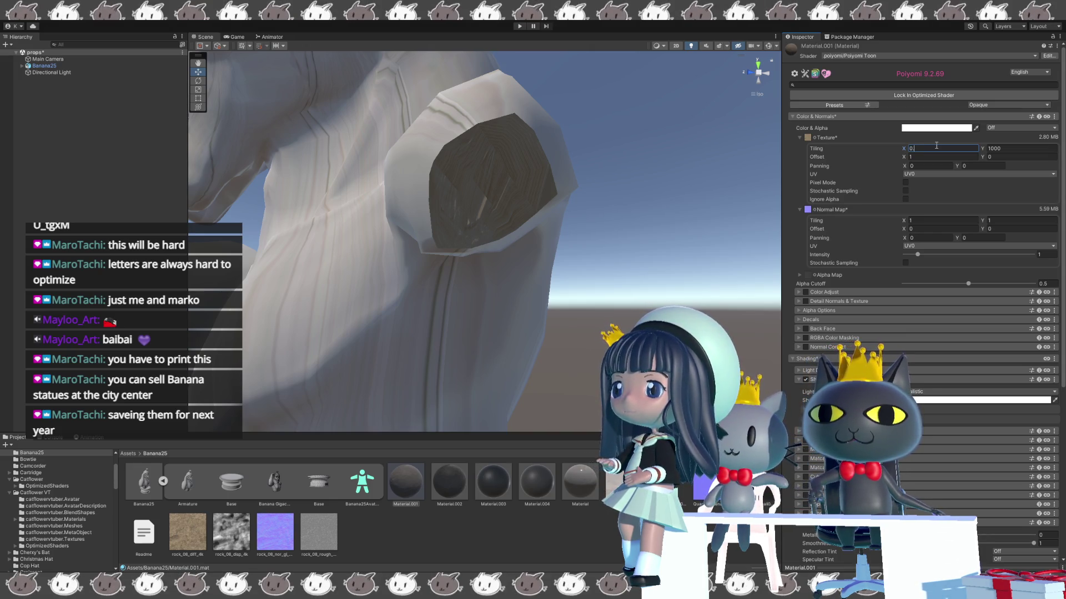
type("00")
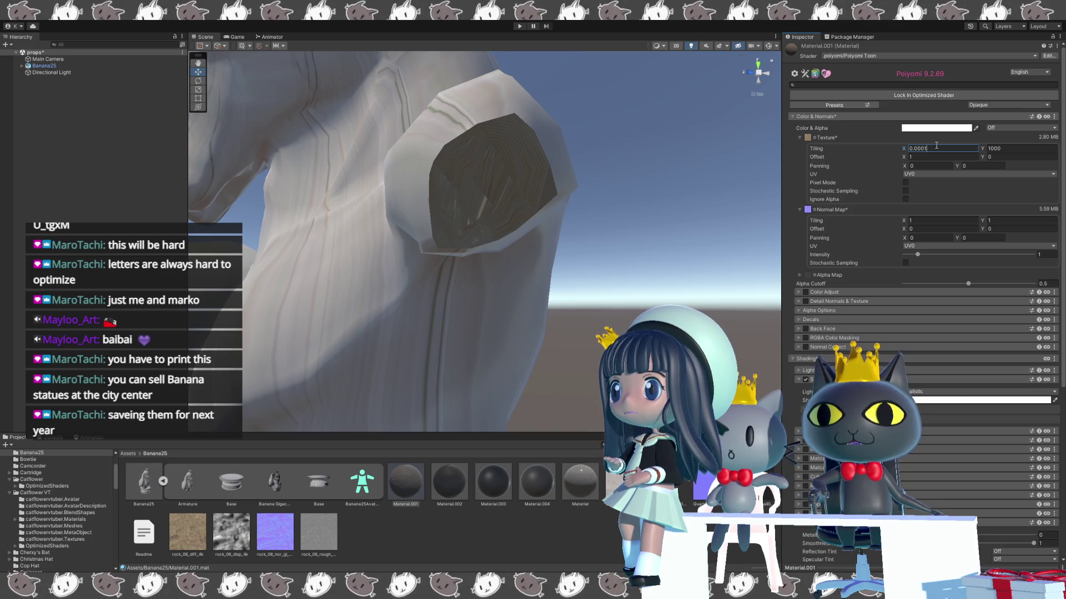
double_click(1001, 149)
type("0")
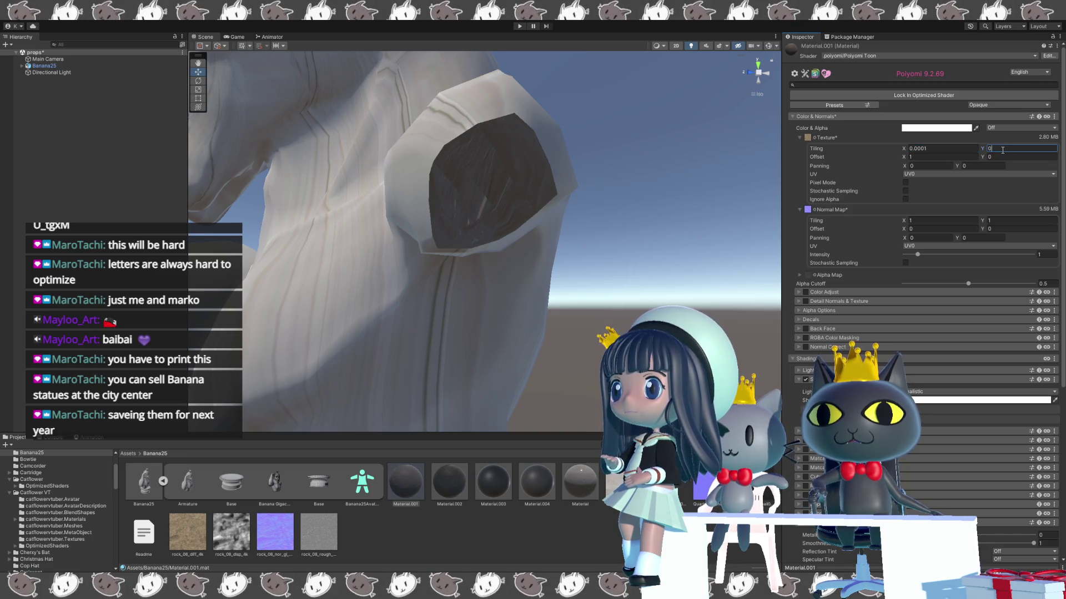
type(".0001")
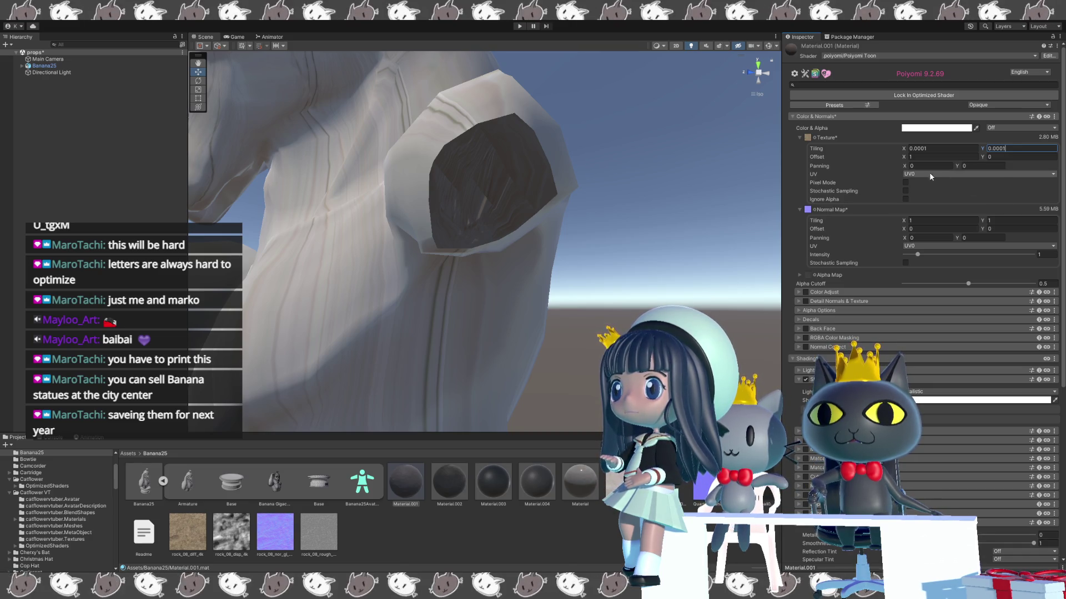
left_click(875, 136)
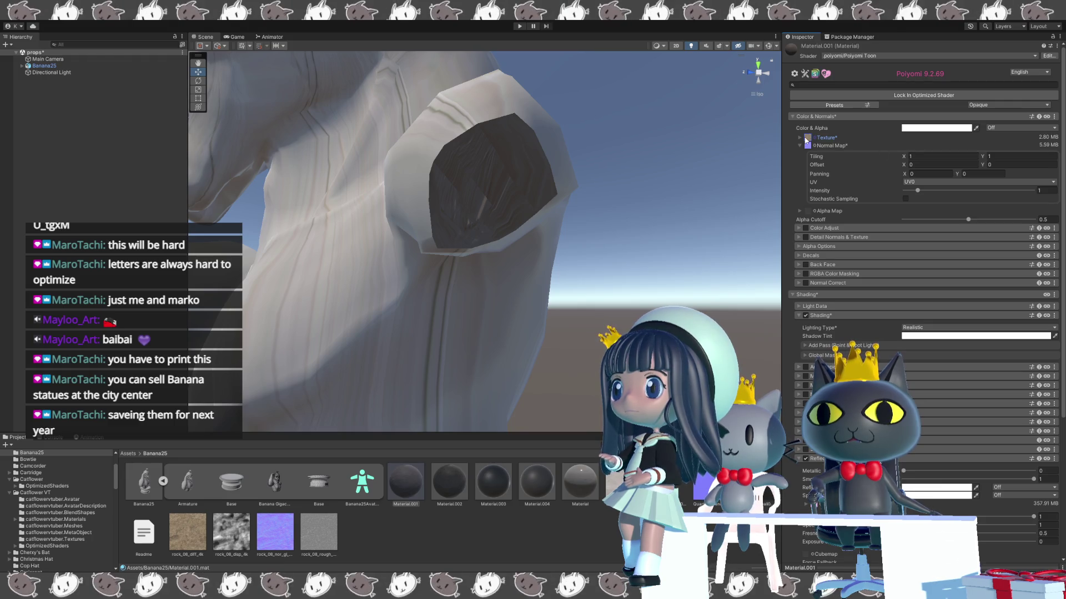
left_click(799, 138)
- Reset main texture tiling to 1 by 1 and review the Offset and Panning values
left_click(961, 147)
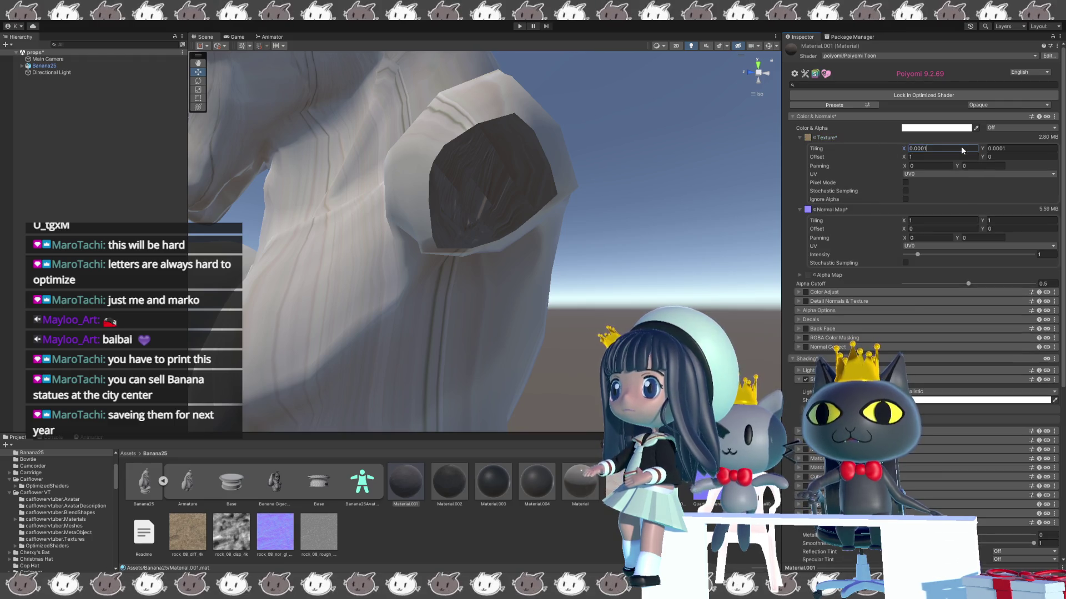
type("1")
key("Tab")
type("1")
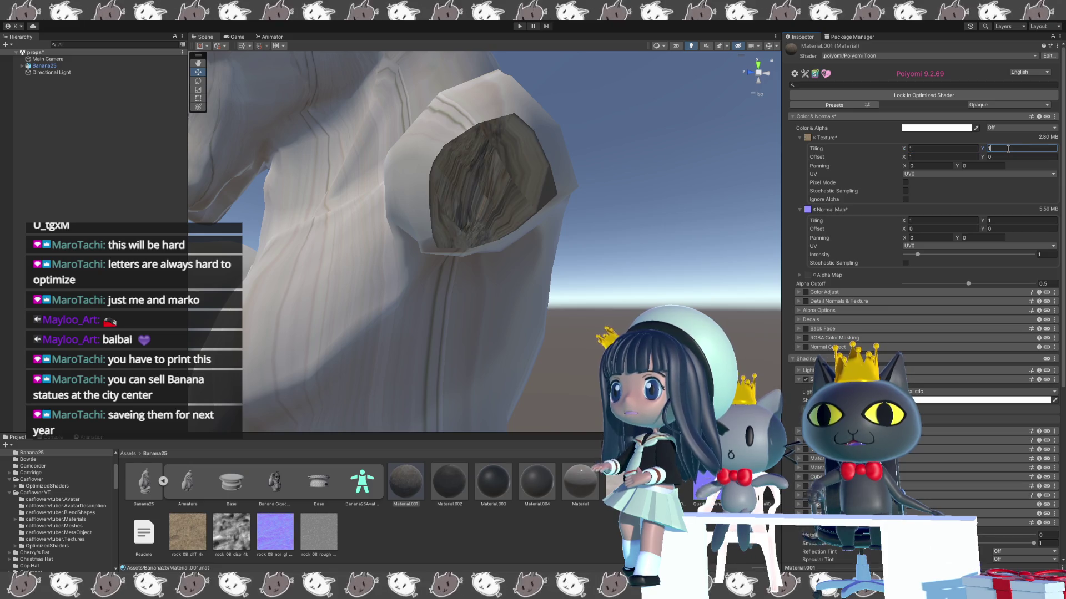
left_click(938, 158)
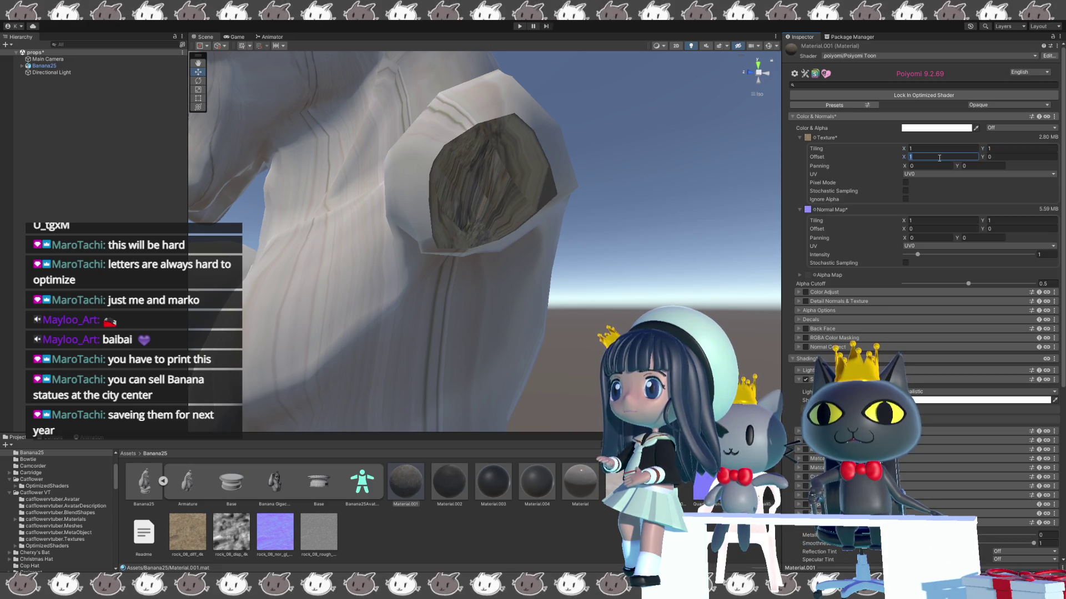
left_click(926, 166)
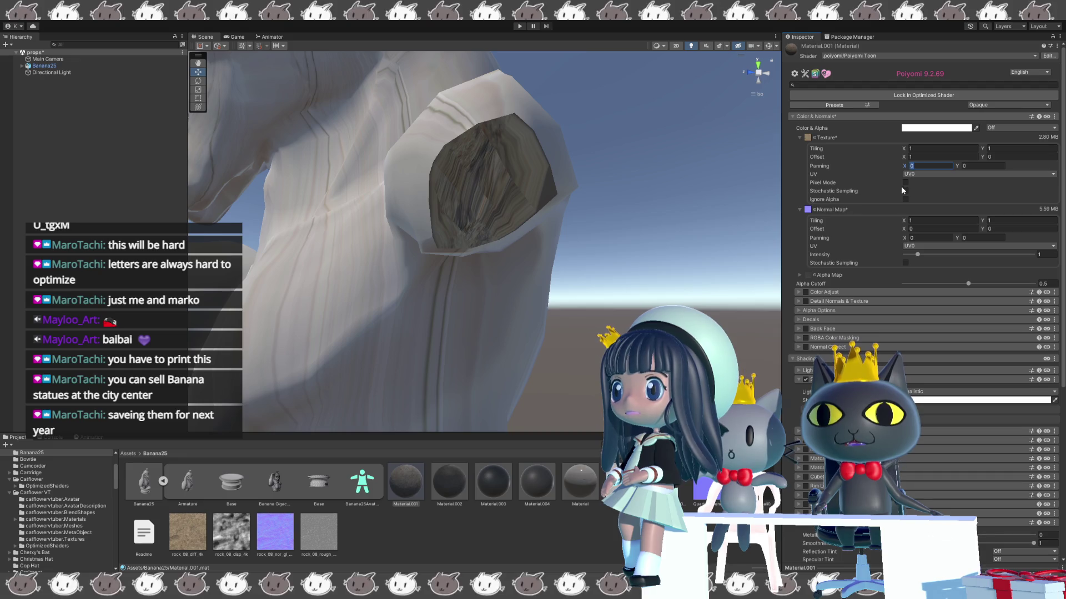
- Scroll down the material Inspector and expand the Special FX section
scroll(850, 303, "down", 1)
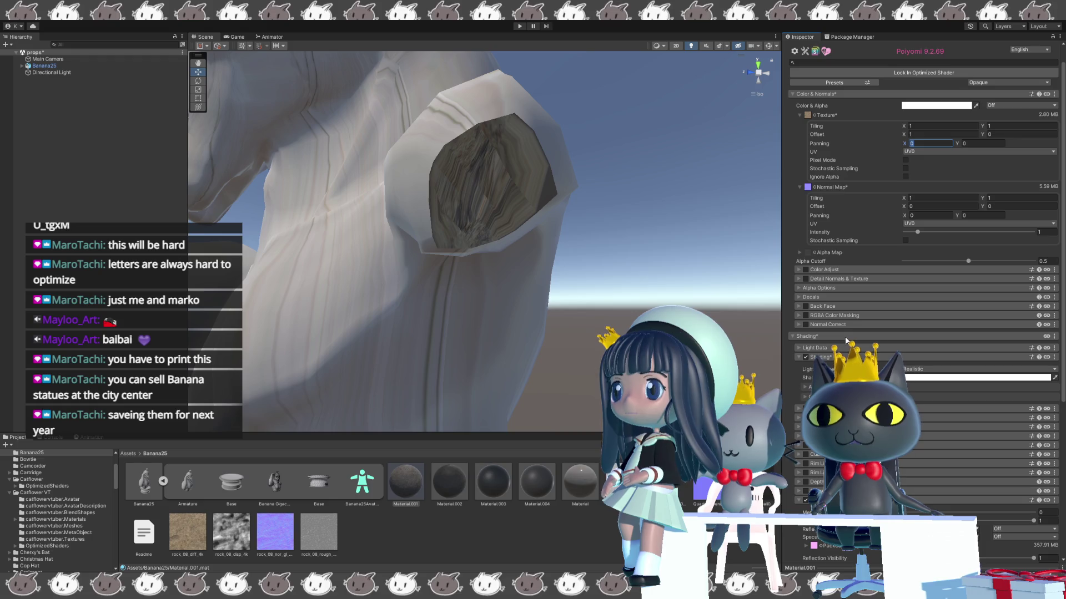
scroll(844, 337, "down", 5)
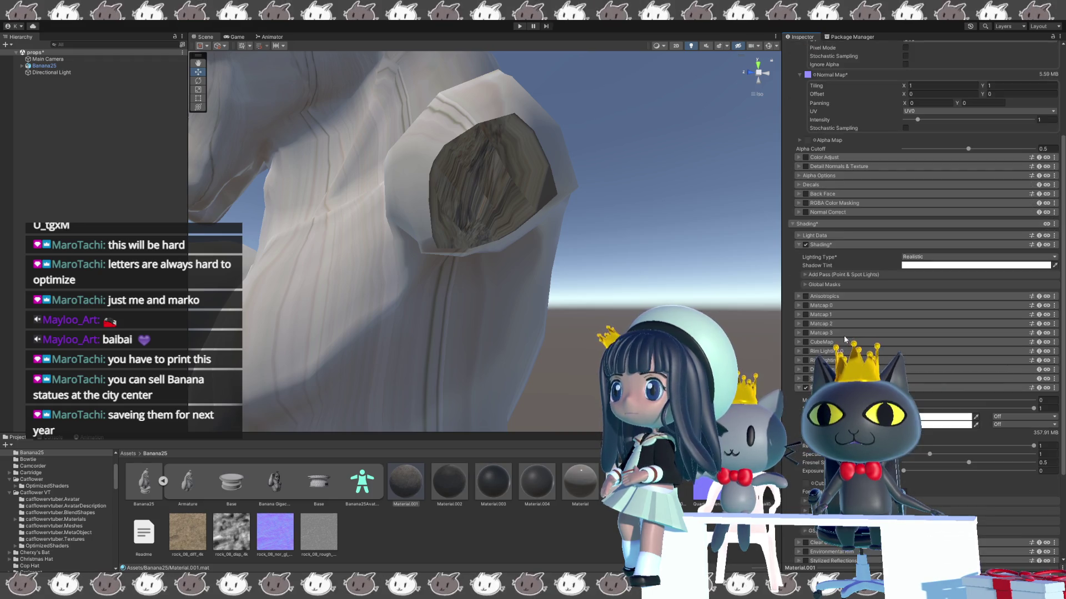
scroll(844, 336, "down", 3)
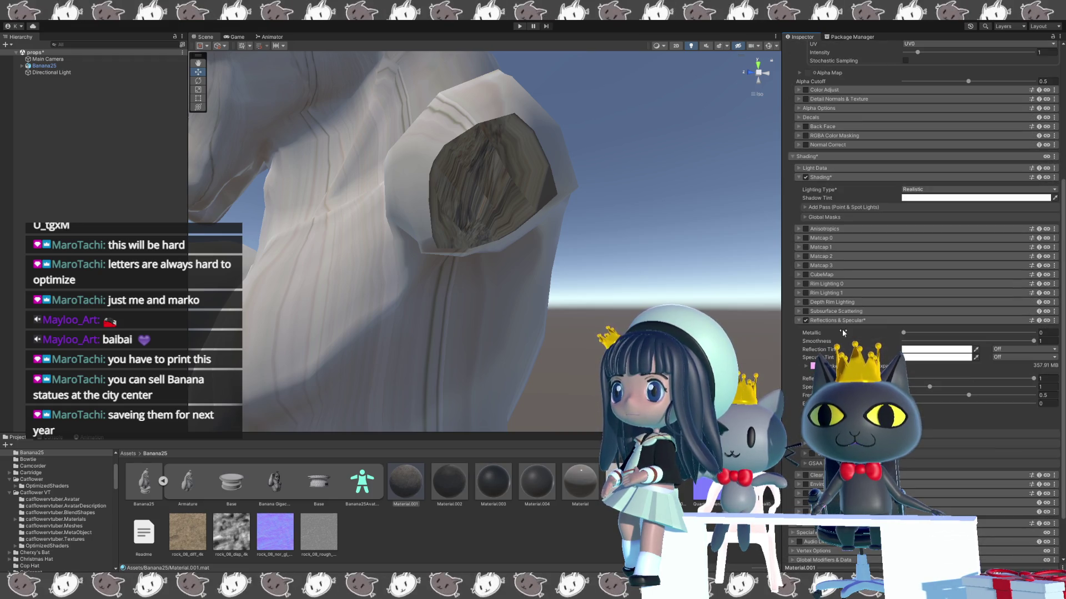
scroll(844, 333, "down", 1)
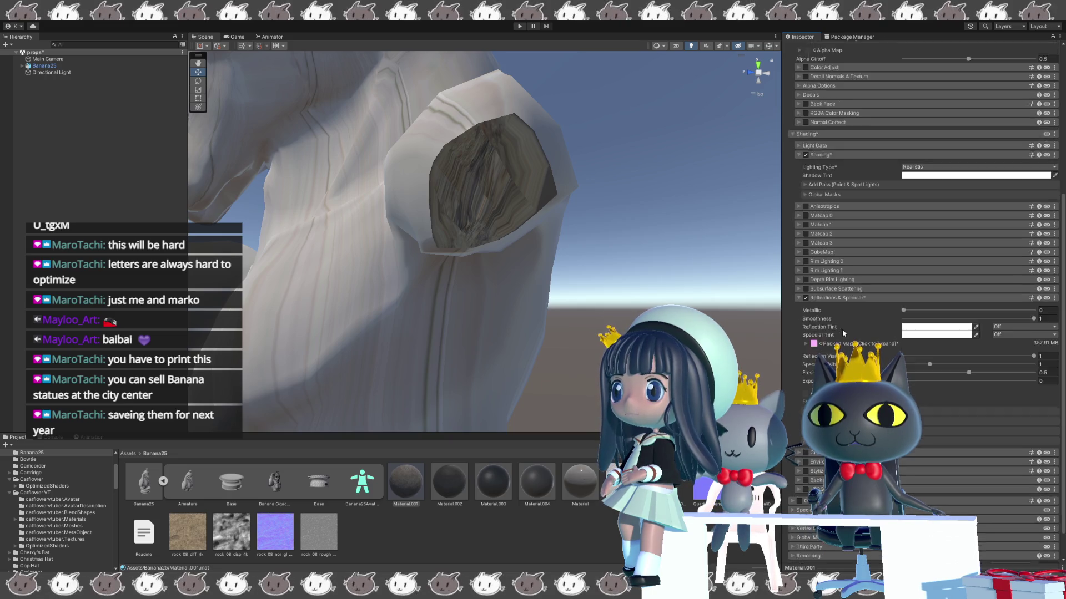
scroll(844, 333, "down", 1)
scroll(843, 333, "down", 1)
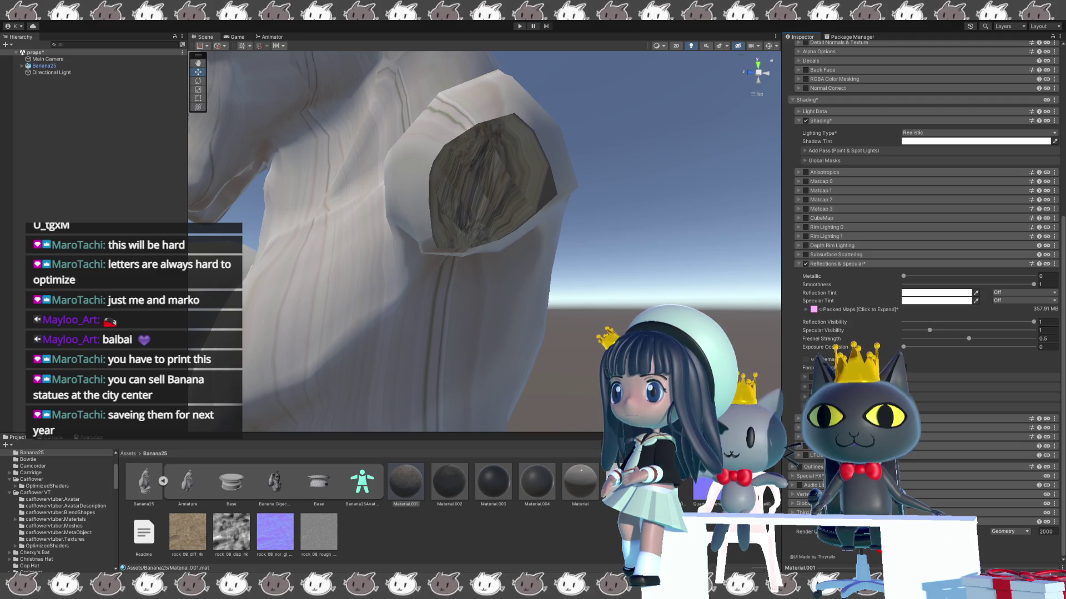
left_click(804, 478)
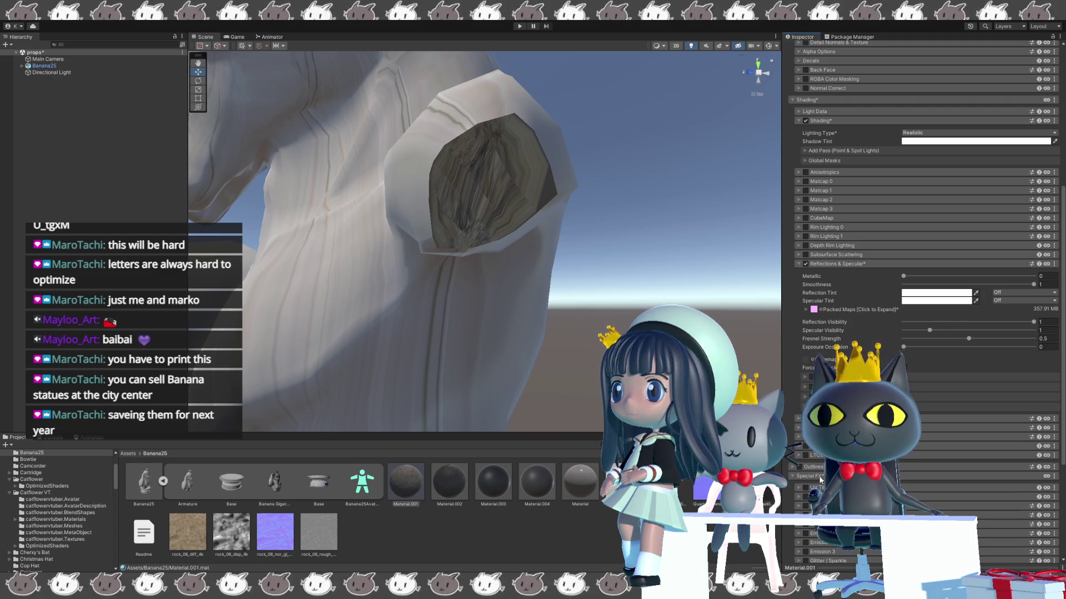
- Expand the Pathing effect's settings, look through them, then collapse Pathing again
scroll(806, 480, "down", 2)
scroll(806, 481, "down", 2)
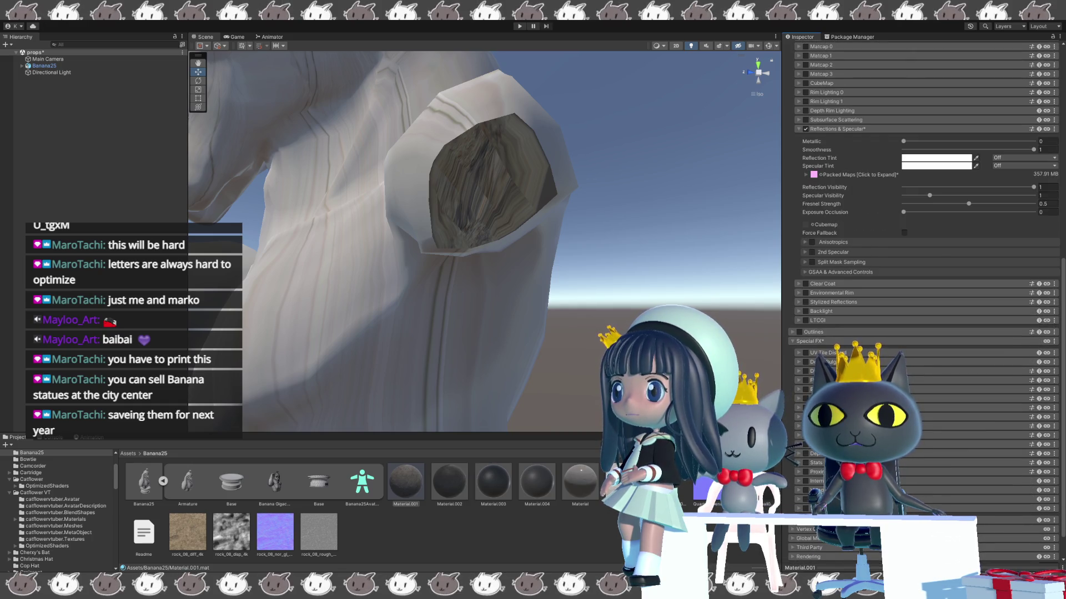
scroll(806, 481, "down", 1)
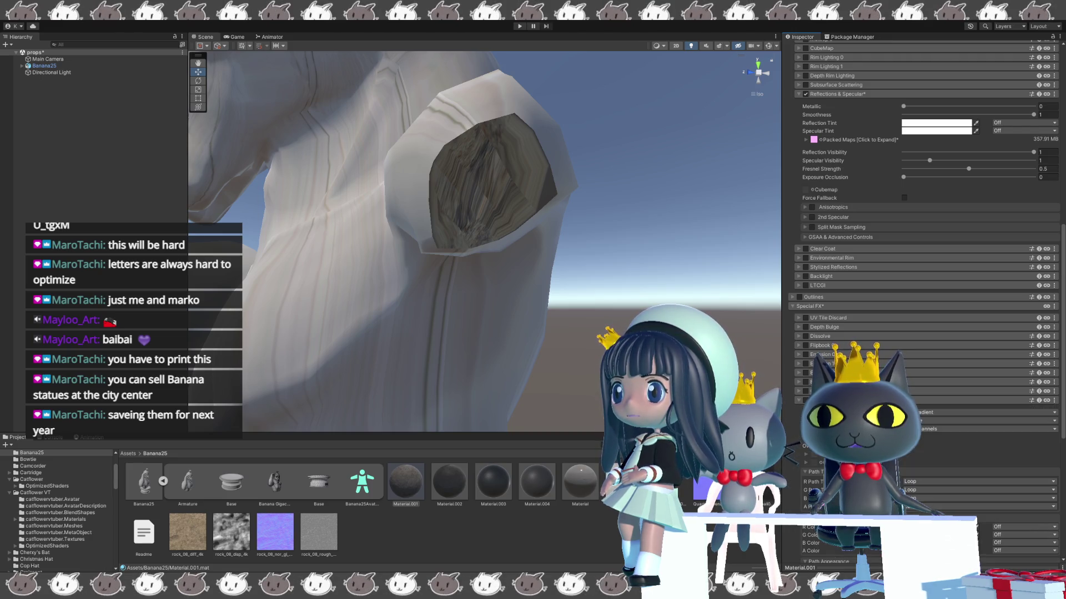
left_click(802, 400)
scroll(806, 400, "down", 1)
scroll(924, 301, "down", 1)
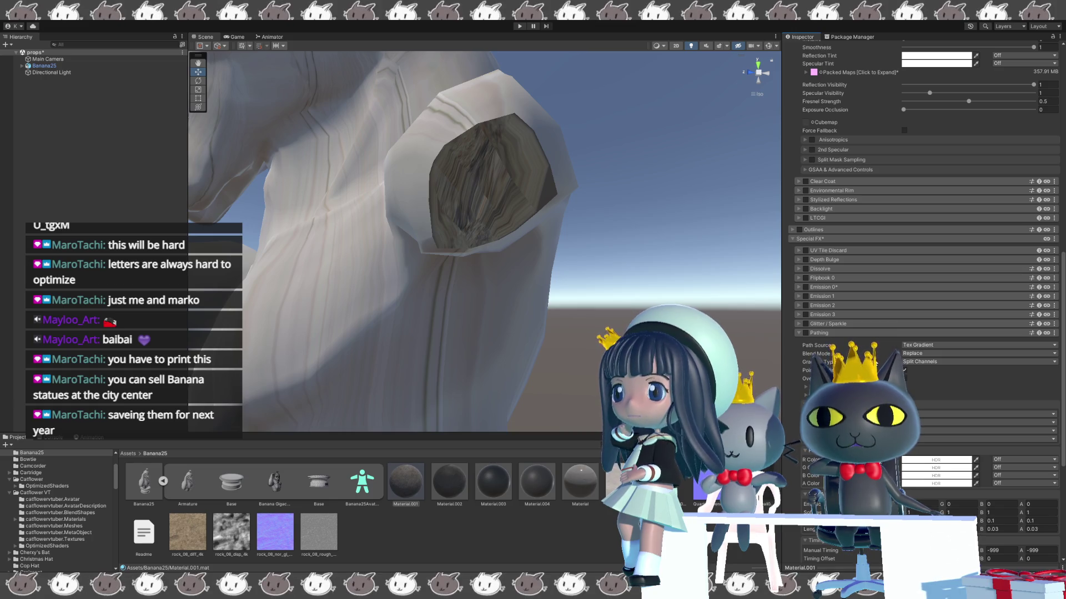
scroll(876, 362, "down", 3)
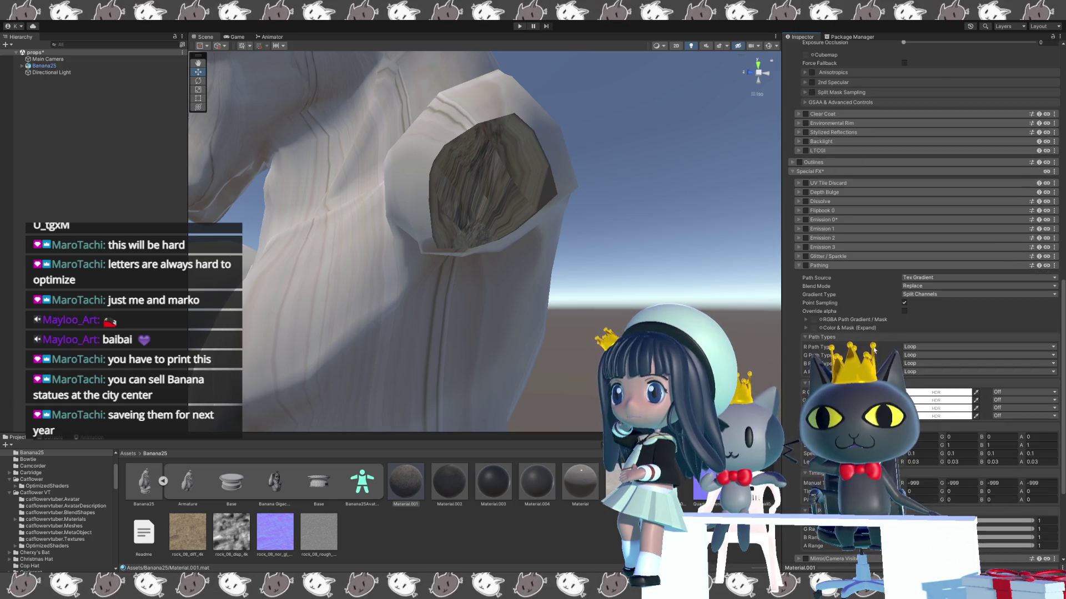
scroll(857, 283, "down", 2)
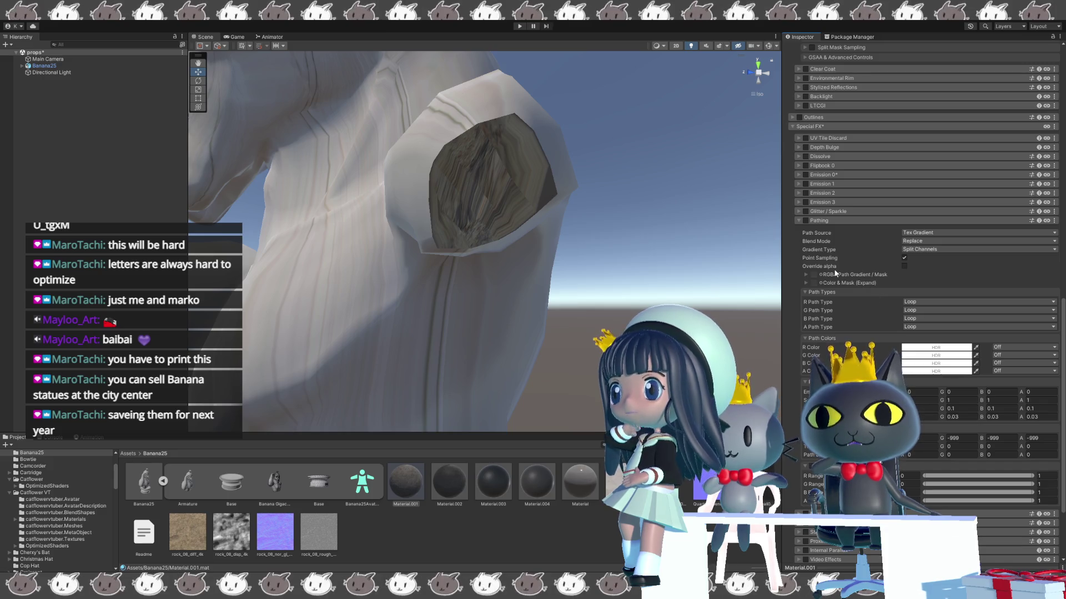
left_click(806, 220)
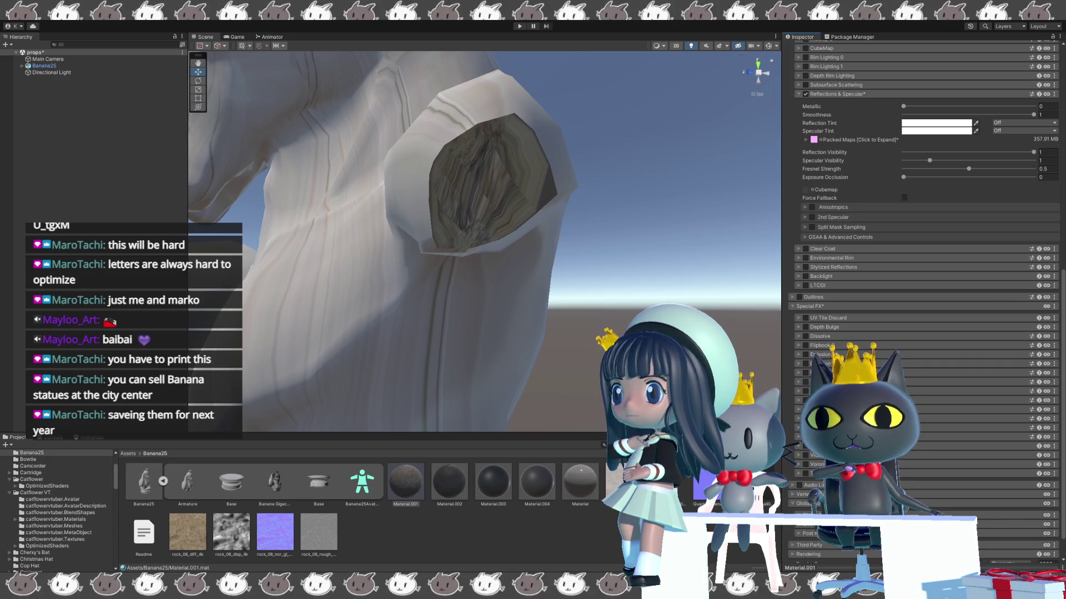
scroll(921, 300, "down", 3)
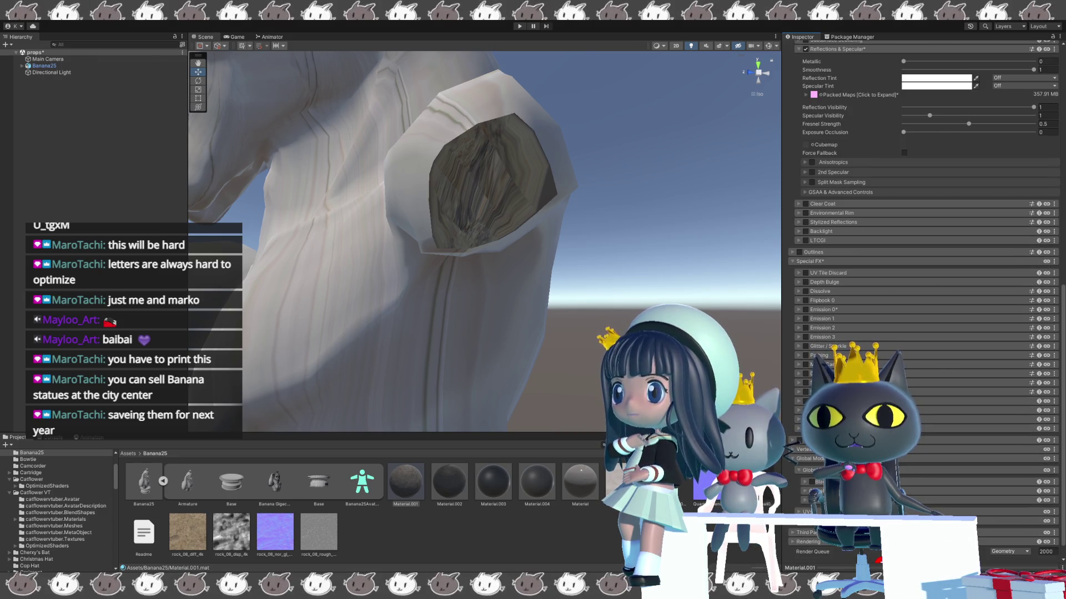
scroll(921, 300, "down", 3)
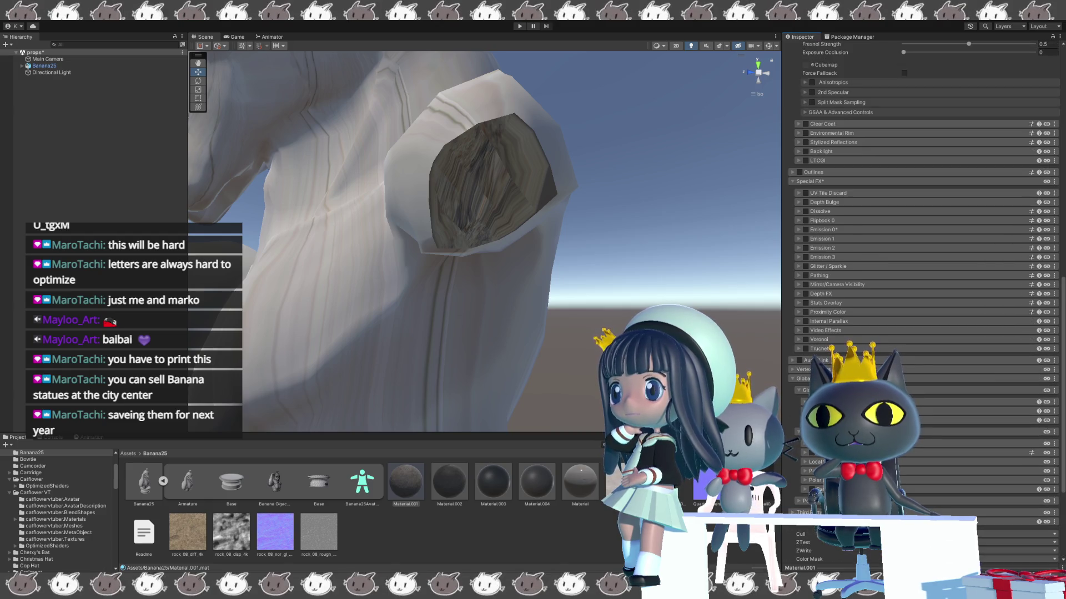
scroll(921, 277, "down", 3)
scroll(921, 277, "down", 3)
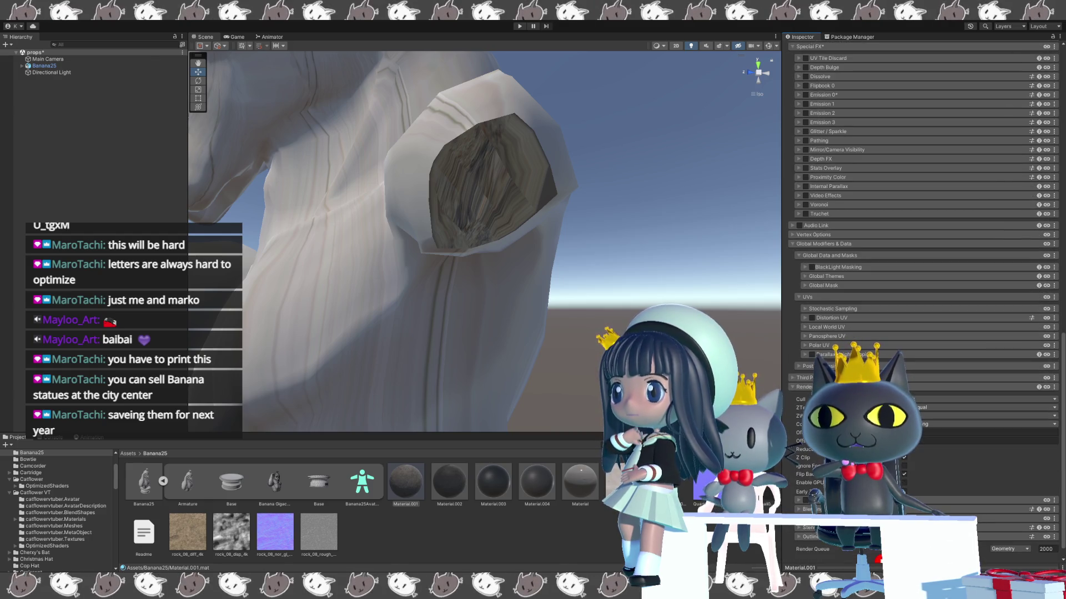
scroll(921, 188, "down", 1)
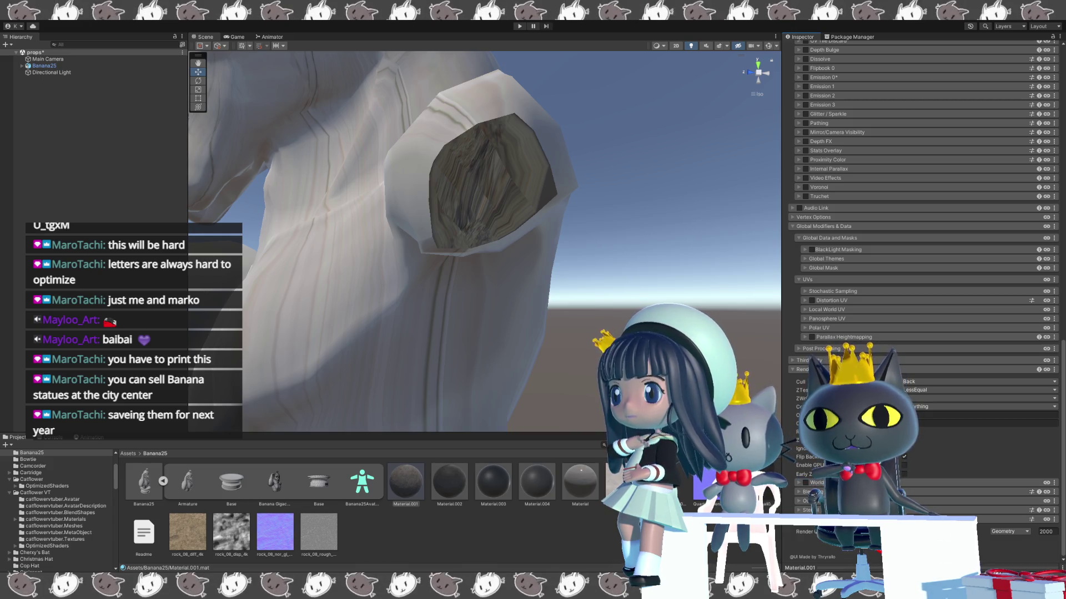
scroll(921, 249, "up", 12)
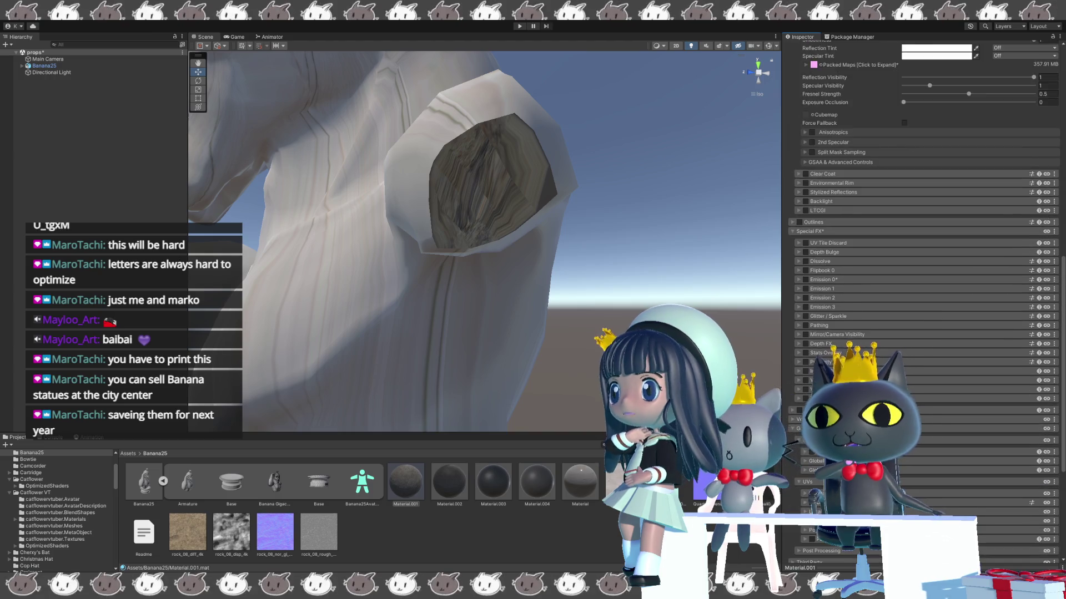
scroll(921, 249, "up", 2)
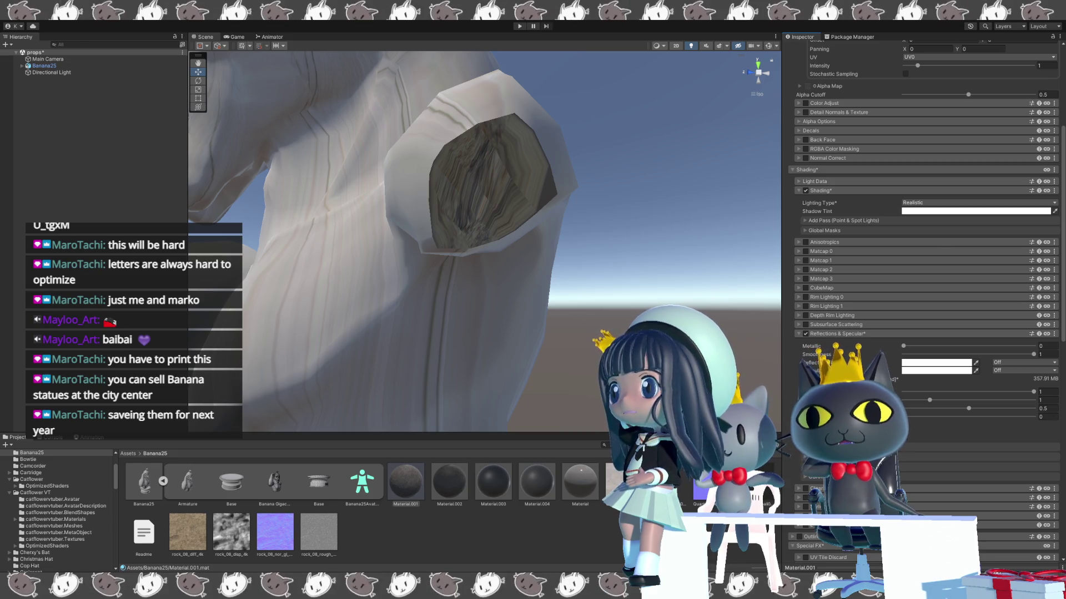
- Set the main texture tiling to 0.5 by 0.5
scroll(922, 222, "up", 6)
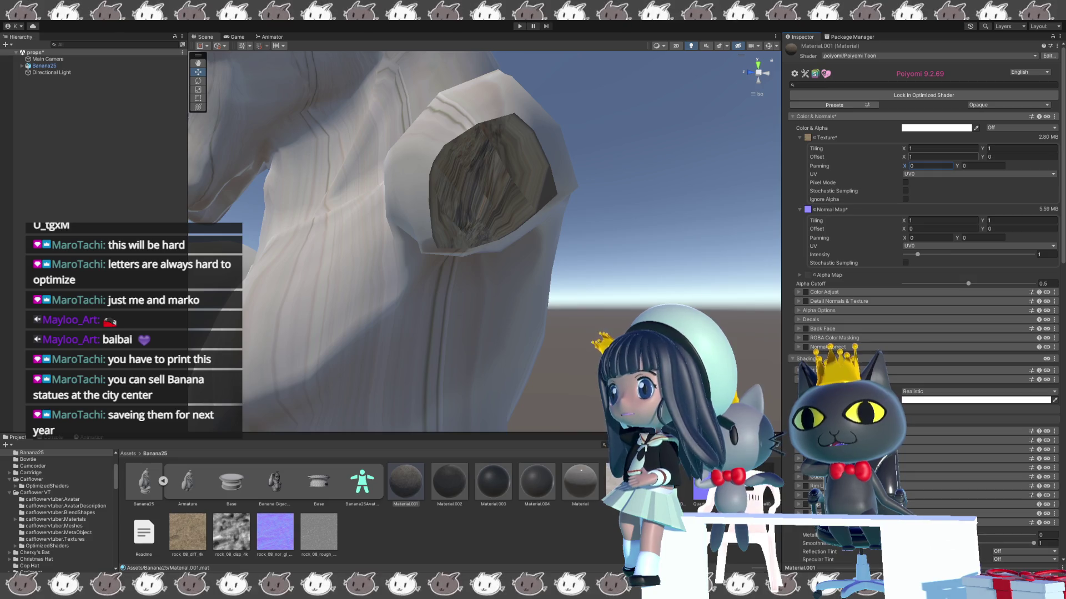
left_click(939, 148)
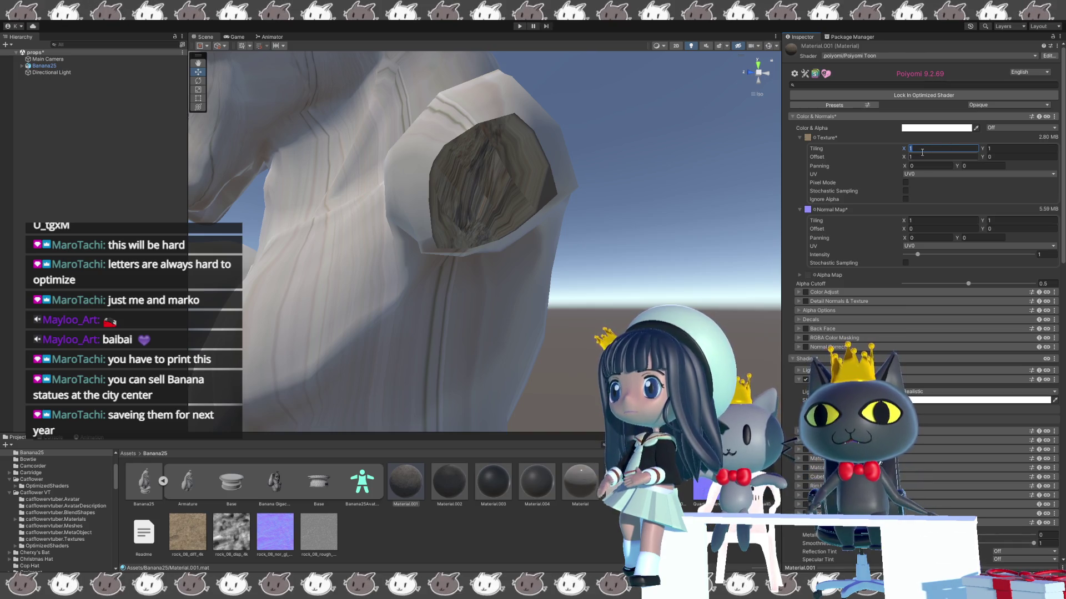
type("0.5")
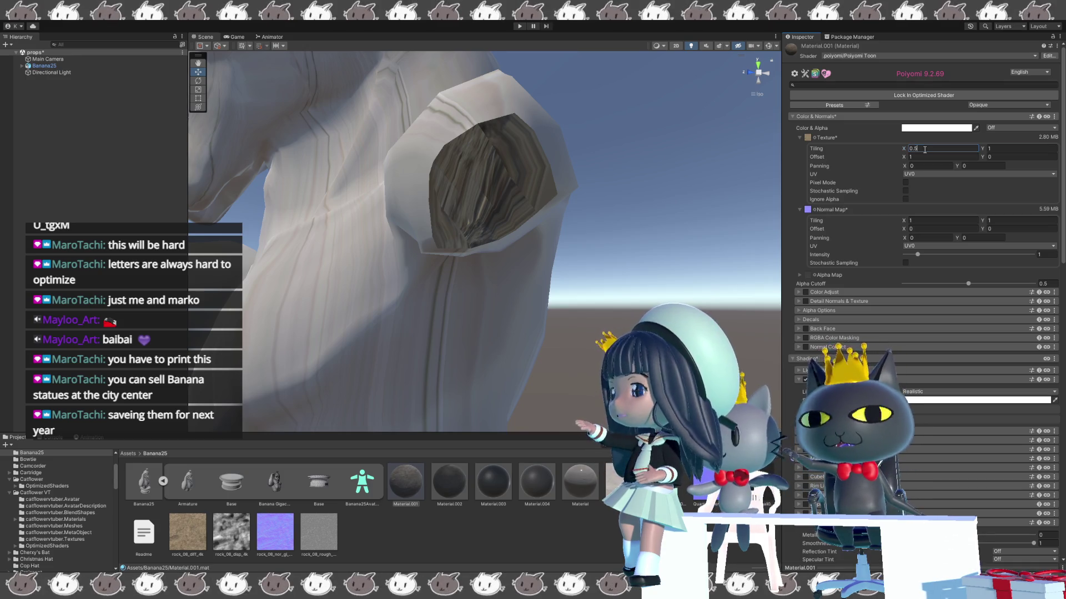
key("Tab")
type("0")
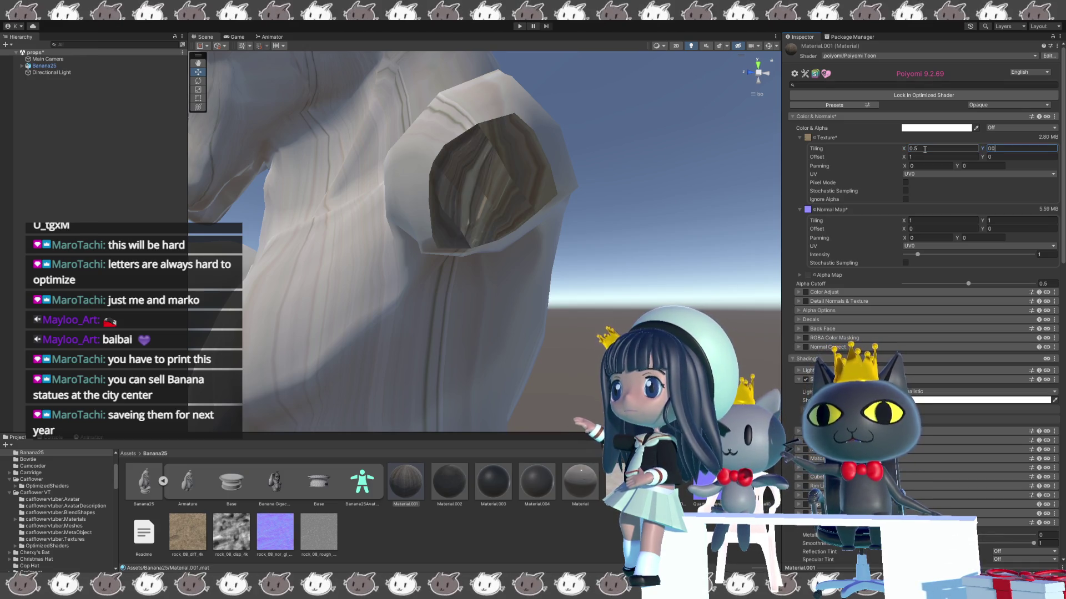
key("BackSpace")
type(".5")
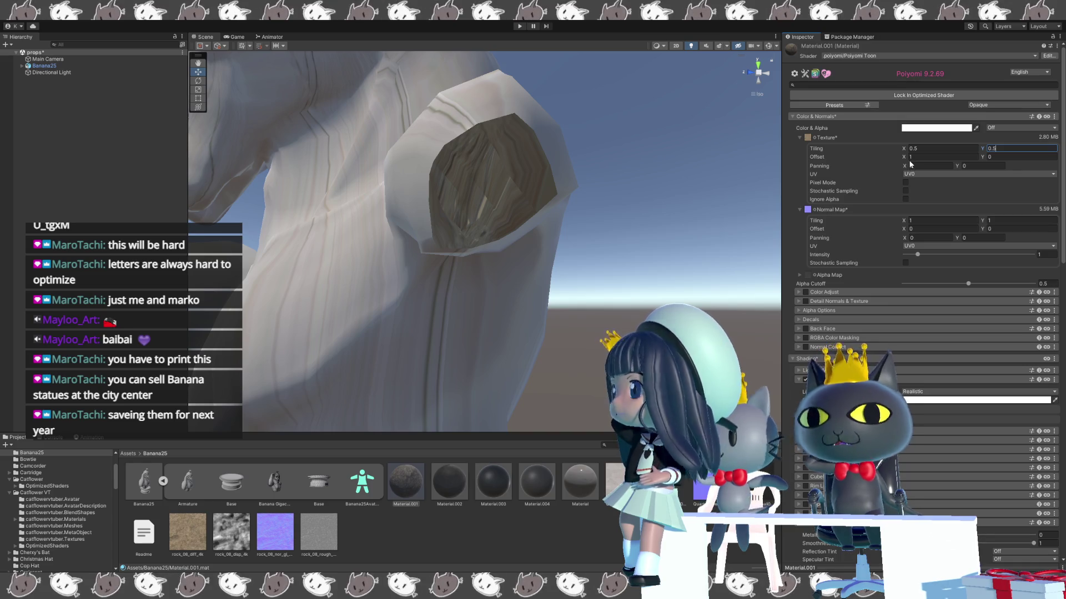
- Shift the main texture Offset X to 4.61 to slide the rock pattern
left_click(908, 159)
type(".02")
mouse_move(903, 160)
left_mouse_down()
mouse_move(887, 153)
mouse_move(1026, 154)
mouse_move(993, 156)
left_mouse_up()
- Try tiny main texture tiling values, 0.05 horizontally and 0.005 vertically
left_click(912, 148)
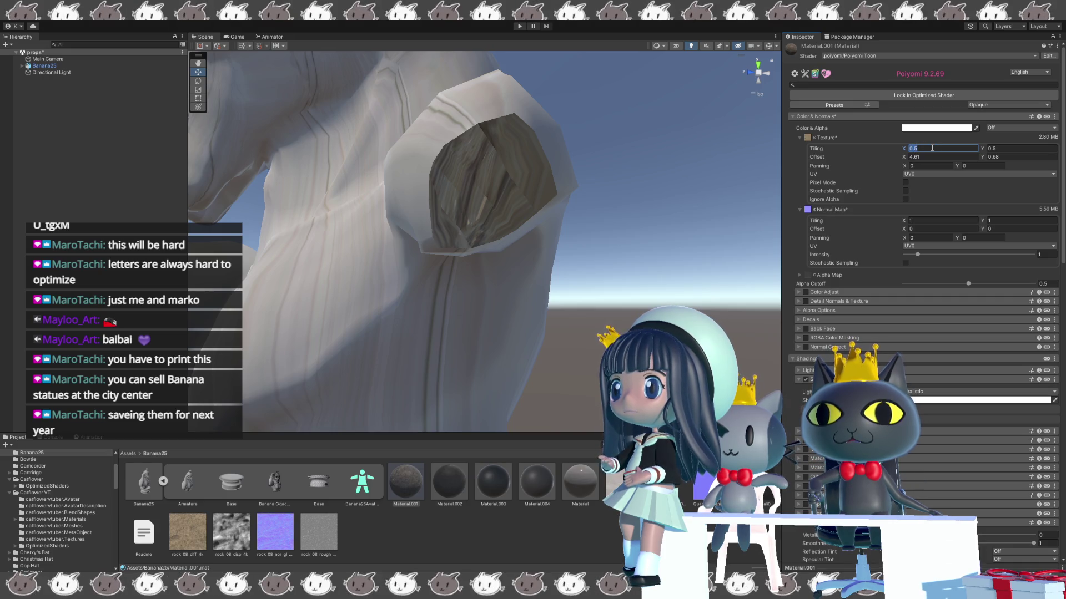
left_click(932, 148)
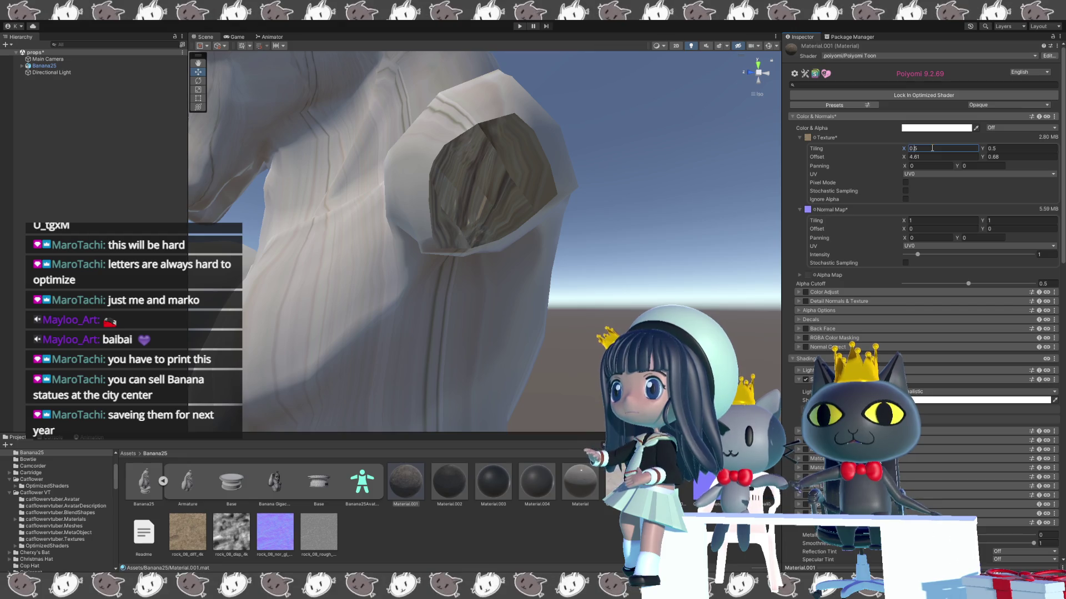
type("0000")
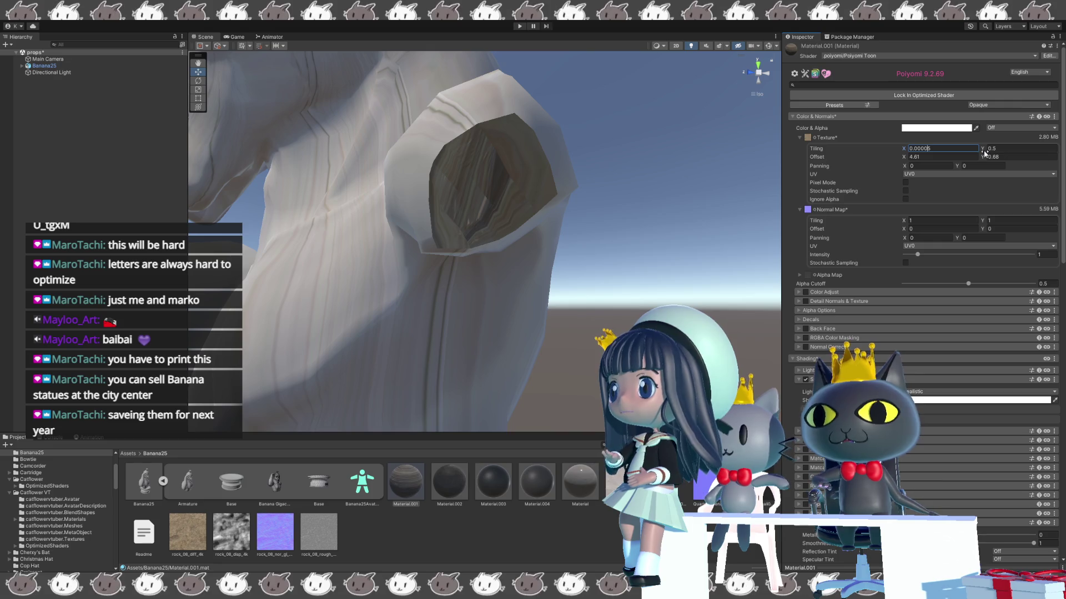
key("BackSpace")
key("BackSpace")
key("BackSpace")
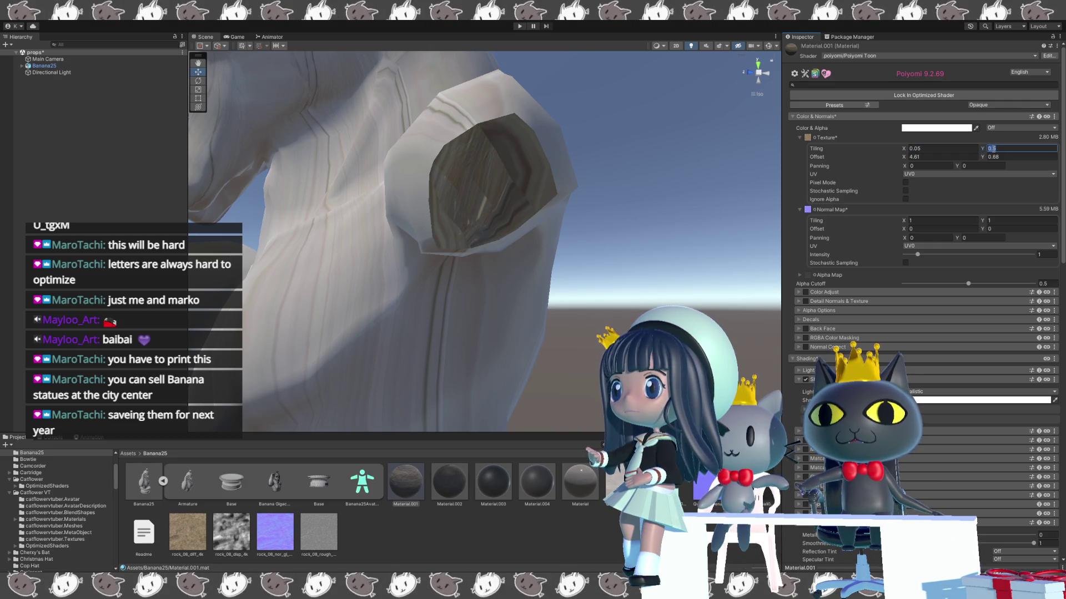
left_click(999, 147)
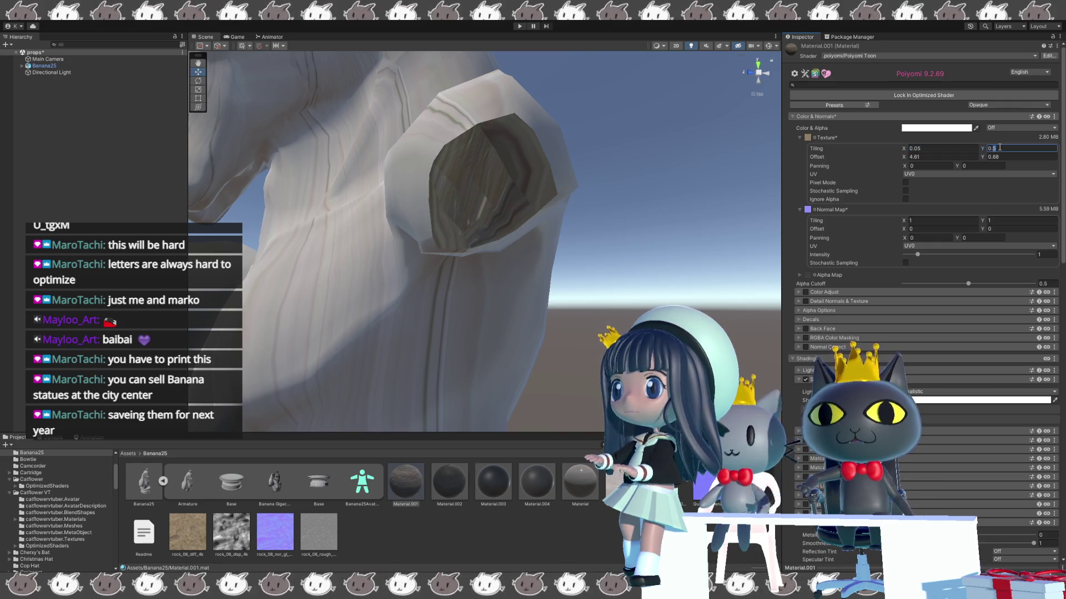
type("0.00")
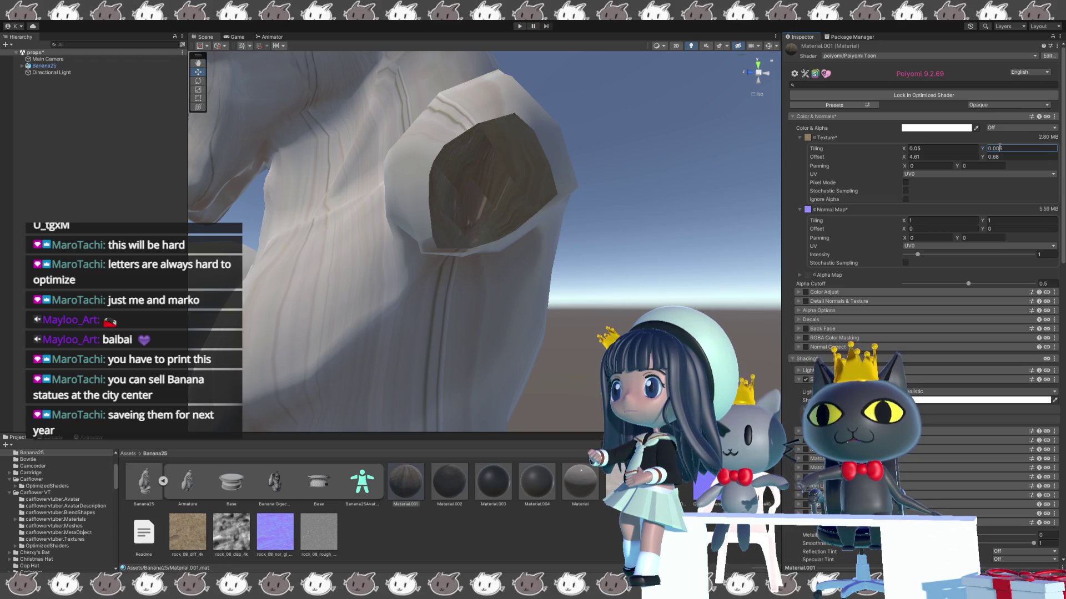
type("5")
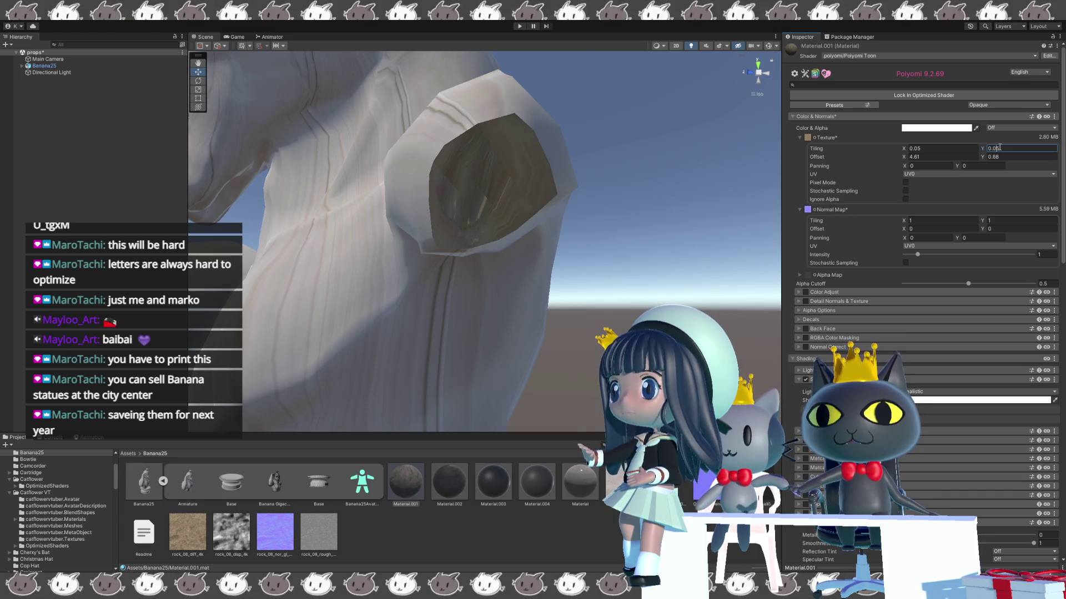
- Set the main texture tiling to 3.3 by 3.3
left_click(919, 148)
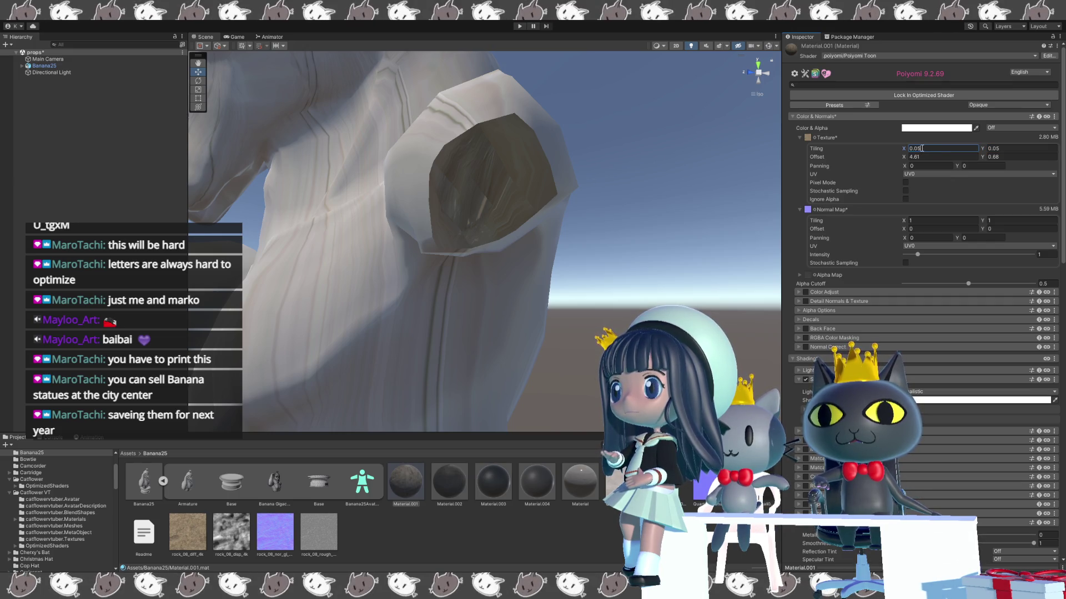
left_click(930, 146)
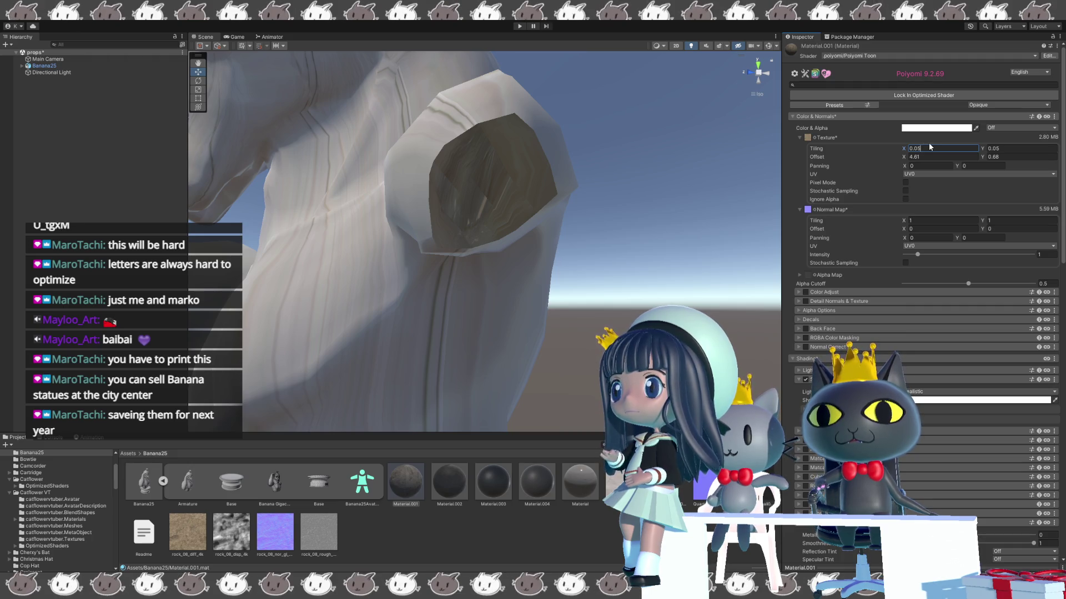
key("BackSpace")
key("BackSpace")
key("BackSpace")
type("3.3")
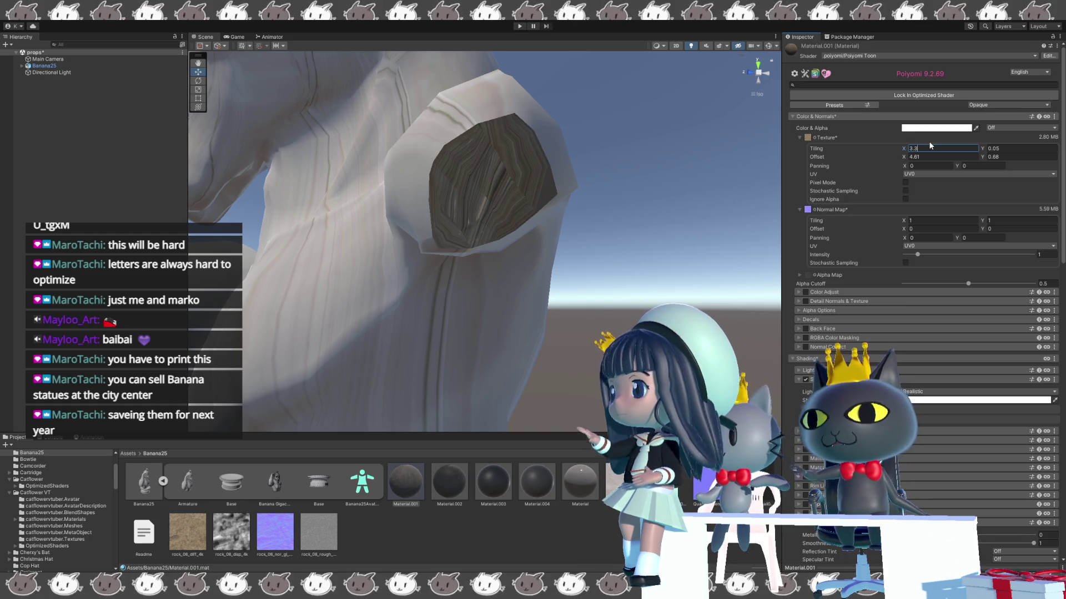
key("Tab")
type("3.3")
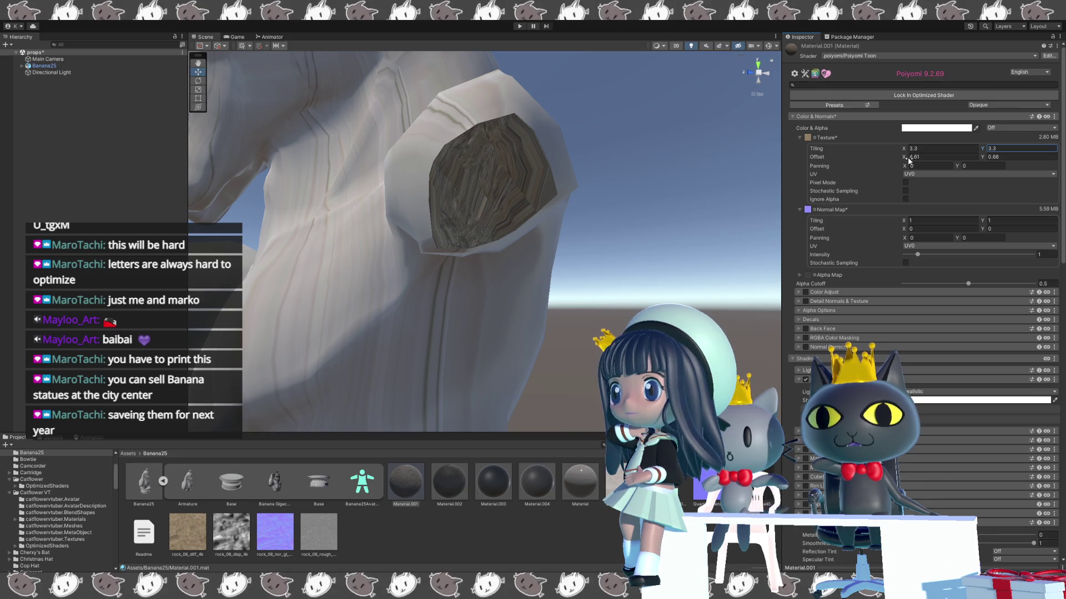
- Adjust the main texture offset to -0.73 on X and 1.77 on Y
left_click_drag(903, 157, 957, 160)
type("5")
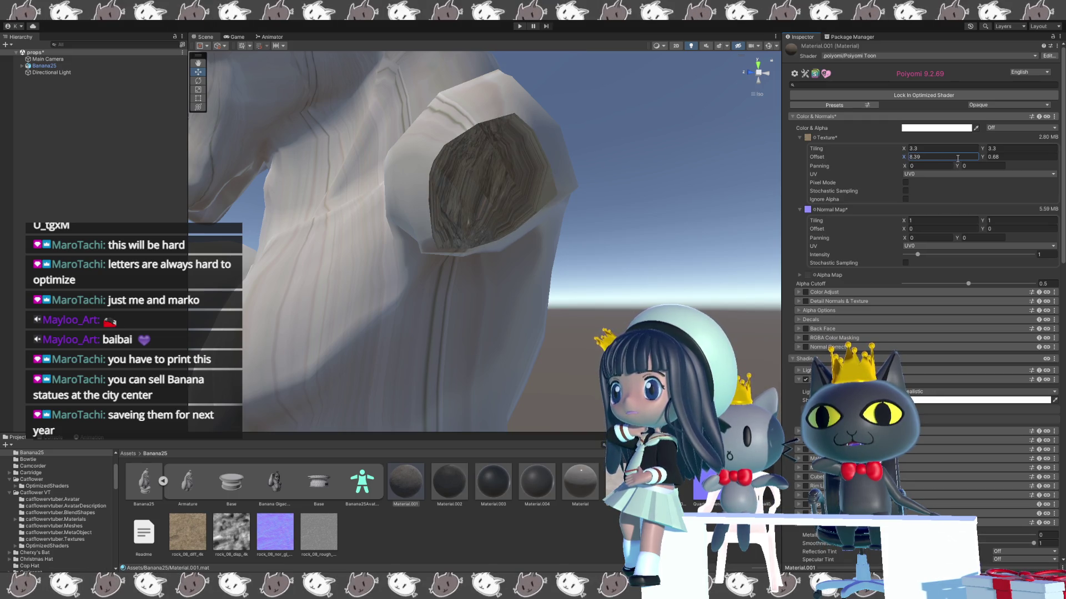
type("1")
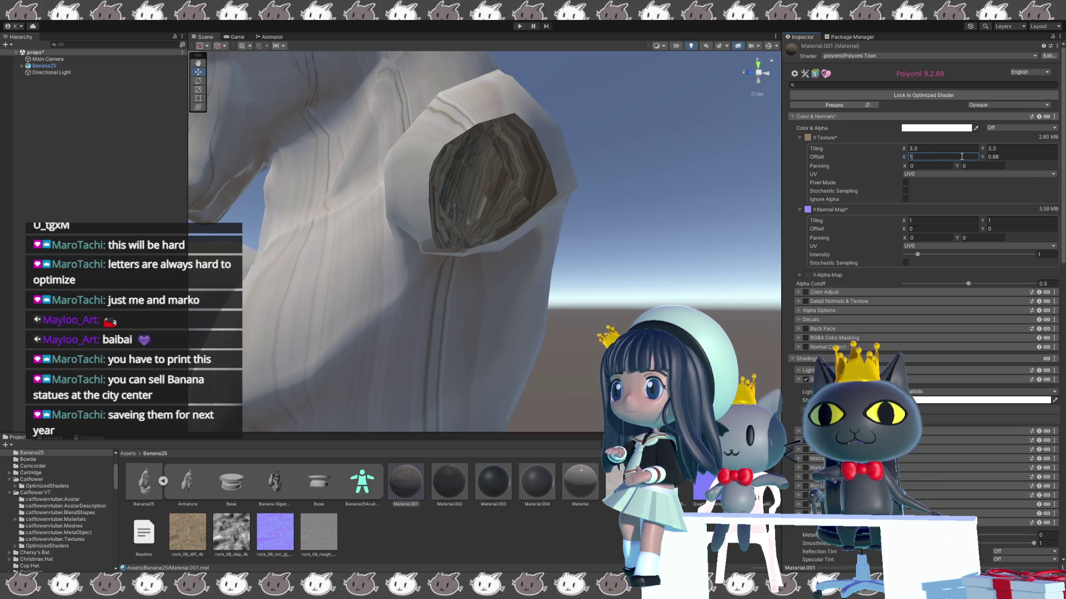
left_click(991, 157)
type("1")
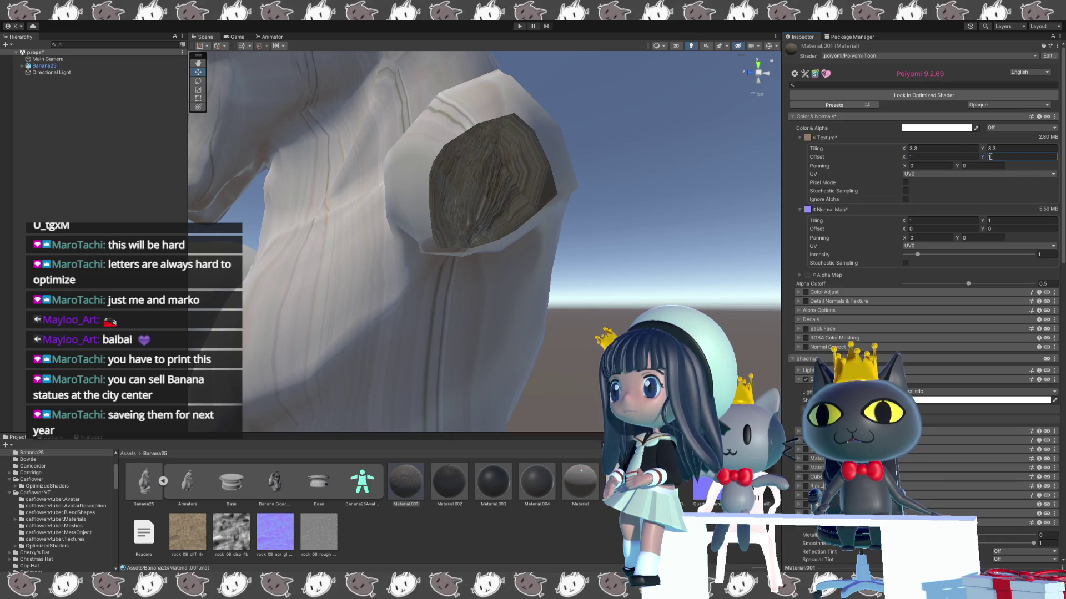
left_click_drag(985, 160, 988, 159)
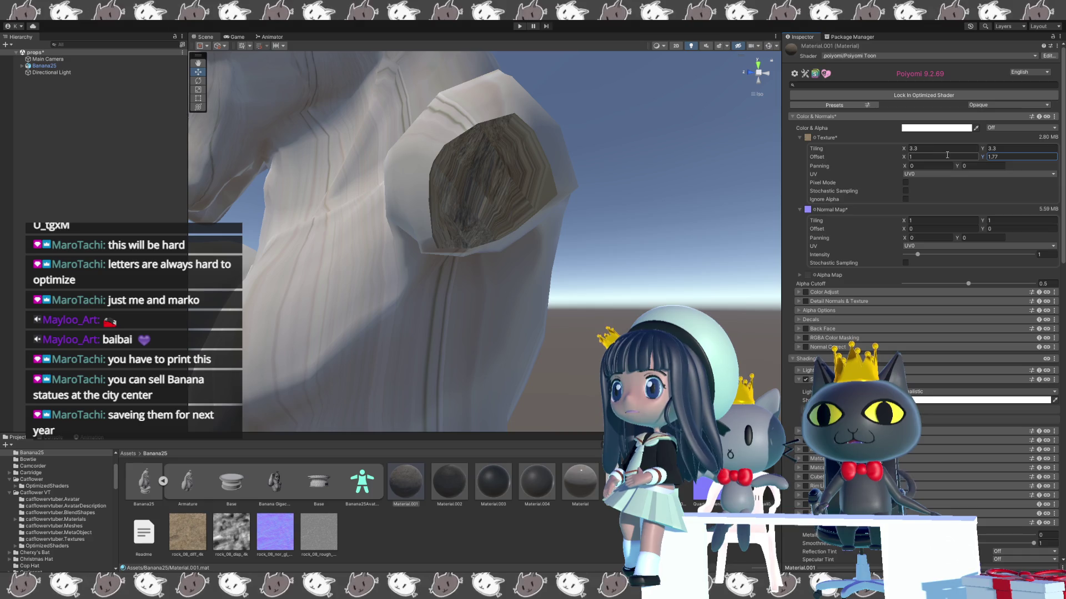
left_click_drag(898, 158, 887, 161)
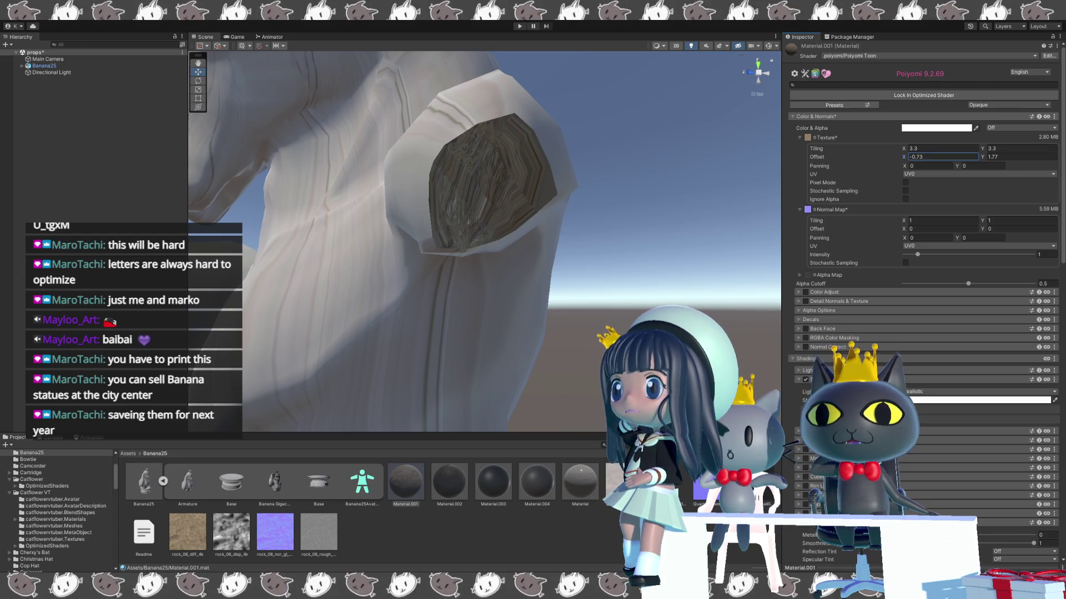
- Change the main texture tiling to 3.7 horizontally and 0.9 vertically
left_click(998, 150)
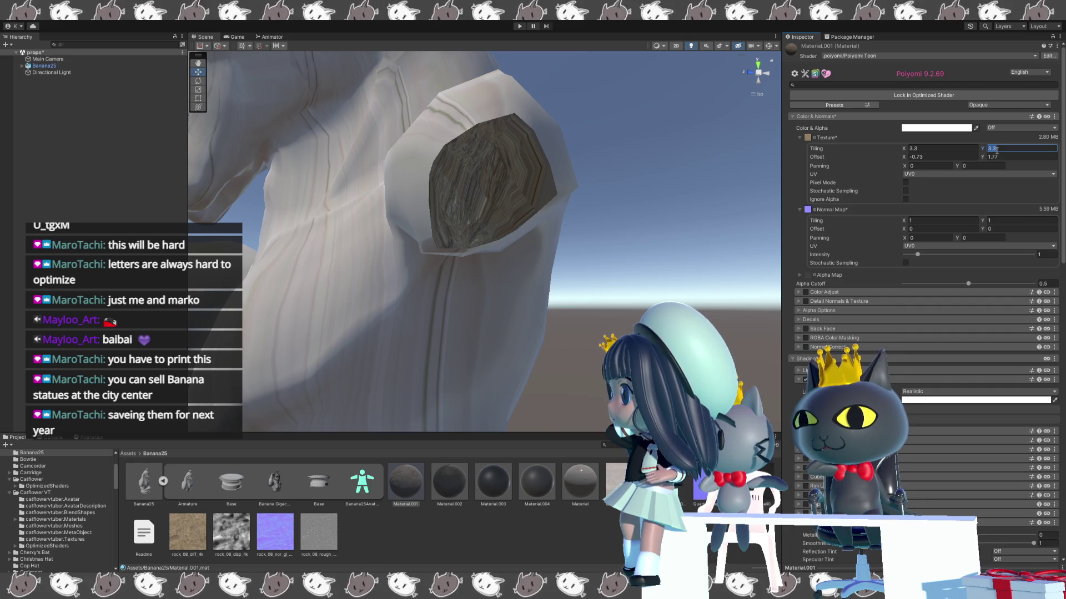
type("1.4")
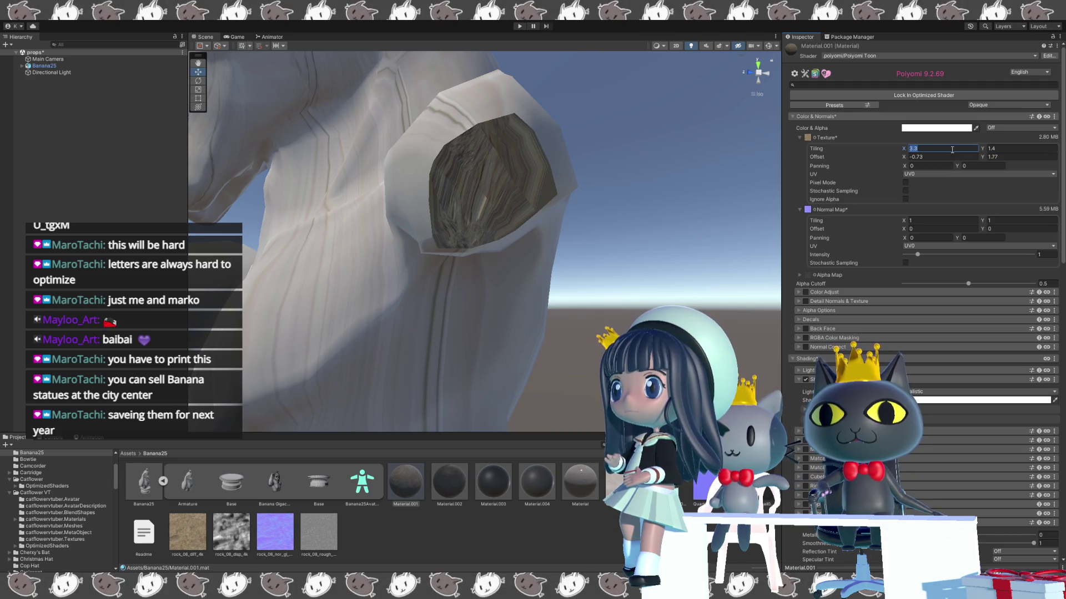
type("3.7")
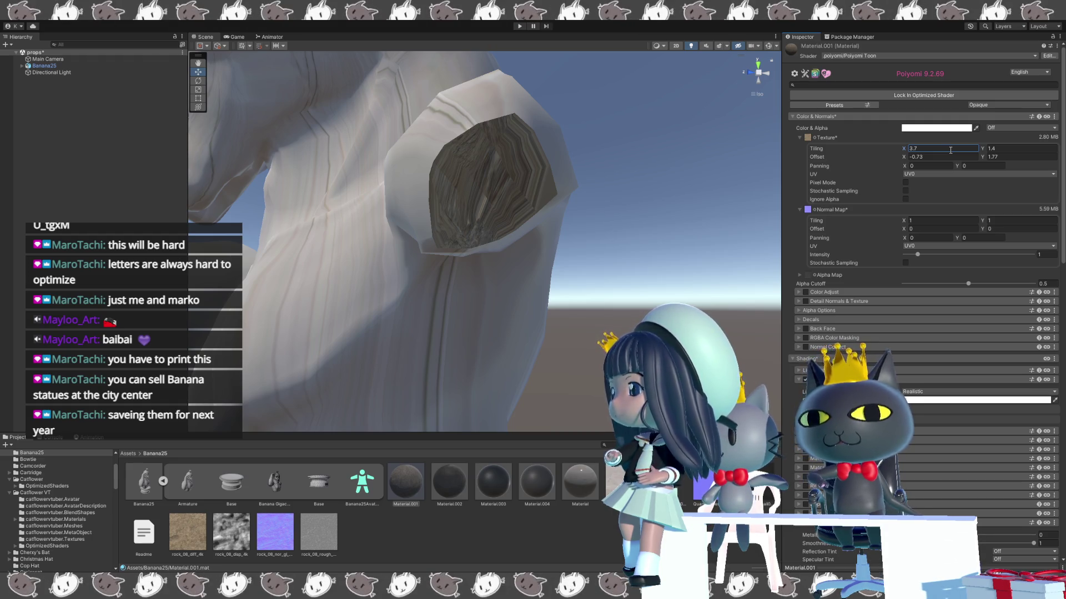
key("Tab")
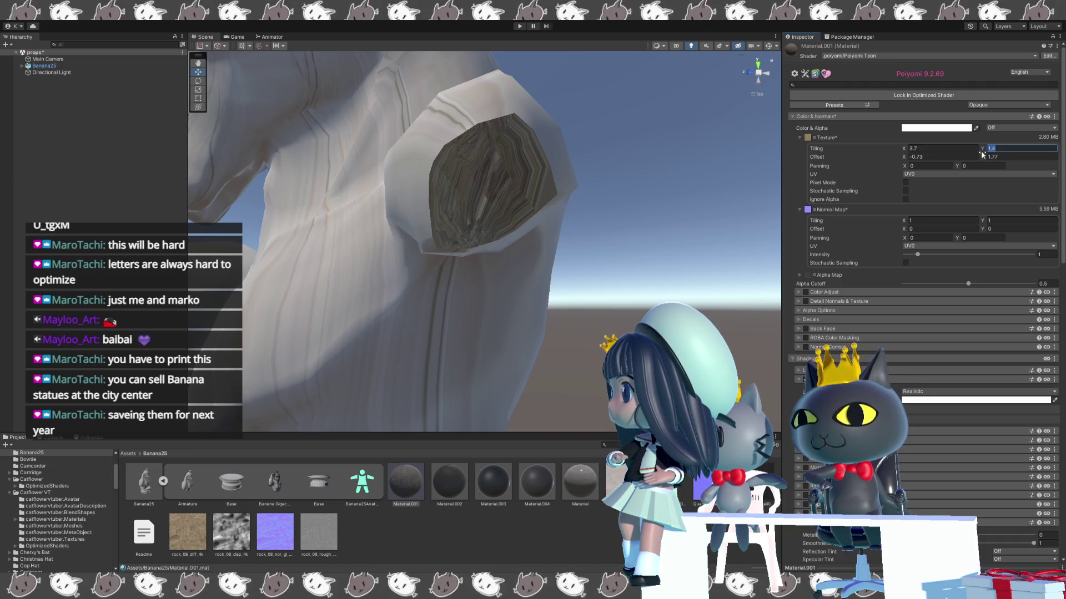
type("0")
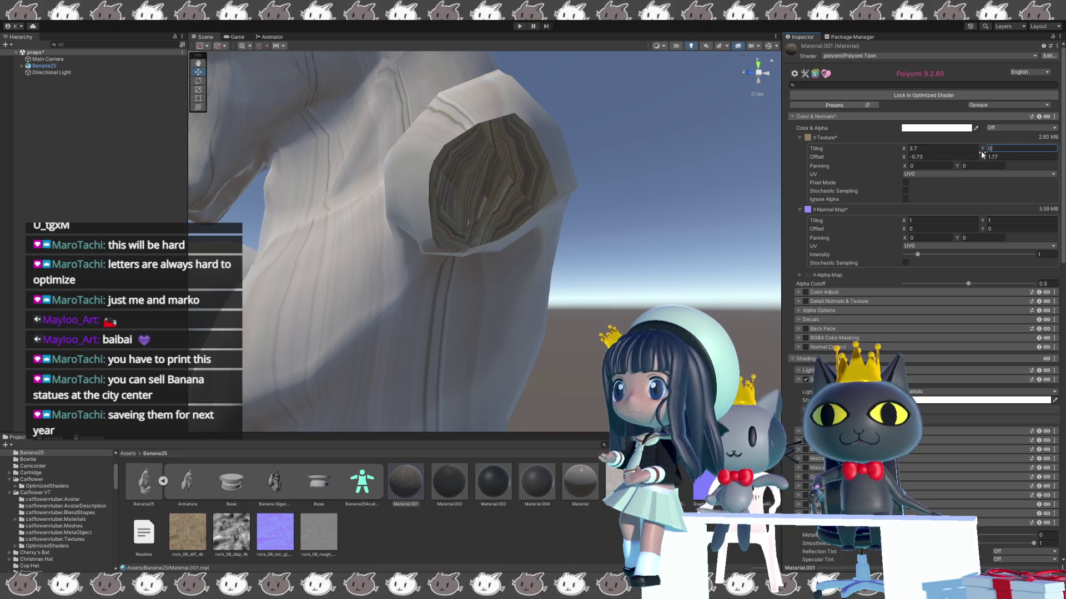
type(".9")
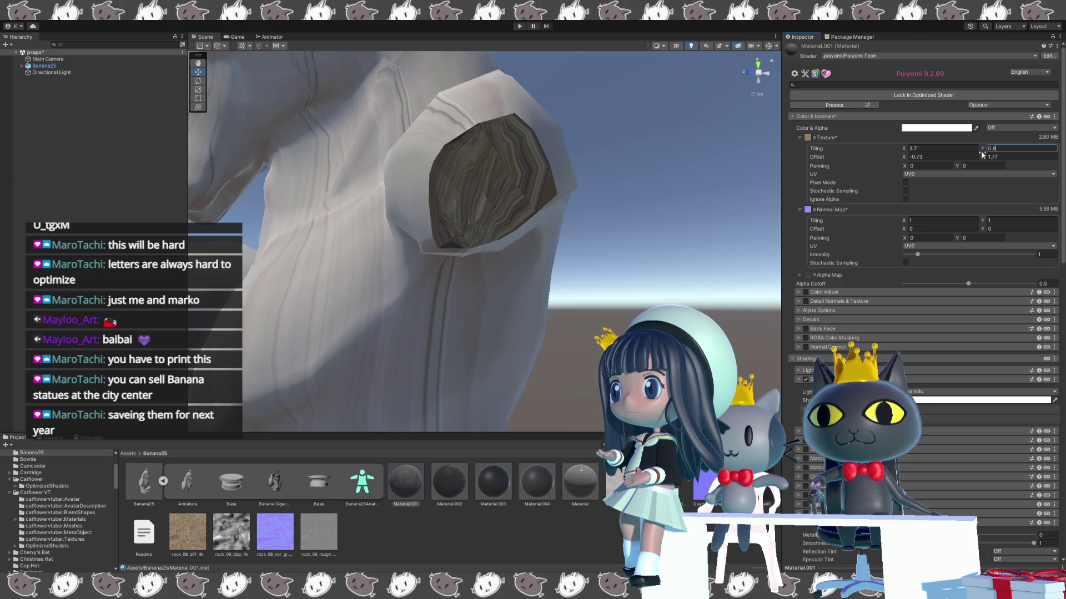
left_click(944, 159)
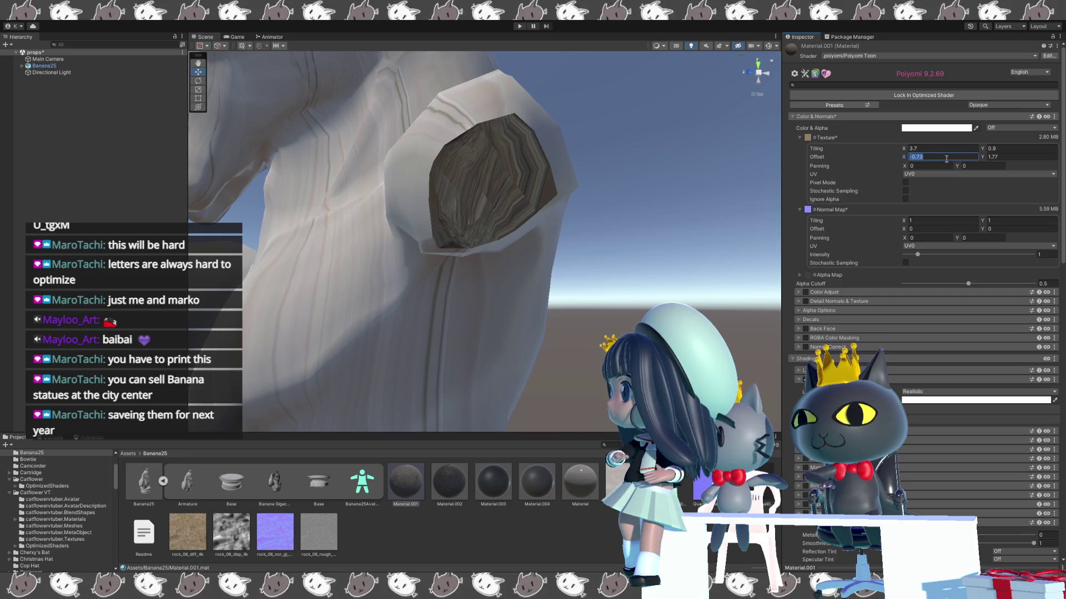
- Zero the texture offset, set Panning X to 1.1, and toggle Pixel Mode on then off
type("1")
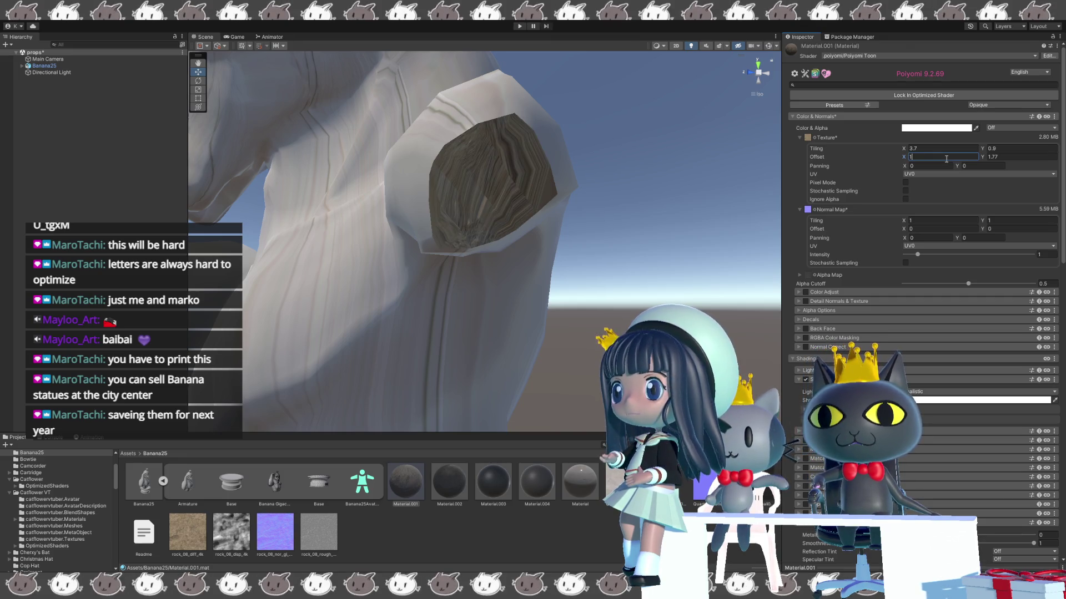
type(".1")
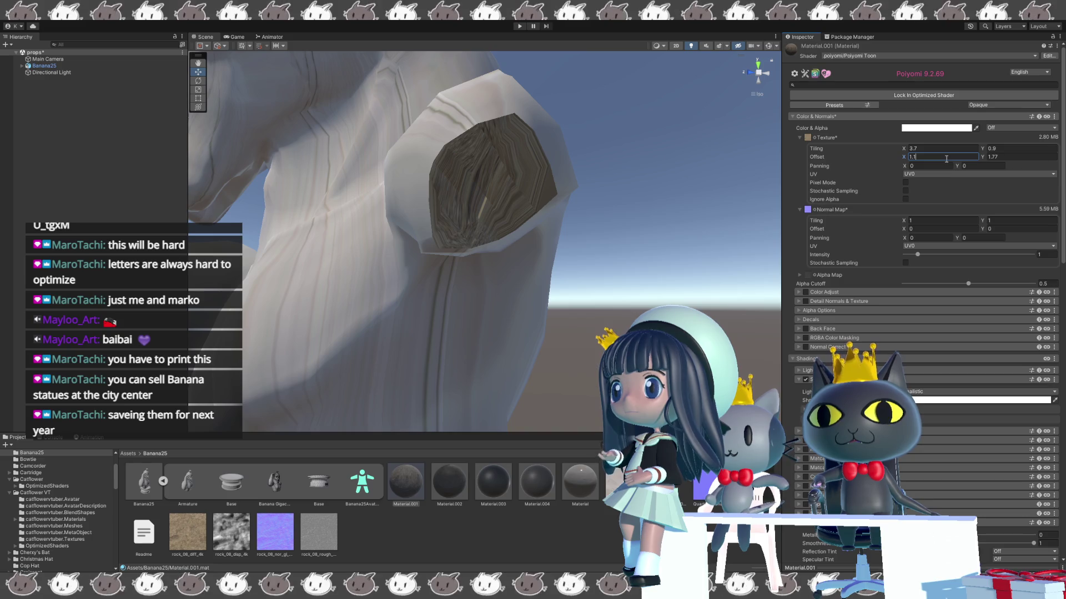
key("Tab")
type("0")
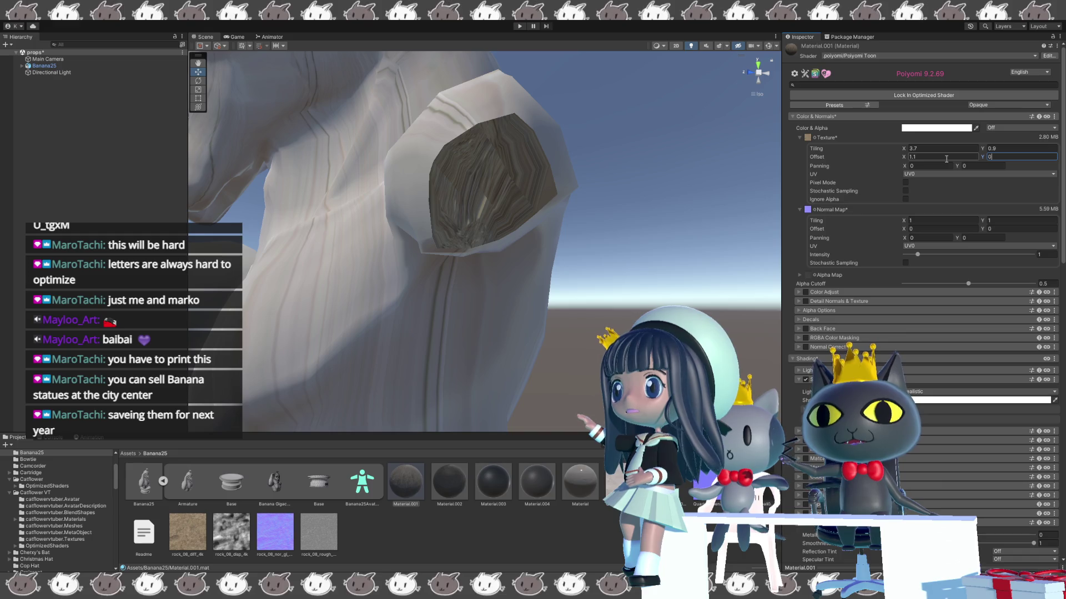
left_click(908, 165)
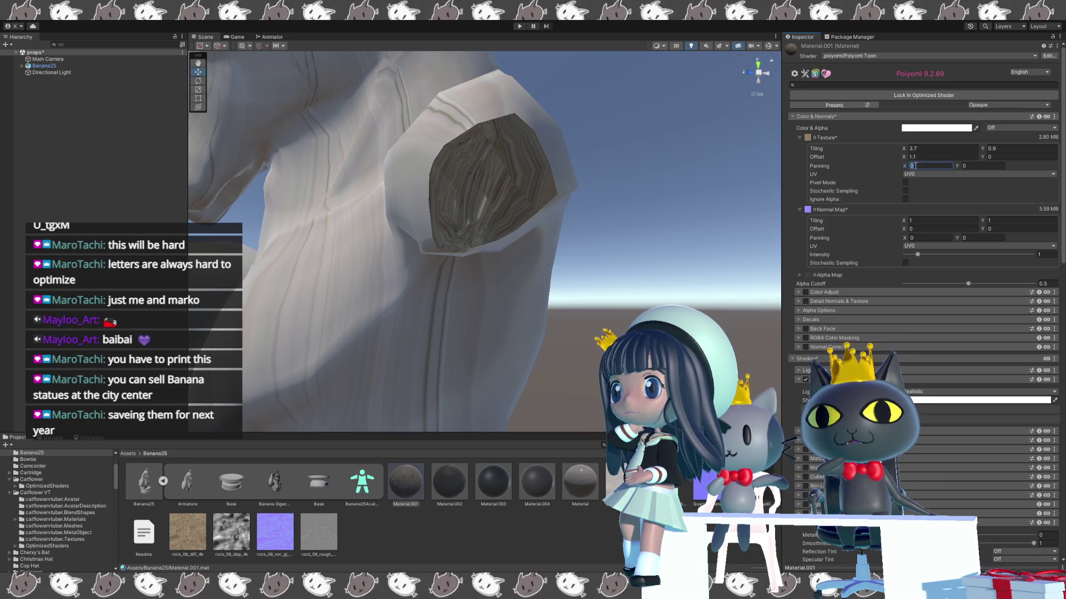
type("1.1")
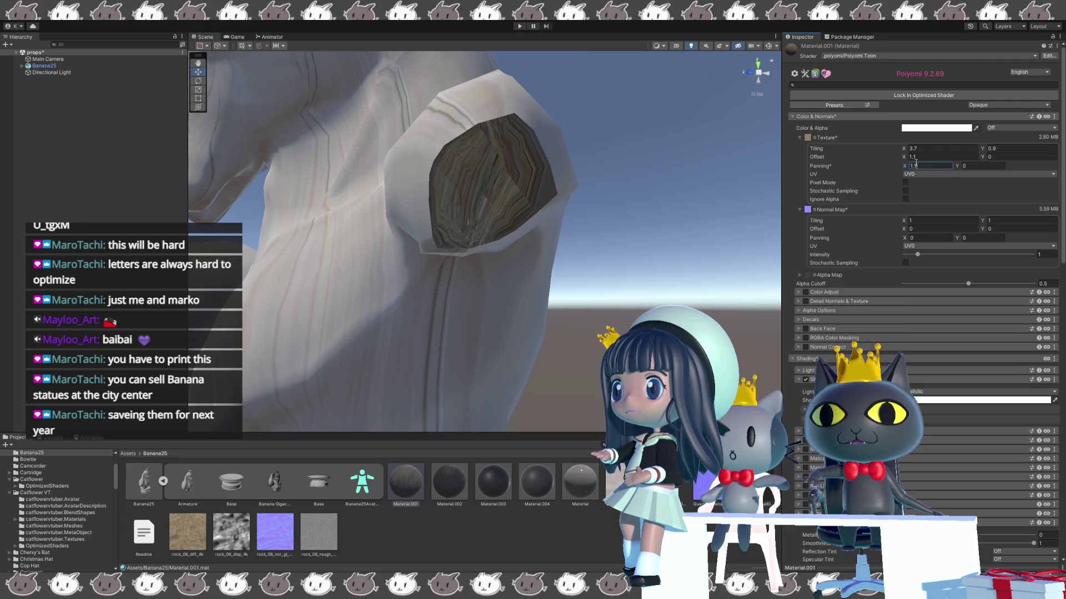
key("BackSpace")
key("BackSpace")
key("BackSpace")
type("0")
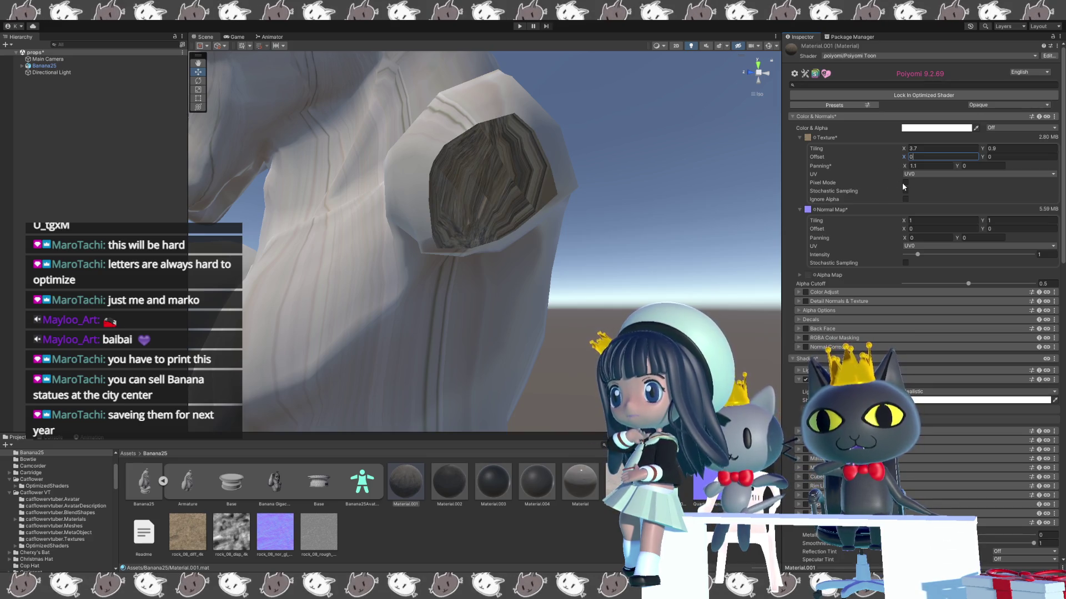
left_click(906, 182)
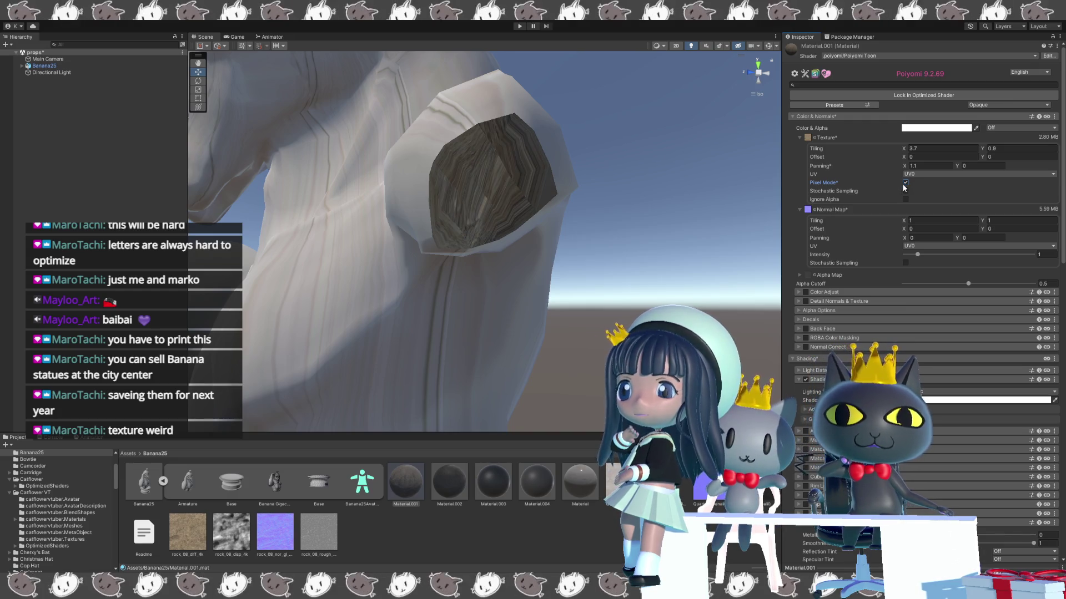
left_click(905, 183)
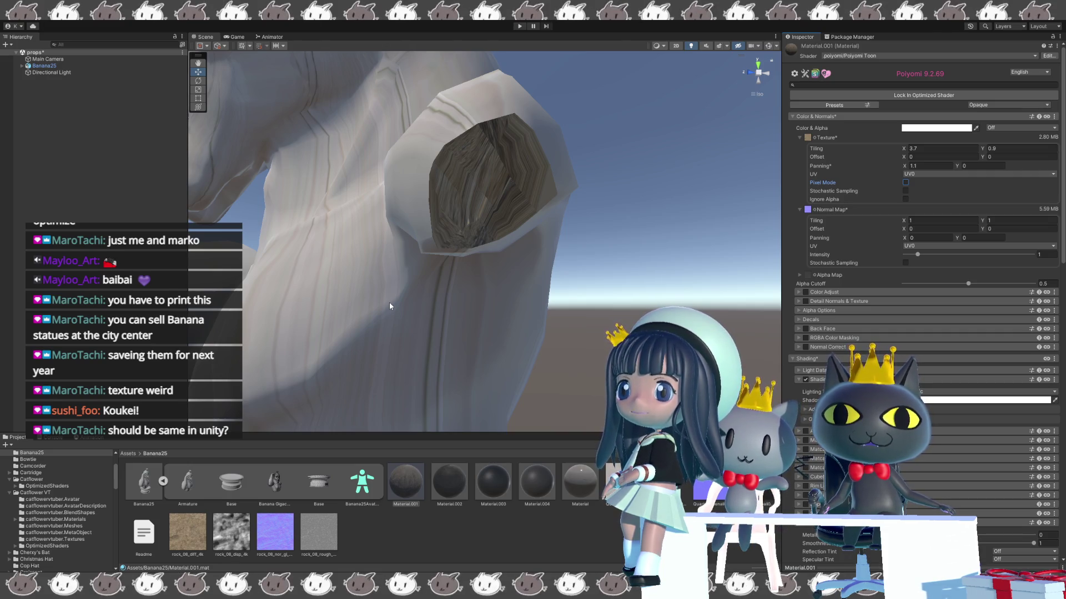
- Scroll down the Inspector past the main texture settings
scroll(388, 302, "down", 5)
- Pan, orbit and zoom the Scene view down to the 'BANANA GIGACHAD' pedestal nameplate
scroll(384, 303, "down", 3)
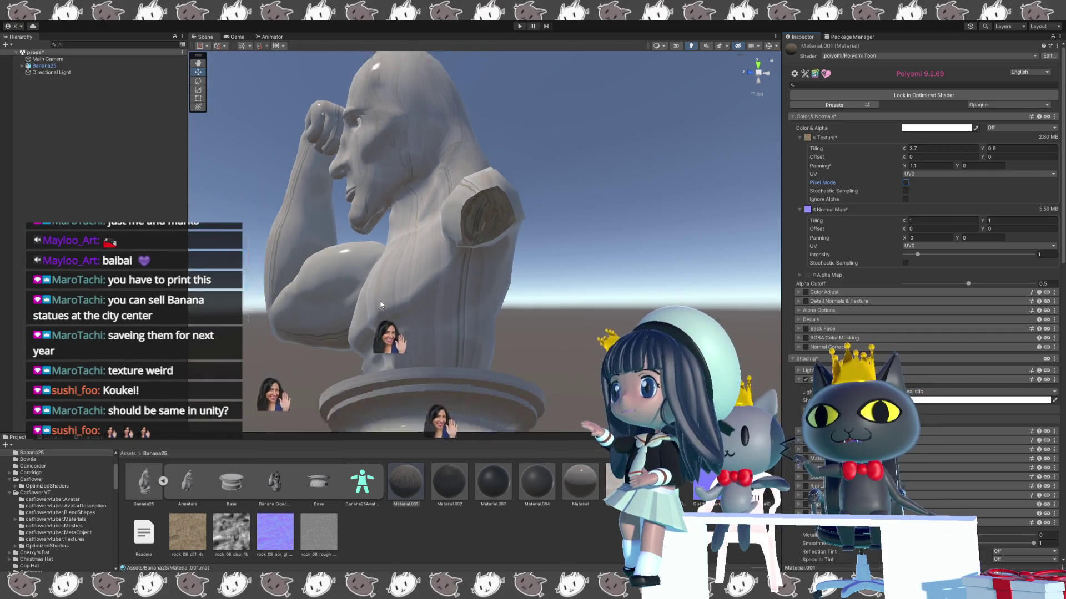
mouse_move(369, 305)
left_mouse_down()
mouse_move(415, 293)
mouse_move(394, 313)
mouse_move(497, 304)
mouse_move(464, 305)
mouse_move(492, 266)
left_mouse_up()
scroll(464, 306, "down", 5)
scroll(476, 298, "up", 3)
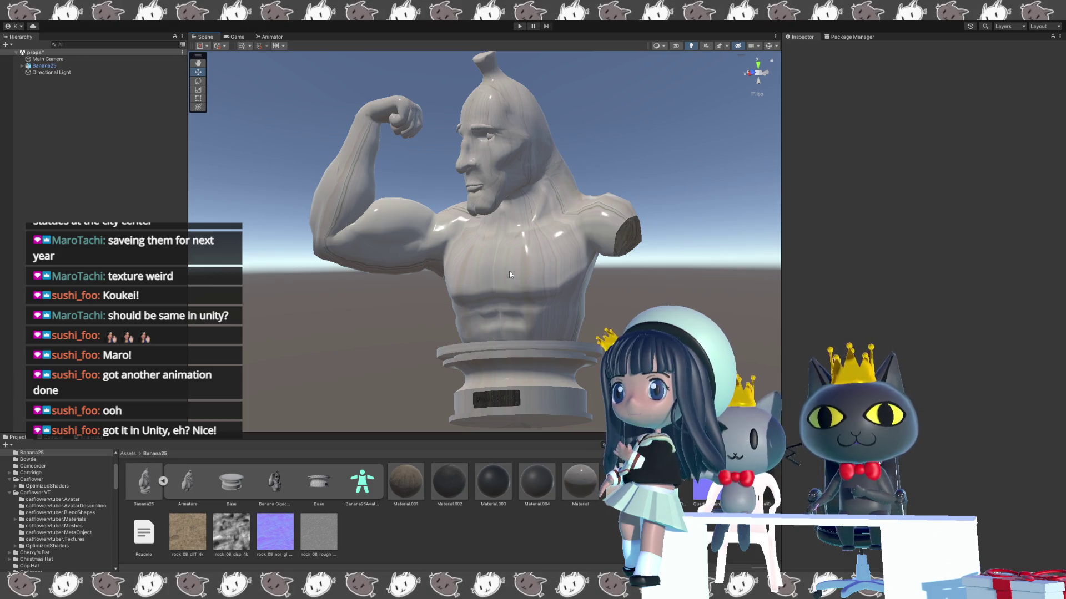
mouse_move(438, 308)
left_mouse_down()
mouse_move(405, 308)
mouse_move(433, 308)
left_mouse_up()
scroll(433, 308, "up", 5)
scroll(628, 272, "down", 5)
mouse_move(628, 333)
left_mouse_down()
mouse_move(628, 272)
mouse_move(610, 274)
mouse_move(605, 262)
mouse_move(591, 290)
mouse_move(575, 266)
left_mouse_up()
scroll(624, 272, "up", 6)
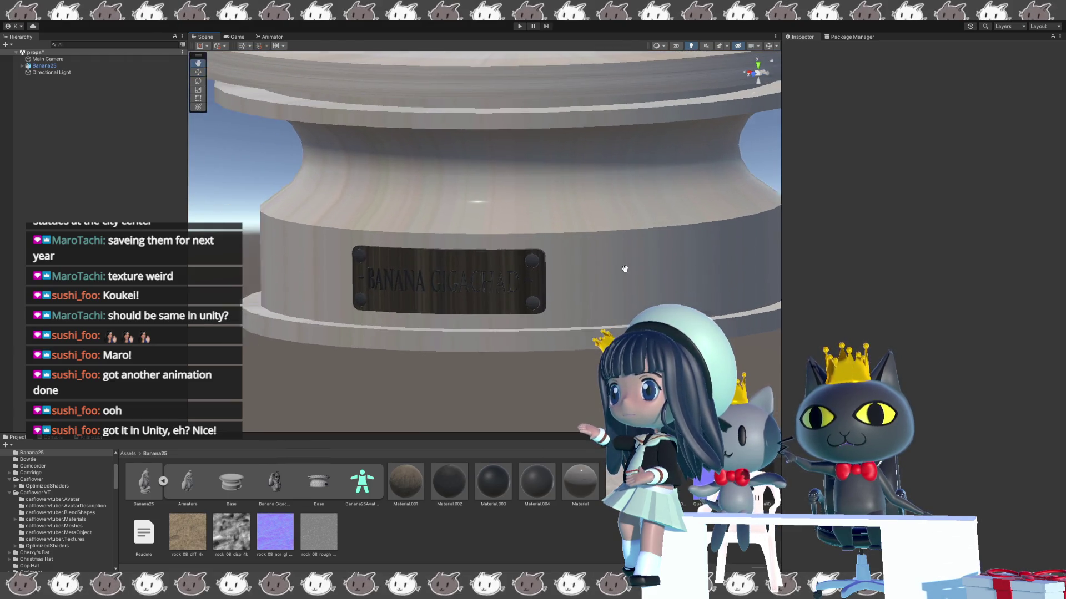
scroll(574, 261, "down", 6)
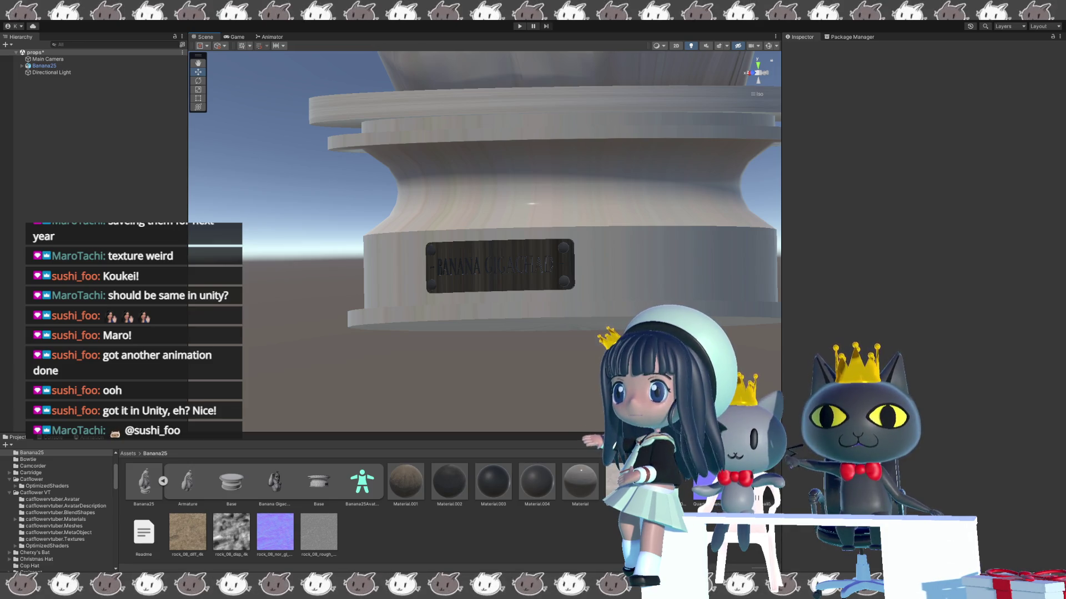
- In Blender, show the Layout workspace in Material Preview with overlays hidden
key("alt+Tab")
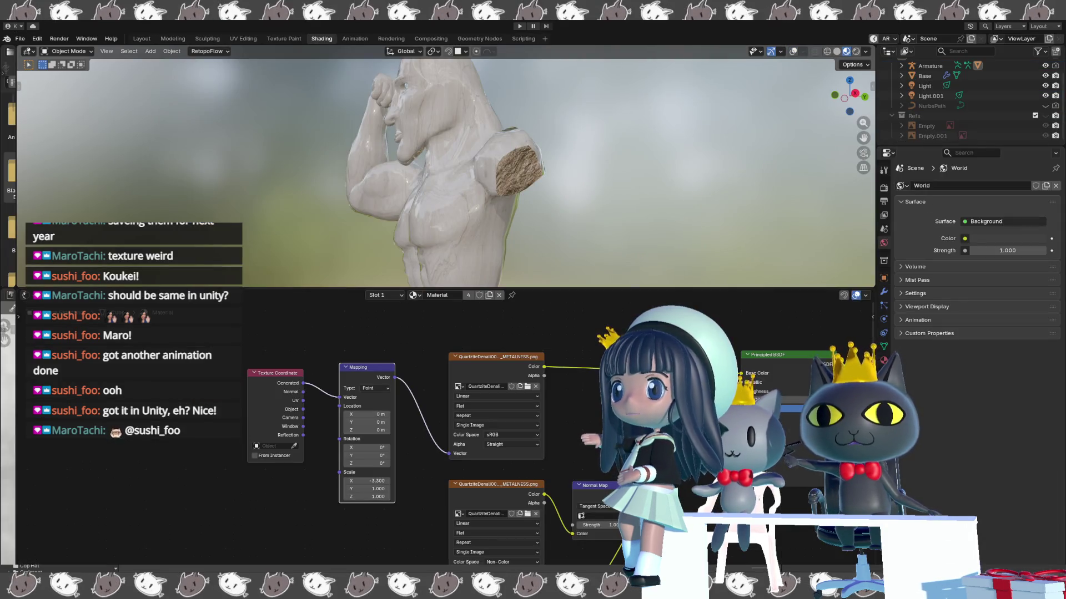
left_click(141, 38)
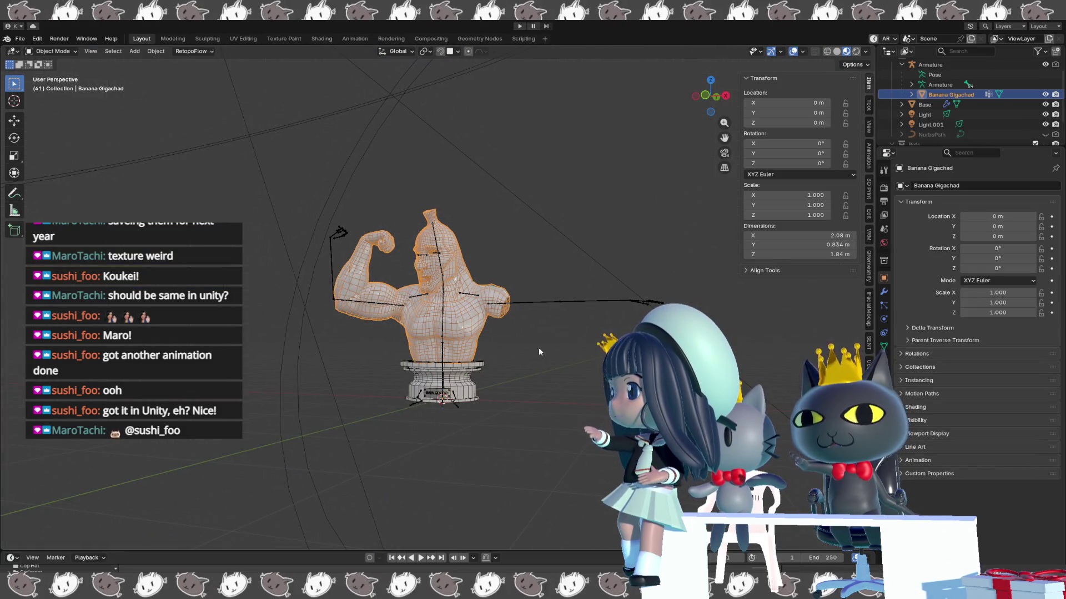
key("shift+alt+z")
key("KP_0")
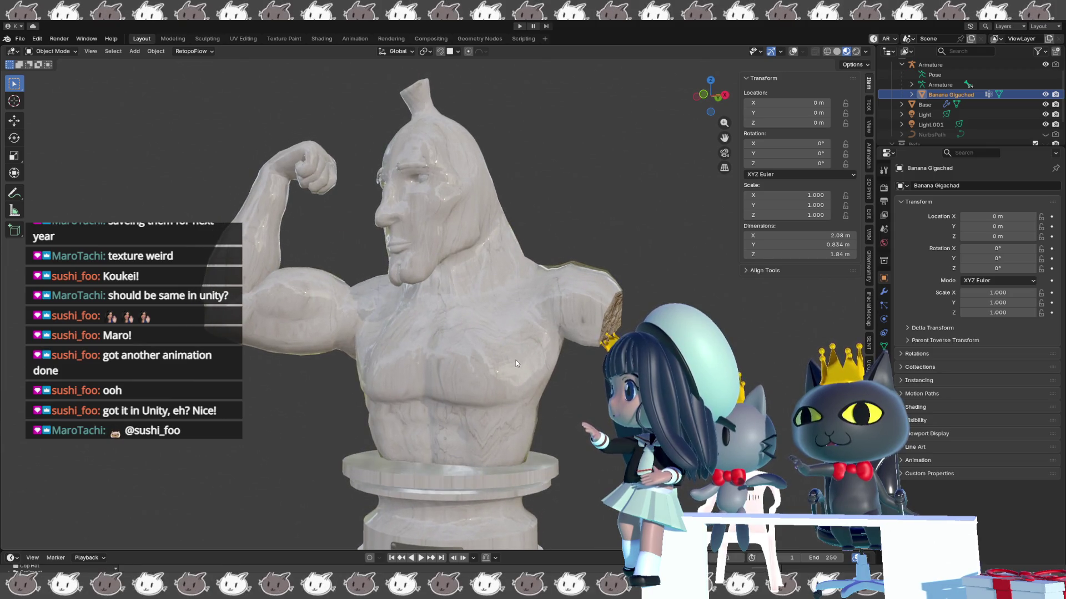
- Orbit and zoom around the bust, closing in on the nameplate and raised arm
scroll(523, 277, "up", 4)
mouse_move(531, 275)
left_mouse_down()
mouse_move(498, 277)
mouse_move(481, 251)
mouse_move(514, 259)
mouse_move(466, 280)
left_mouse_up()
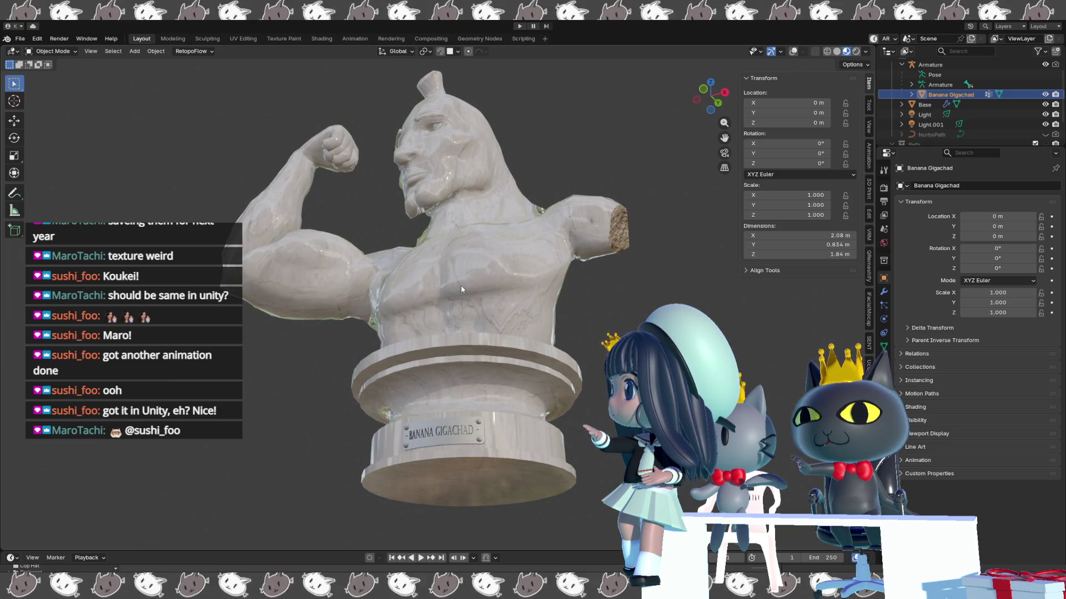
scroll(461, 285, "up", 4)
scroll(475, 235, "up", 3)
mouse_move(476, 235)
left_mouse_down()
mouse_move(457, 74)
mouse_move(421, 96)
left_mouse_up()
scroll(422, 100, "down", 6)
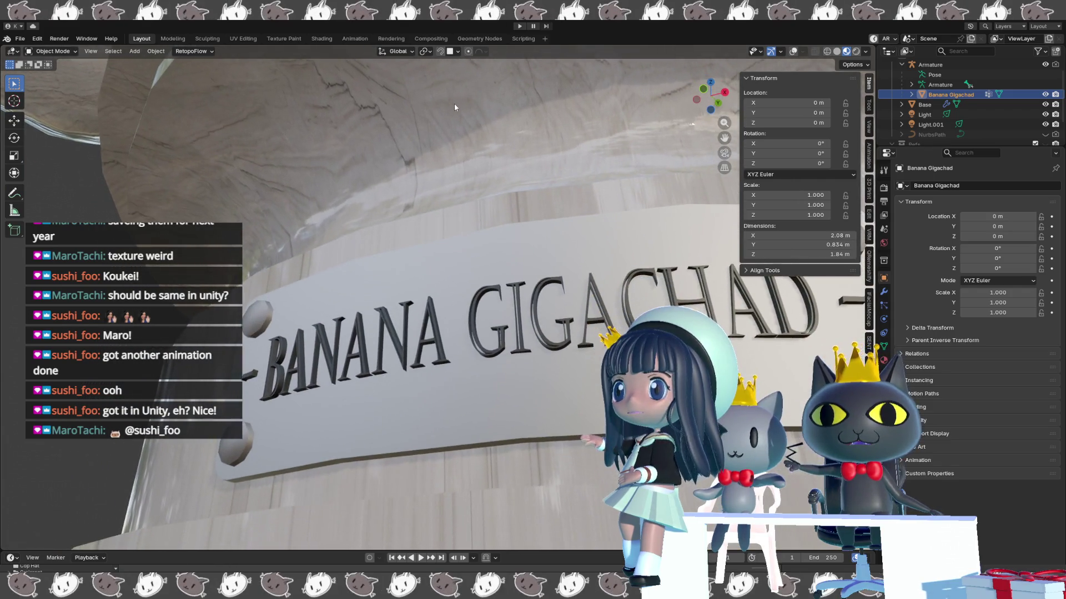
scroll(422, 272, "down", 5)
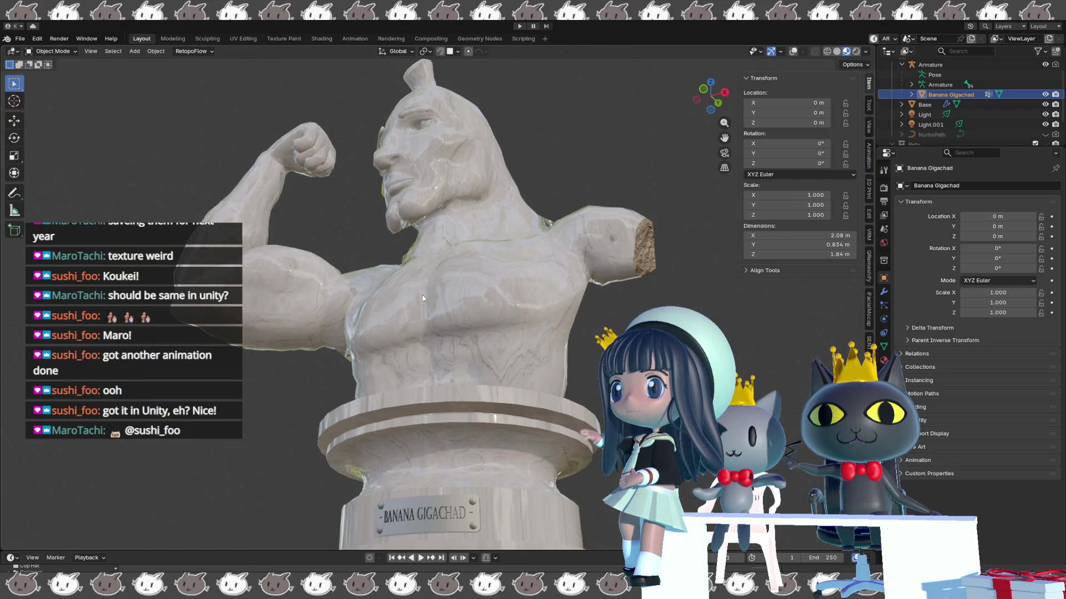
scroll(445, 265, "up", 1)
mouse_move(445, 265)
left_mouse_down()
mouse_move(464, 253)
mouse_move(441, 257)
mouse_move(497, 293)
left_mouse_up()
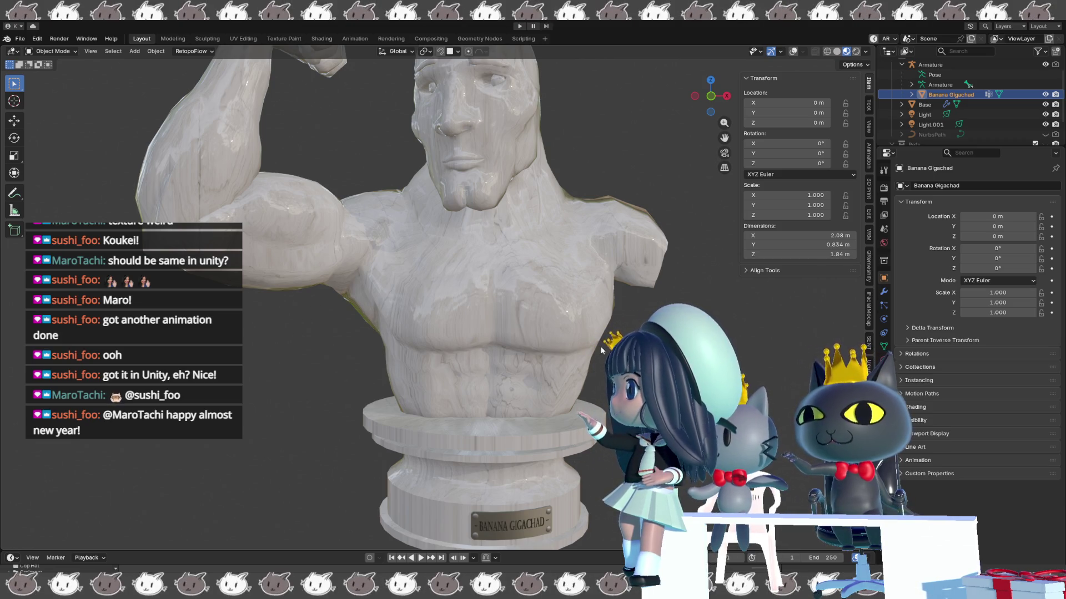
- Deselect the Banana Gigachad object and orbit to the statue's back and side profiles
left_click(319, 315)
left_click_drag(488, 351, 611, 351)
mouse_move(488, 351)
left_mouse_down()
mouse_move(440, 397)
mouse_move(408, 402)
mouse_move(552, 385)
mouse_move(385, 379)
left_mouse_up()
scroll(478, 400, "up", 3)
left_click_drag(568, 419, 550, 401)
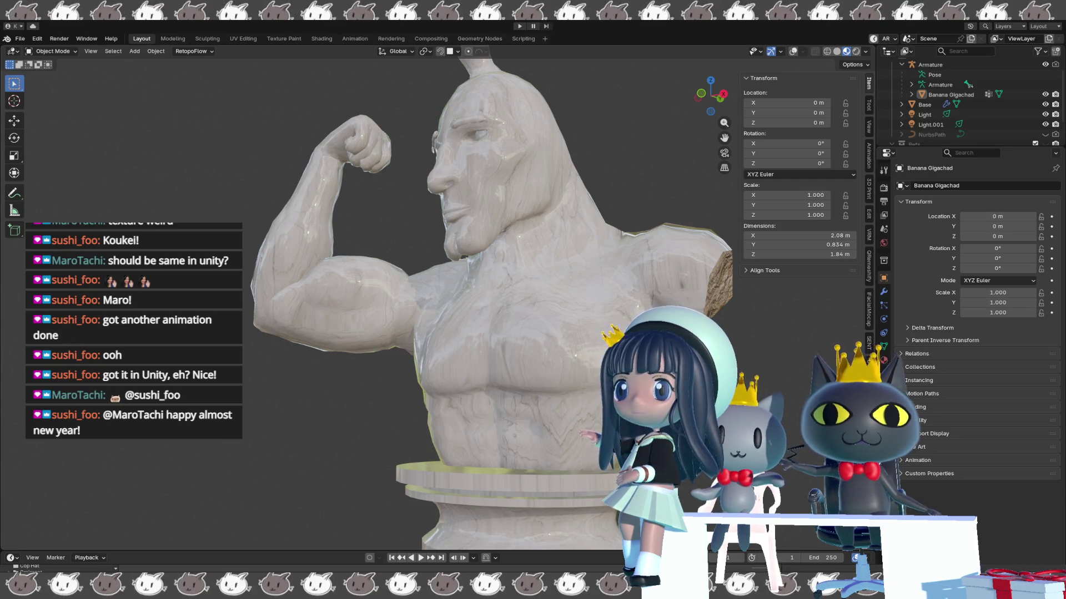
key("alt+Tab")
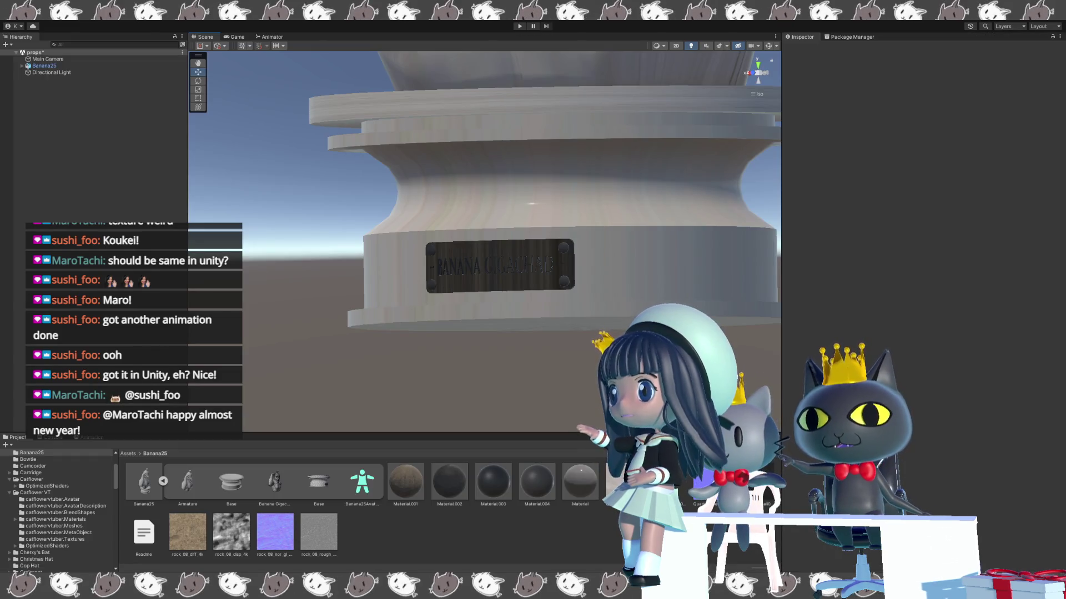
- Select the Material asset in the Project panel to display its Poiyomi Toon settings
left_click_drag(610, 83, 611, 229)
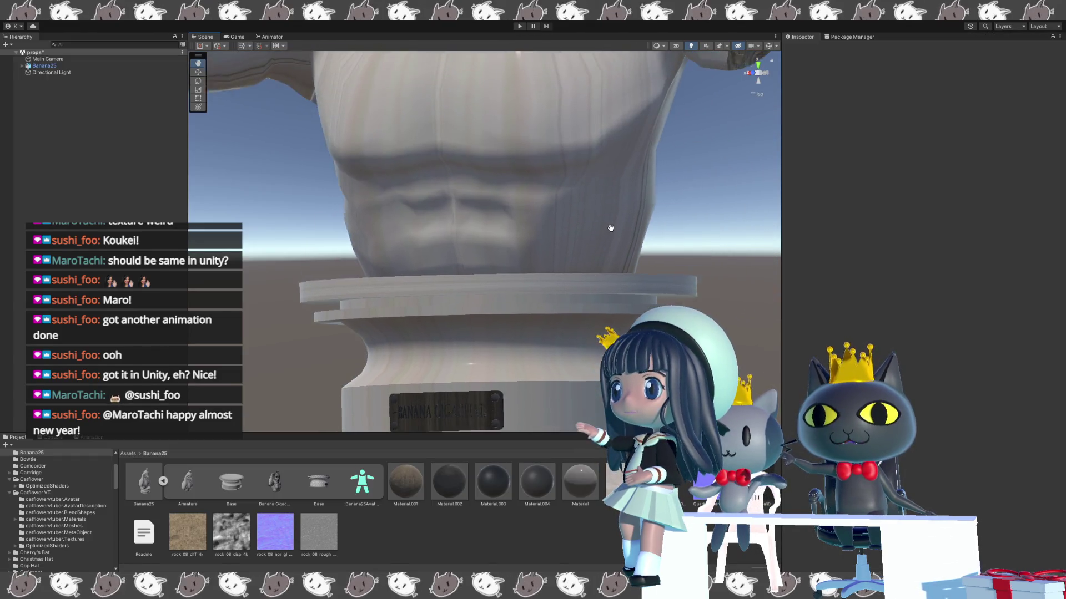
scroll(610, 228, "down", 5)
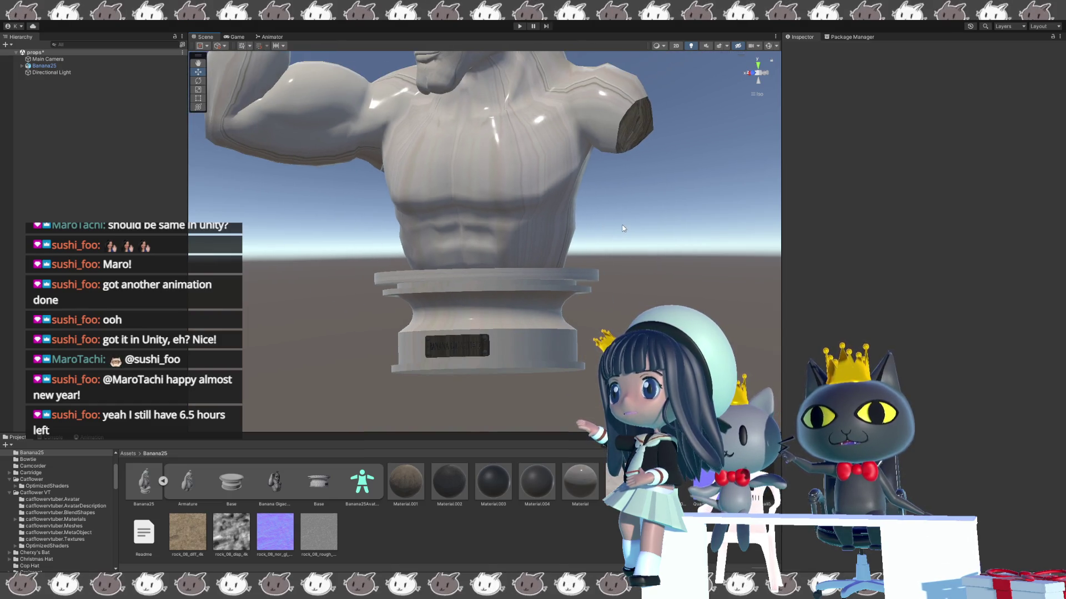
left_click(418, 474)
left_click(593, 482)
mouse_move(706, 241)
left_mouse_down()
mouse_move(590, 331)
mouse_move(561, 322)
mouse_move(621, 269)
mouse_move(617, 317)
left_mouse_up()
- Orbit and zoom the Scene view onto the arm hole, then expand the main texture settings
scroll(618, 317, "up", 2)
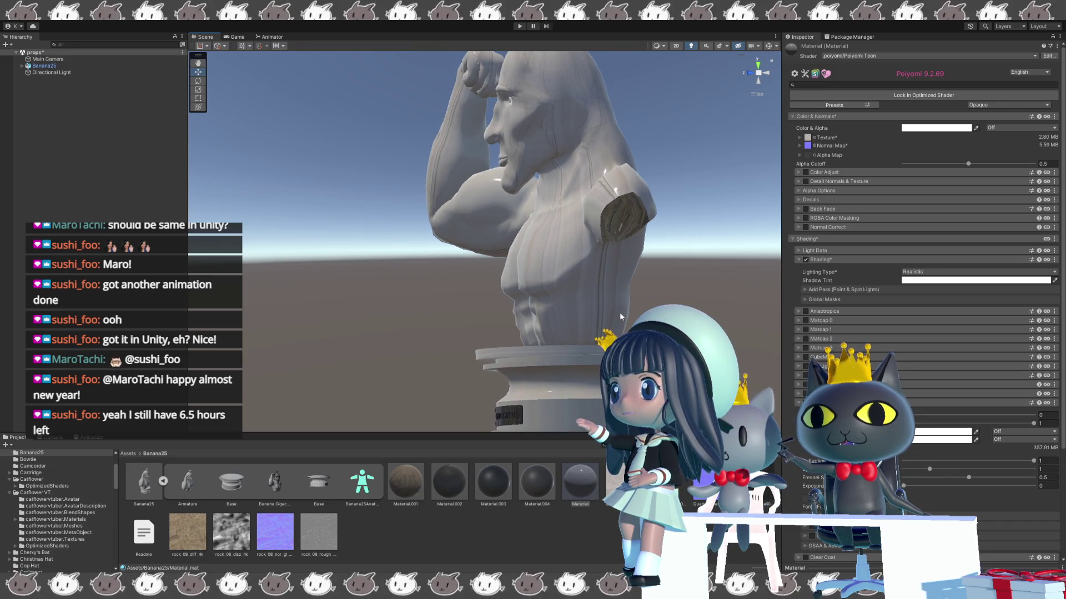
scroll(620, 312, "up", 2)
scroll(621, 309, "up", 1)
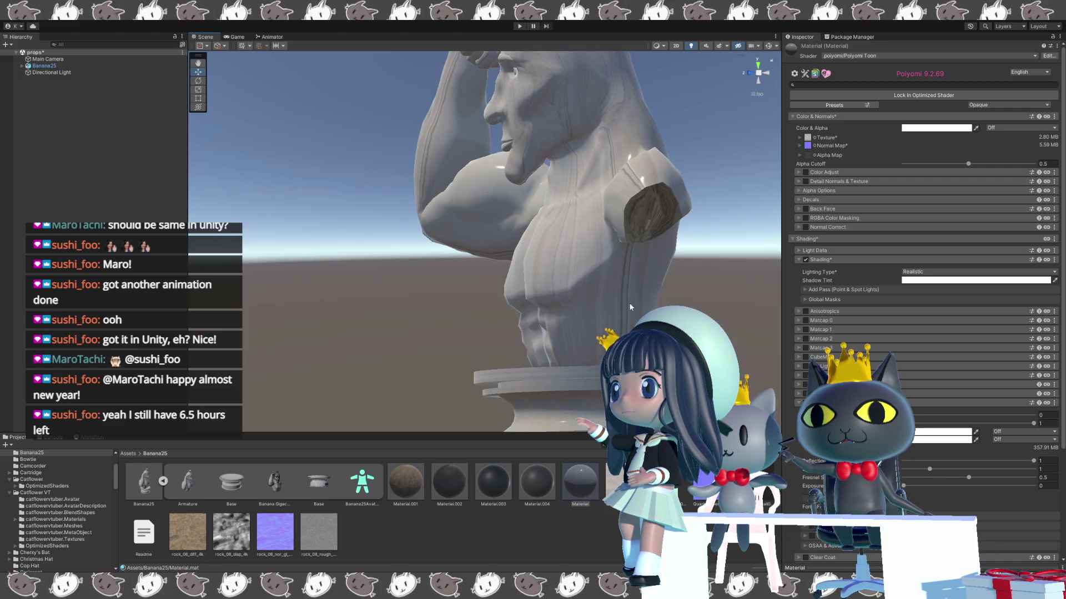
scroll(629, 302, "up", 1)
left_click_drag(628, 302, 678, 288)
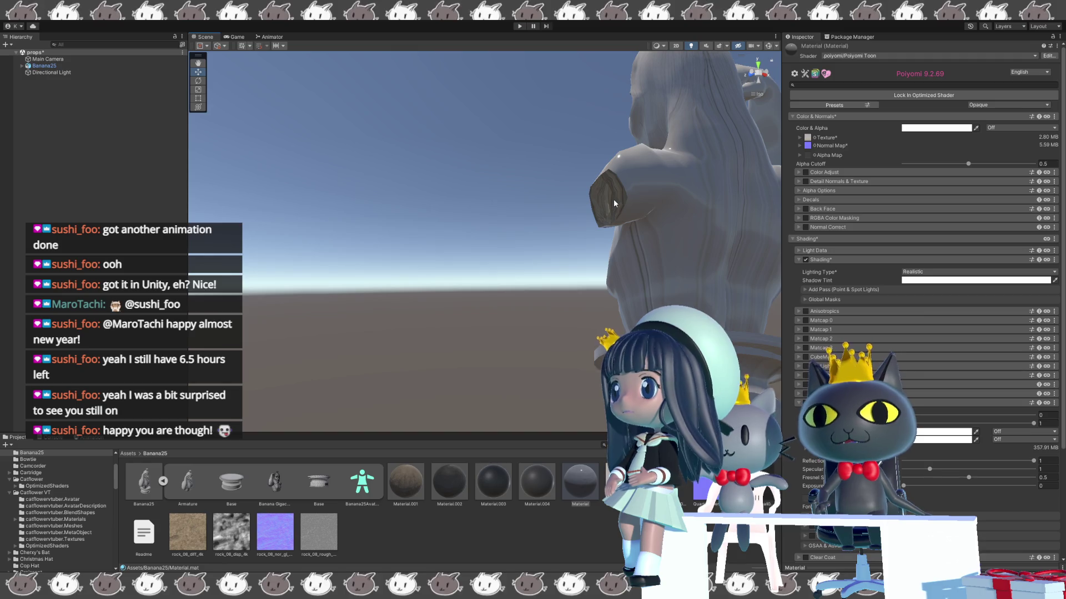
mouse_move(574, 264)
left_mouse_down()
mouse_move(506, 315)
mouse_move(531, 261)
mouse_move(530, 275)
left_mouse_up()
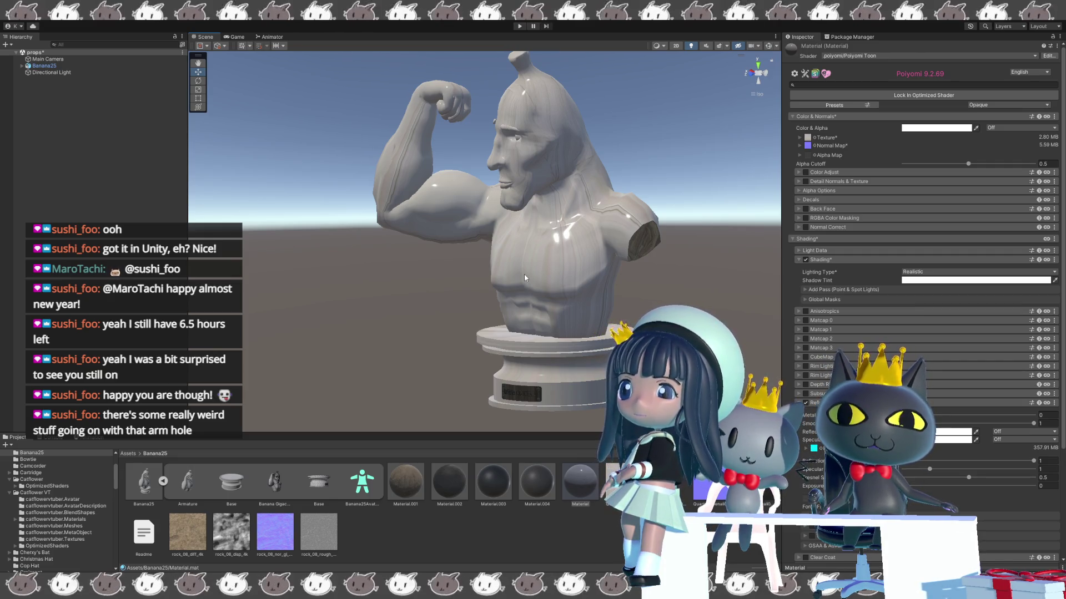
mouse_move(573, 298)
left_mouse_down()
mouse_move(483, 249)
mouse_move(655, 240)
mouse_move(591, 234)
left_mouse_up()
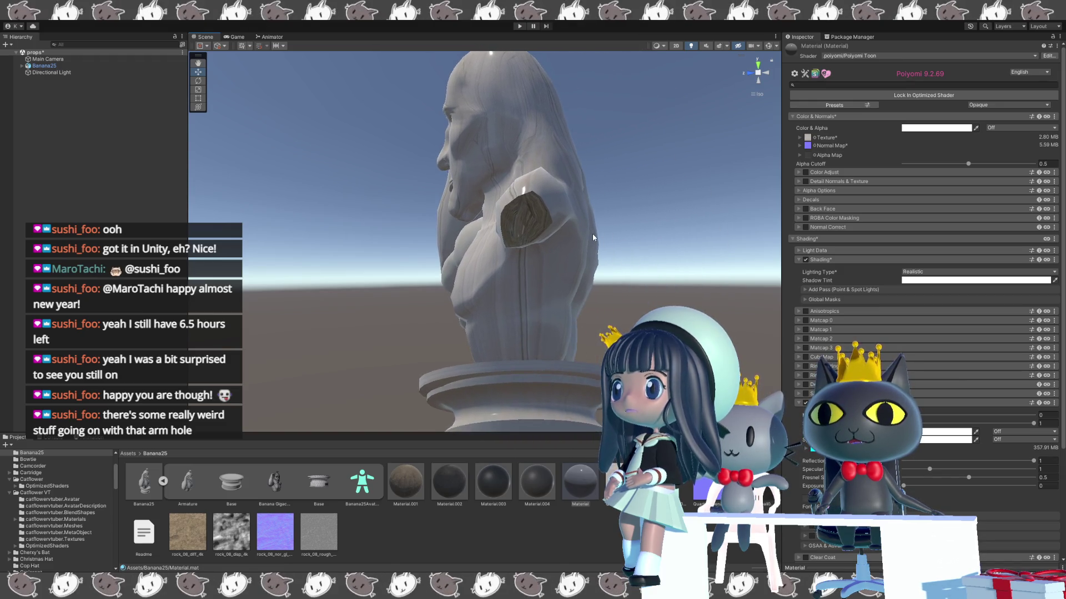
scroll(591, 231, "up", 5)
scroll(591, 236, "up", 3)
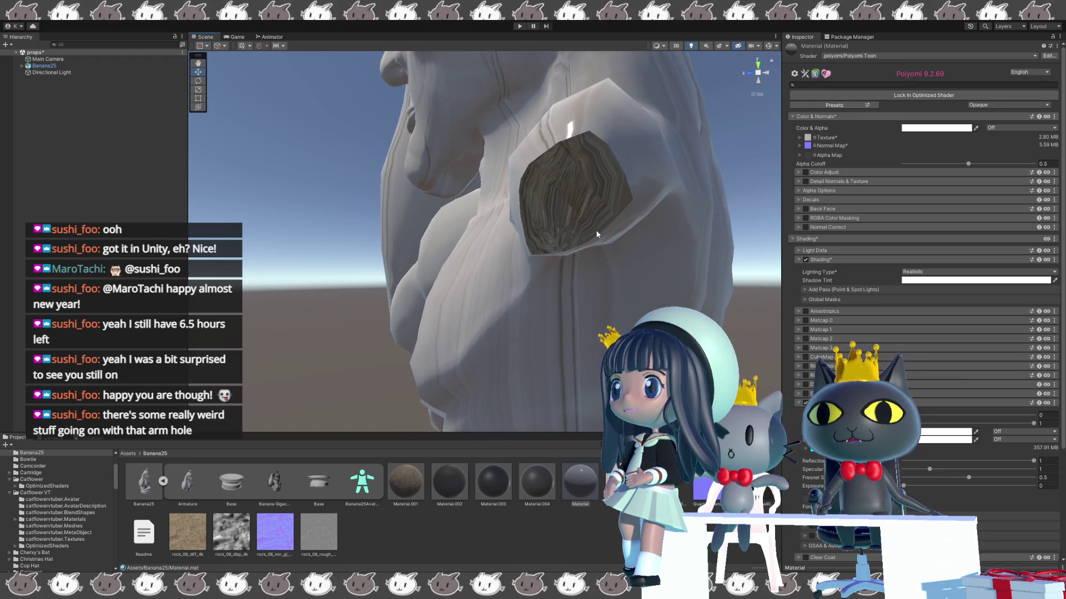
left_click_drag(615, 228, 501, 245)
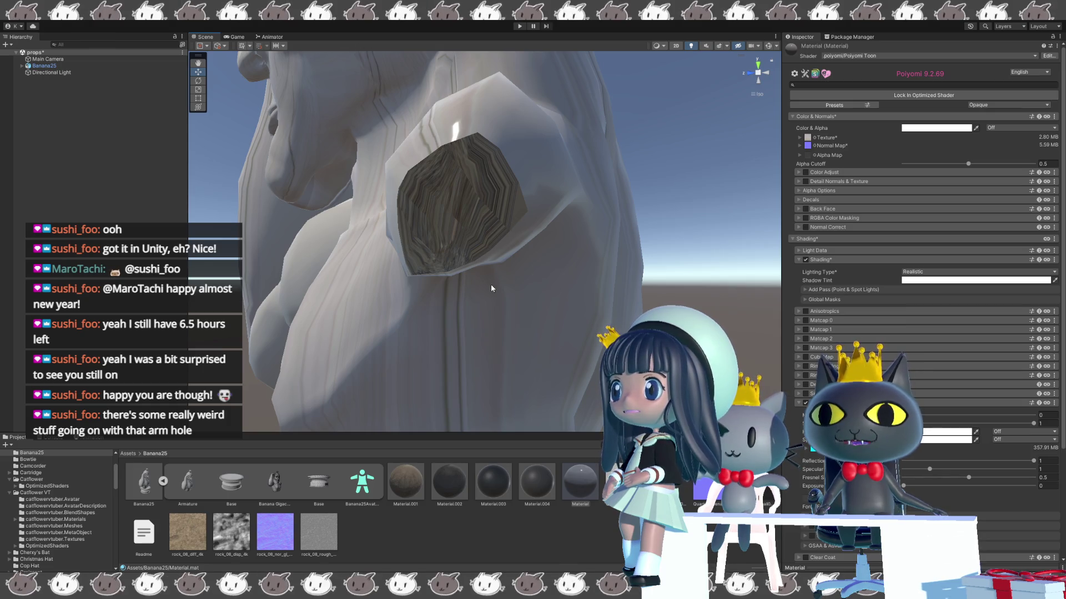
left_click_drag(491, 284, 500, 267)
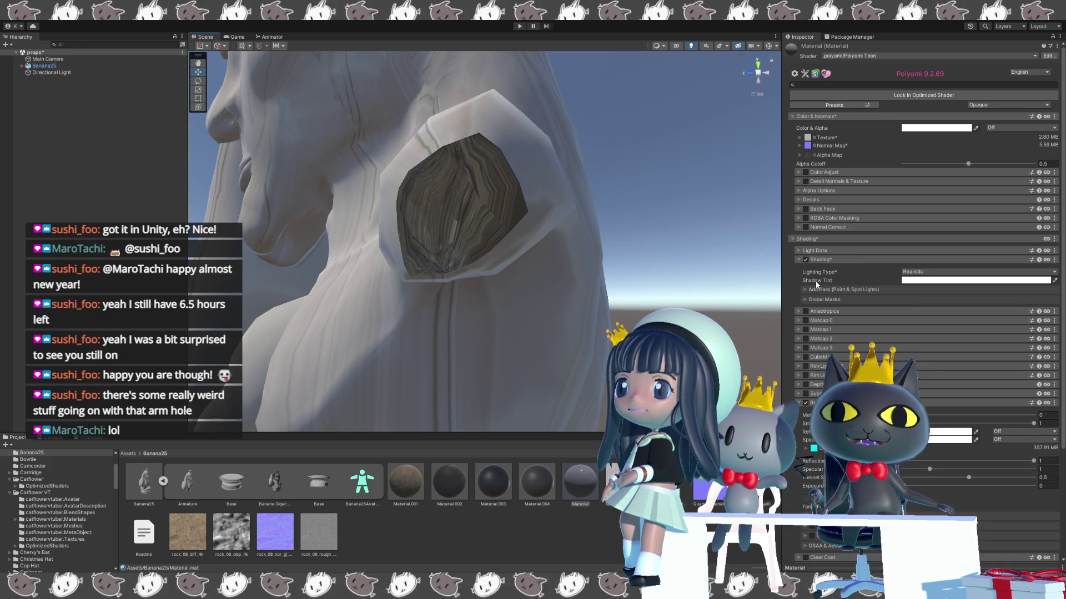
left_click(800, 138)
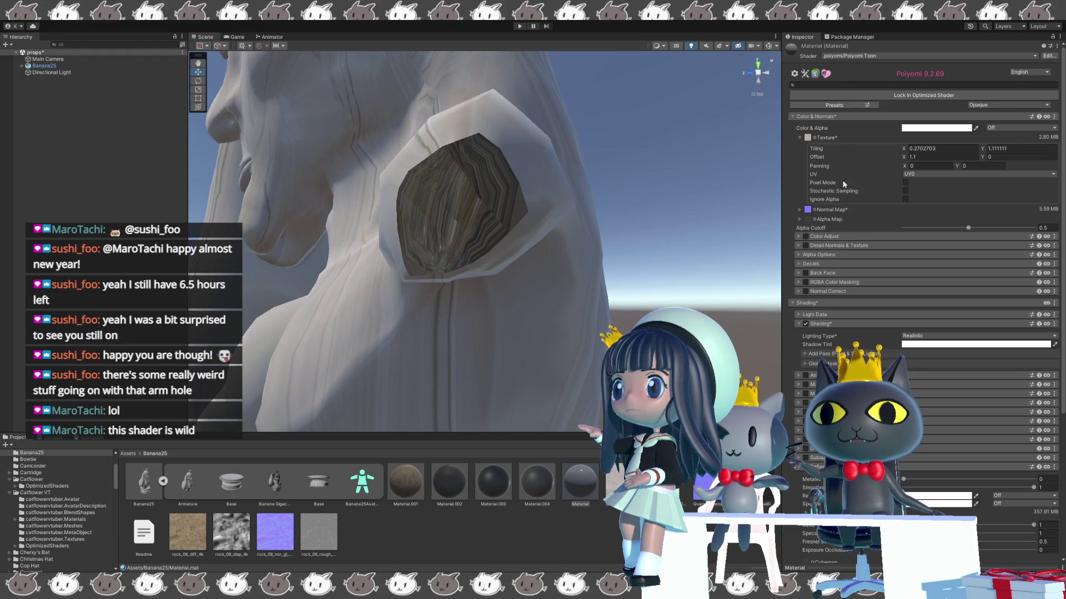
key("ctrl+z")
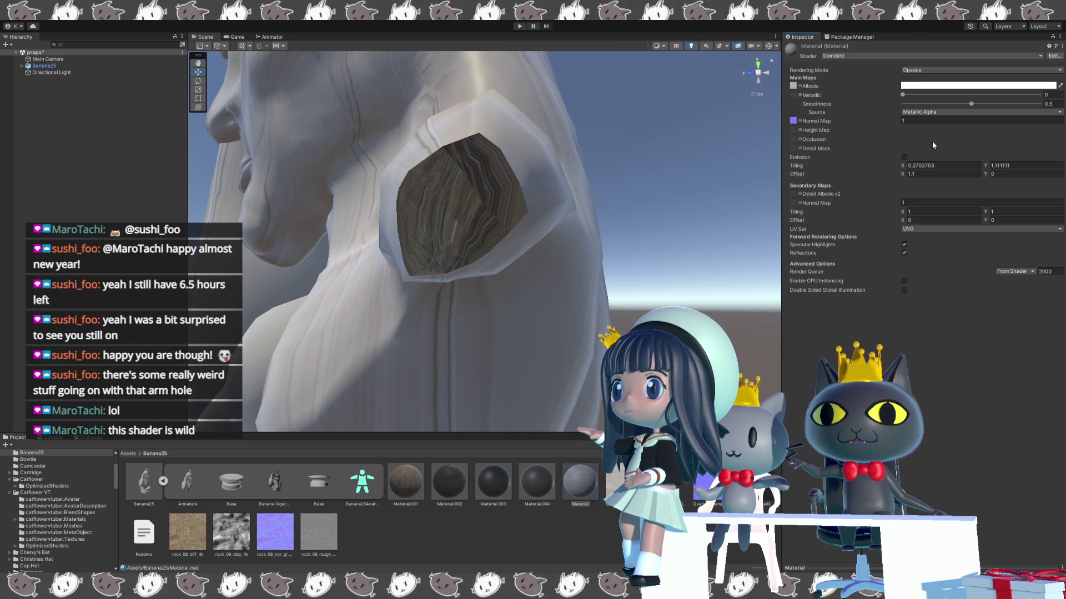
left_click(917, 212)
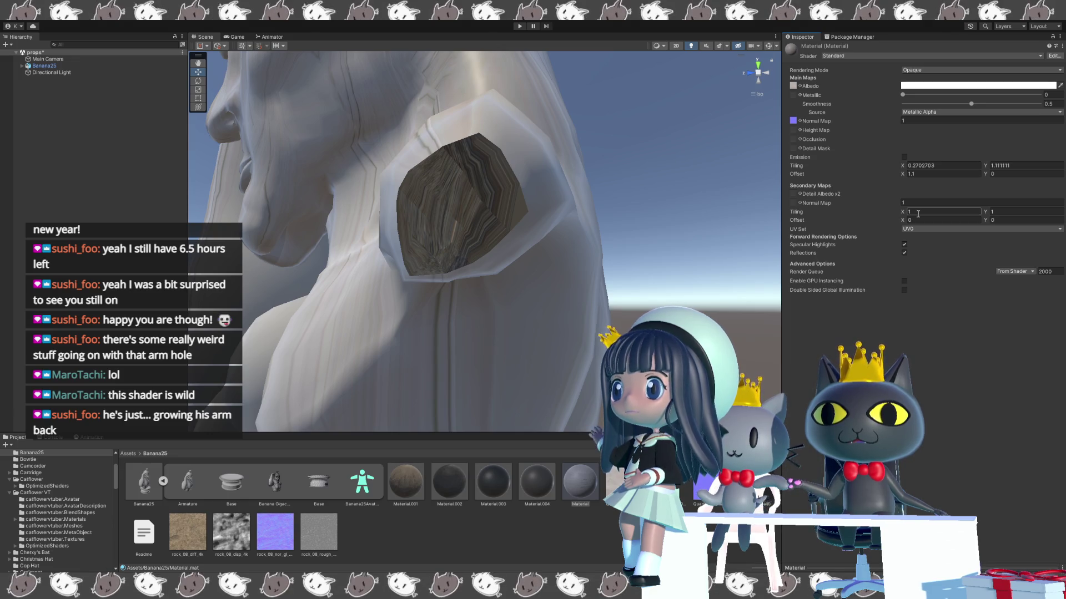
key("Return")
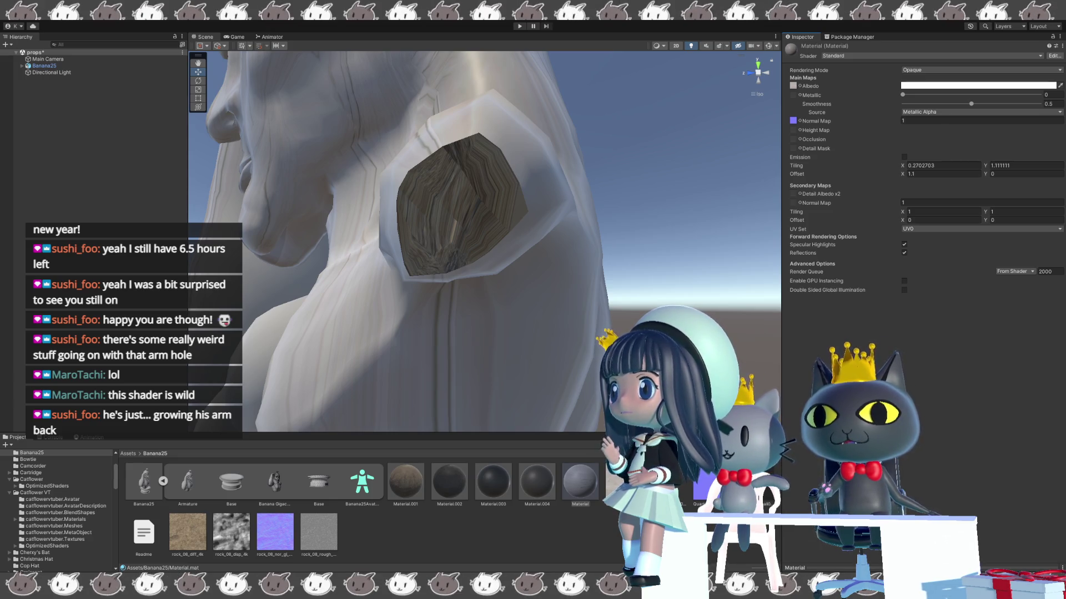
mouse_move(356, 361)
left_mouse_down("alt")
mouse_move(452, 365)
mouse_move(415, 400)
mouse_move(315, 335)
mouse_move(388, 238)
left_mouse_up("alt")
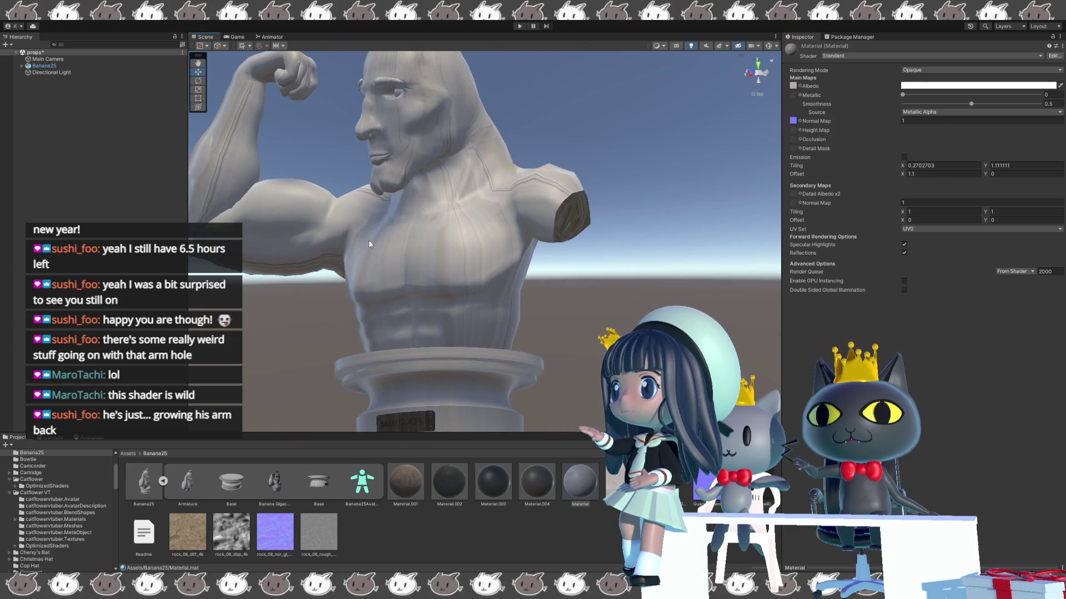
scroll(433, 283, "up", 3)
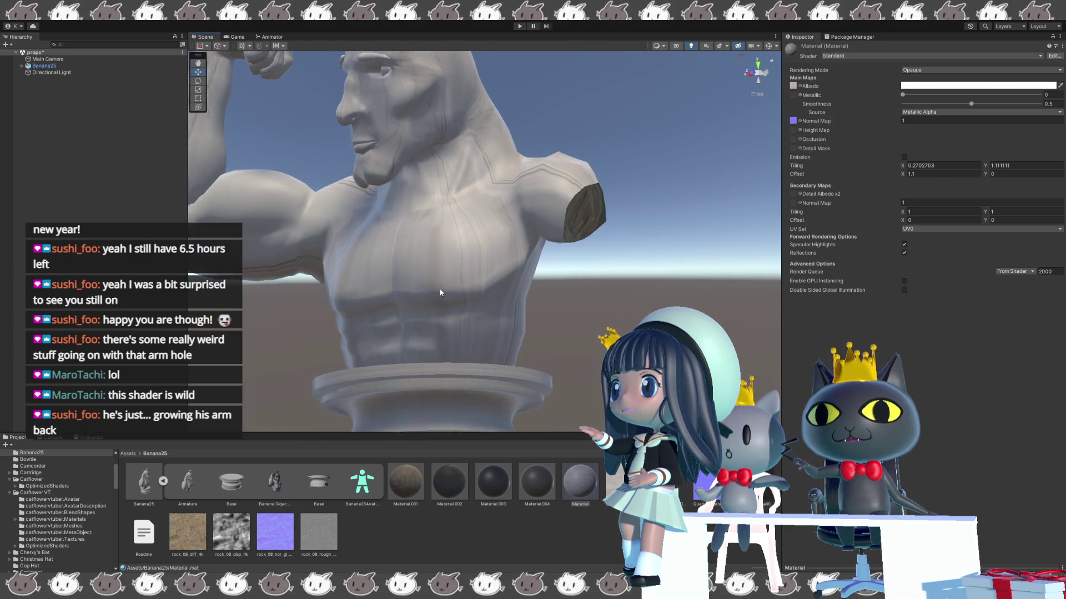
mouse_move(539, 298)
left_mouse_down("alt")
mouse_move(497, 263)
mouse_move(601, 252)
mouse_move(676, 227)
mouse_move(603, 242)
mouse_move(603, 251)
left_mouse_up("alt")
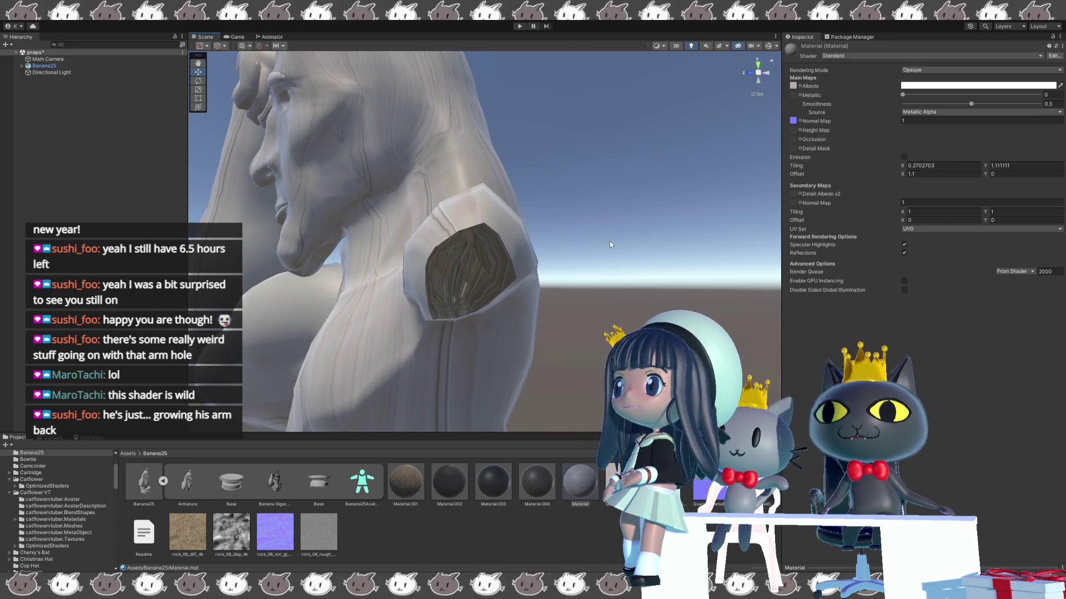
mouse_move(609, 244)
left_mouse_down("alt")
mouse_move(456, 328)
mouse_move(441, 354)
mouse_move(391, 311)
mouse_move(517, 320)
mouse_move(505, 298)
left_mouse_up("alt")
scroll(440, 354, "down", 3)
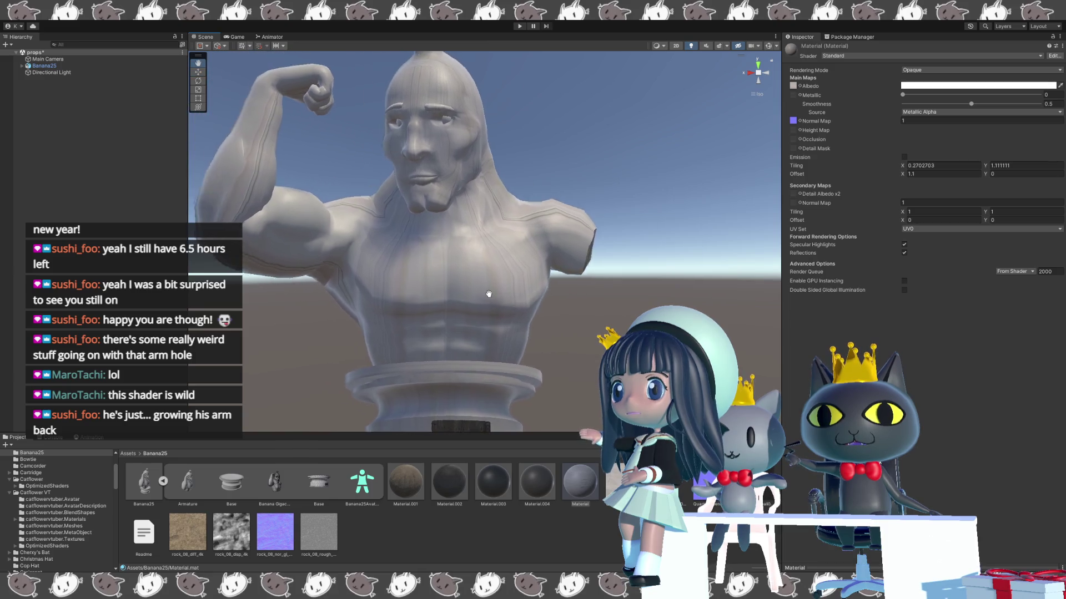
scroll(505, 298, "up", 3)
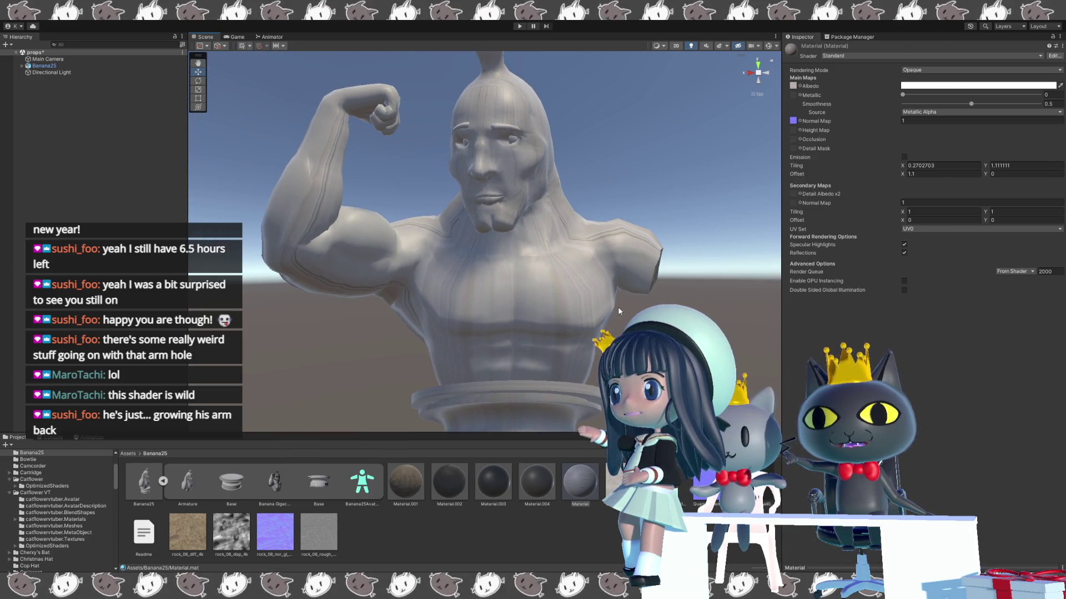
left_click_drag(627, 307, 592, 306, "alt")
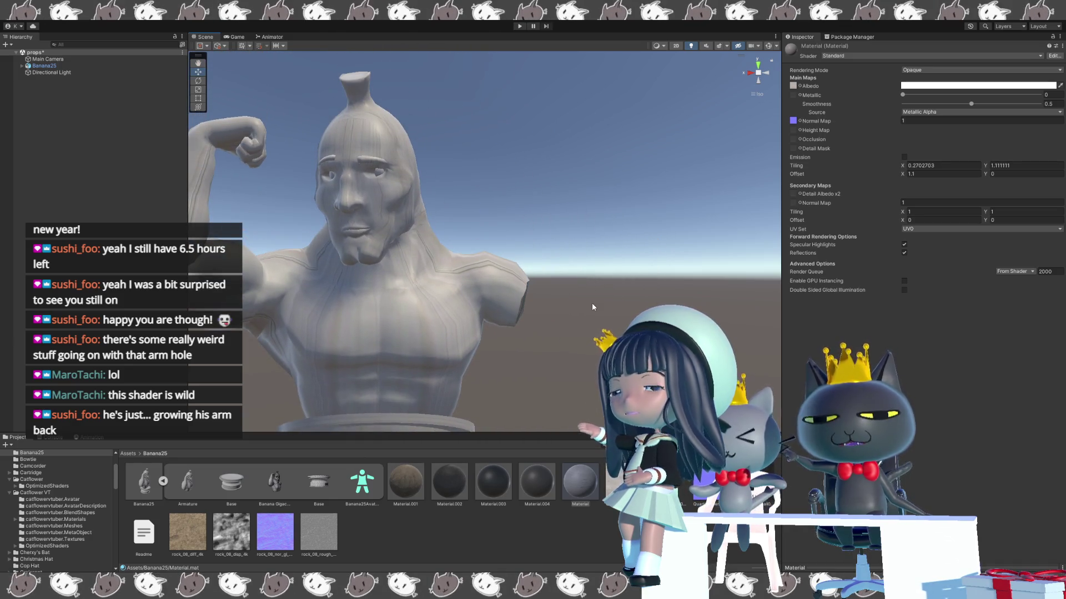
mouse_move(592, 306)
left_mouse_down("alt")
mouse_move(504, 299)
mouse_move(541, 293)
left_mouse_up("alt")
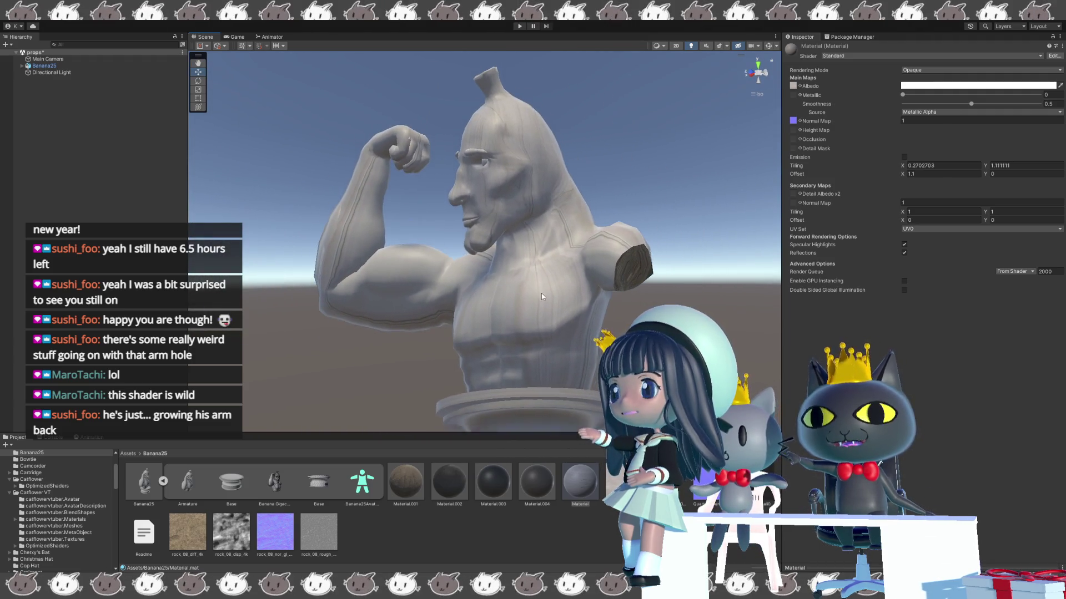
scroll(543, 297, "down", 5)
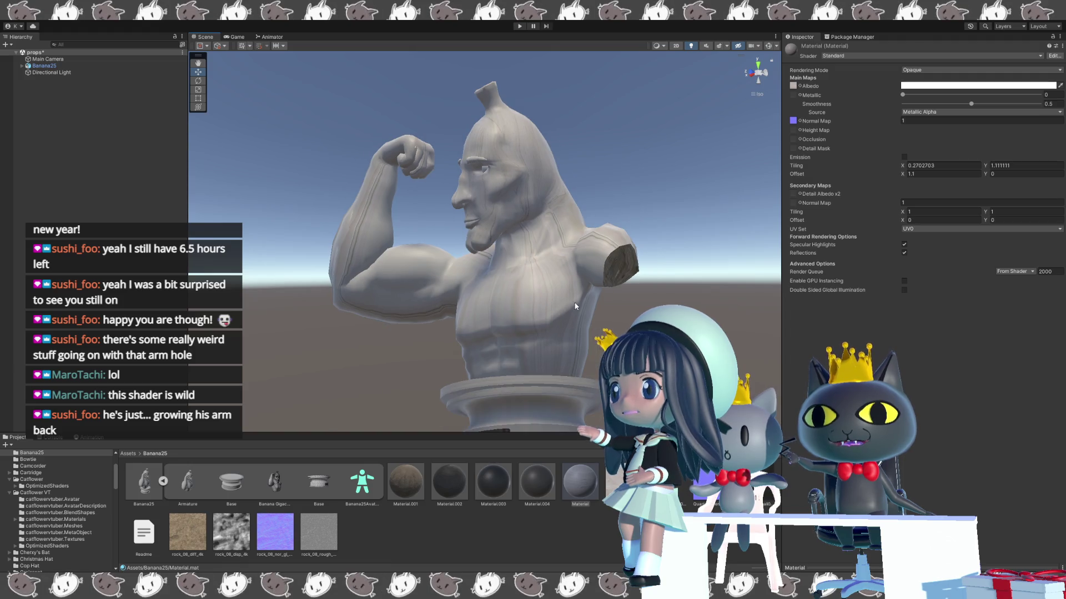
mouse_move(551, 296)
left_mouse_down()
mouse_move(561, 301)
mouse_move(440, 341)
mouse_move(567, 324)
mouse_move(584, 283)
left_mouse_up()
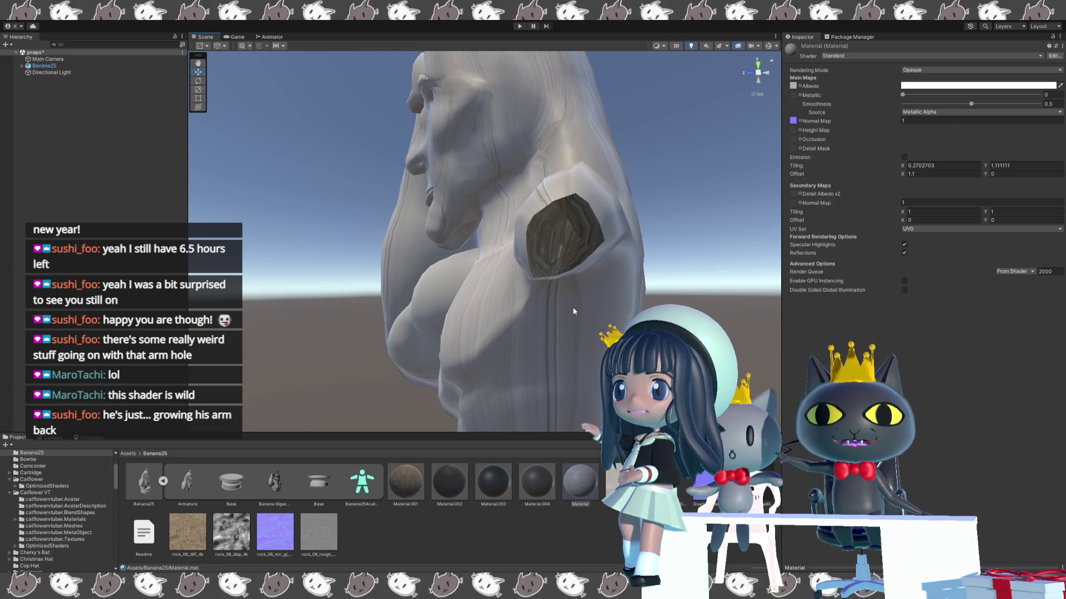
mouse_move(587, 315)
left_mouse_down()
mouse_move(500, 300)
mouse_move(598, 298)
left_mouse_up()
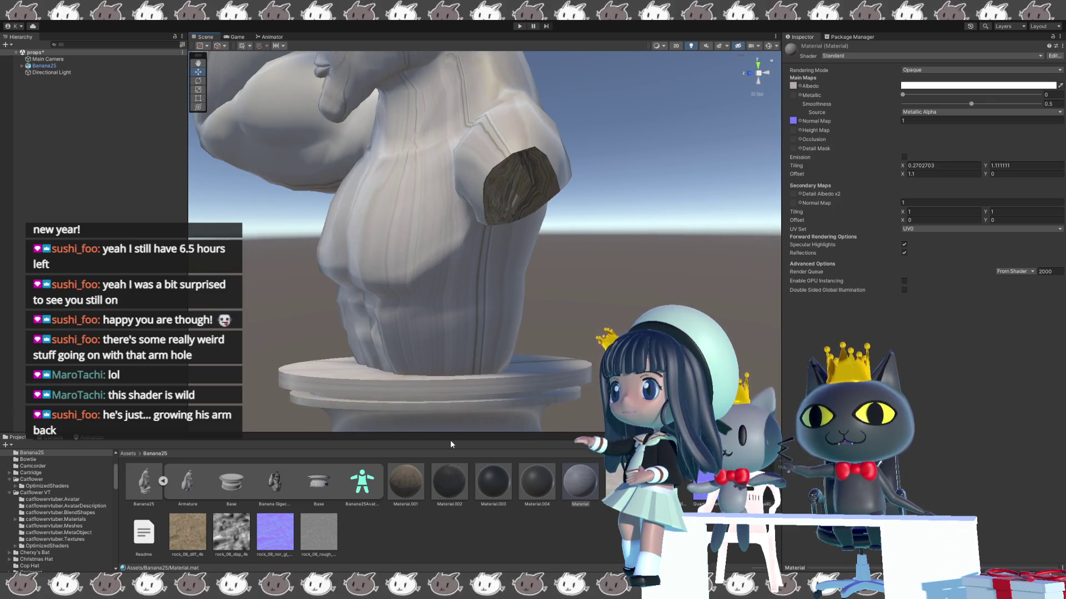
- Open Material.001's Poiyomi texture tiling settings and lower horizontal tiling to about 2.05
left_click(411, 482)
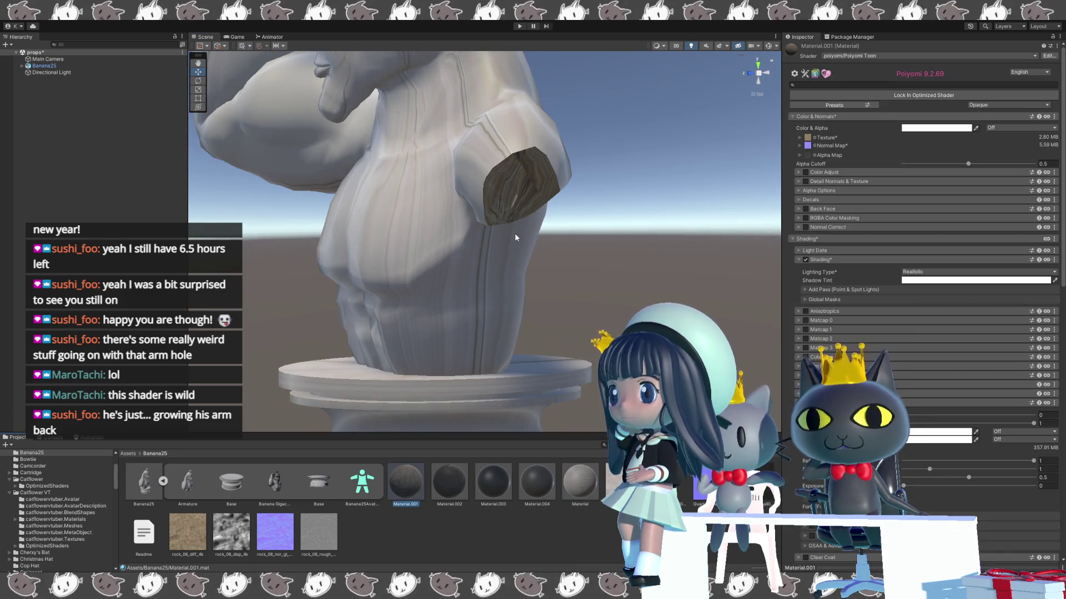
mouse_move(640, 168)
left_mouse_down()
mouse_move(613, 211)
mouse_move(588, 208)
mouse_move(612, 198)
left_mouse_up()
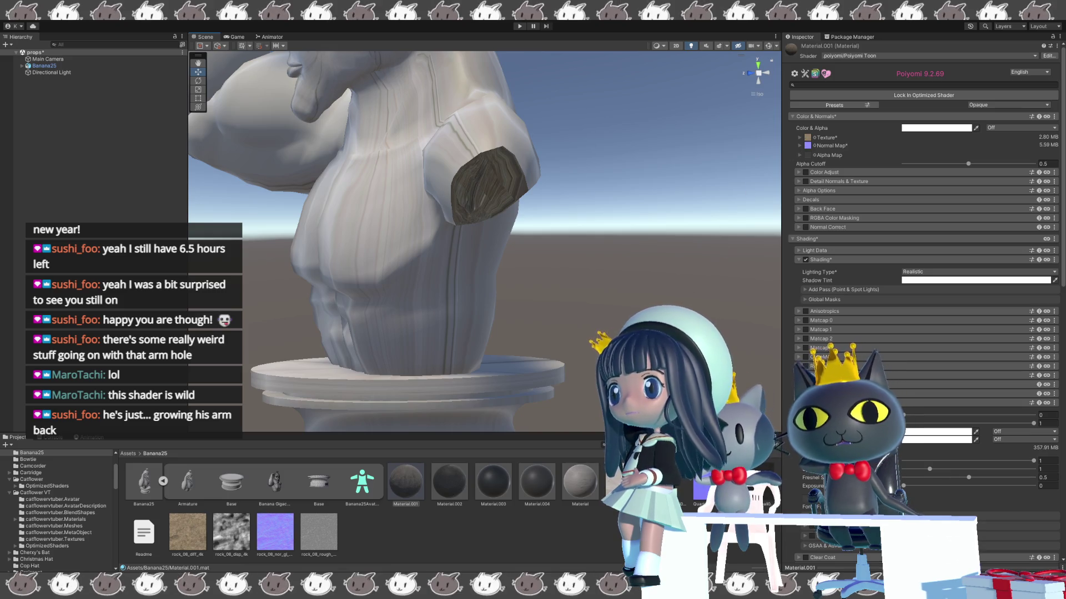
left_click(799, 138)
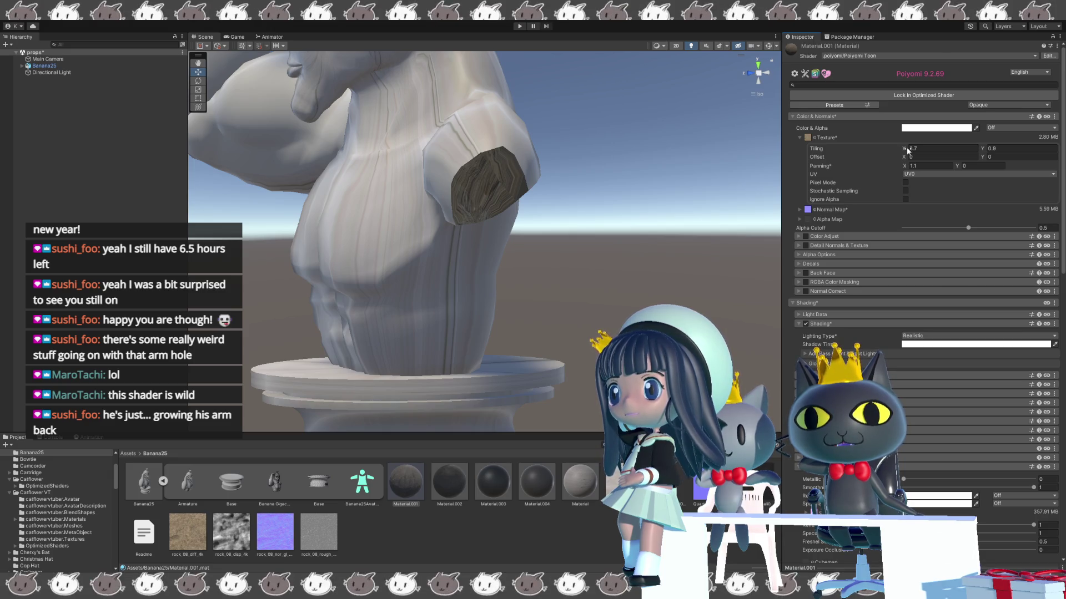
left_click_drag(908, 150, 879, 145)
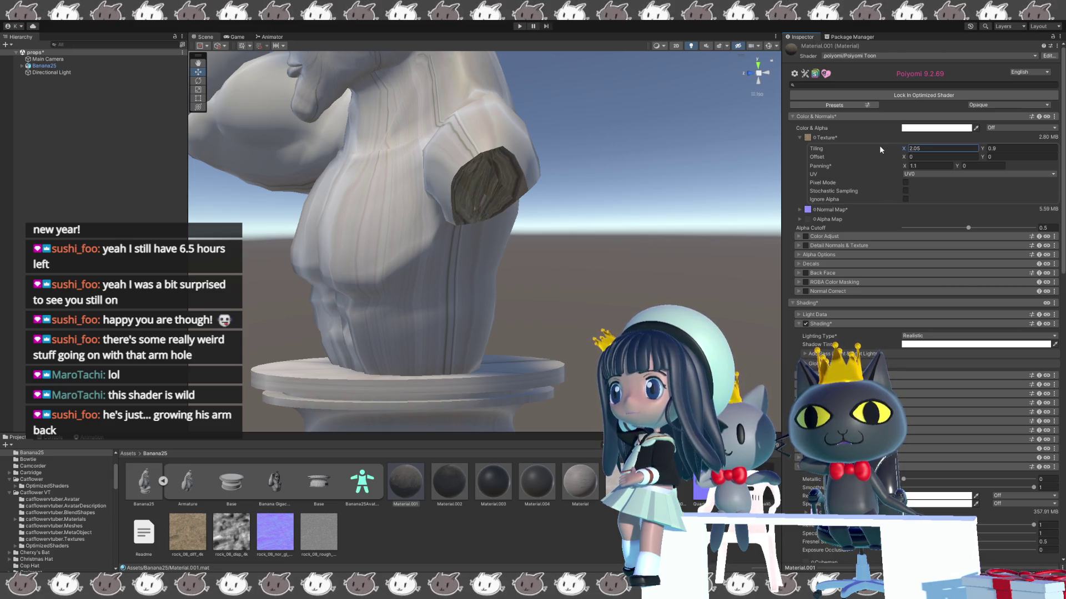
scroll(538, 251, "up", 5)
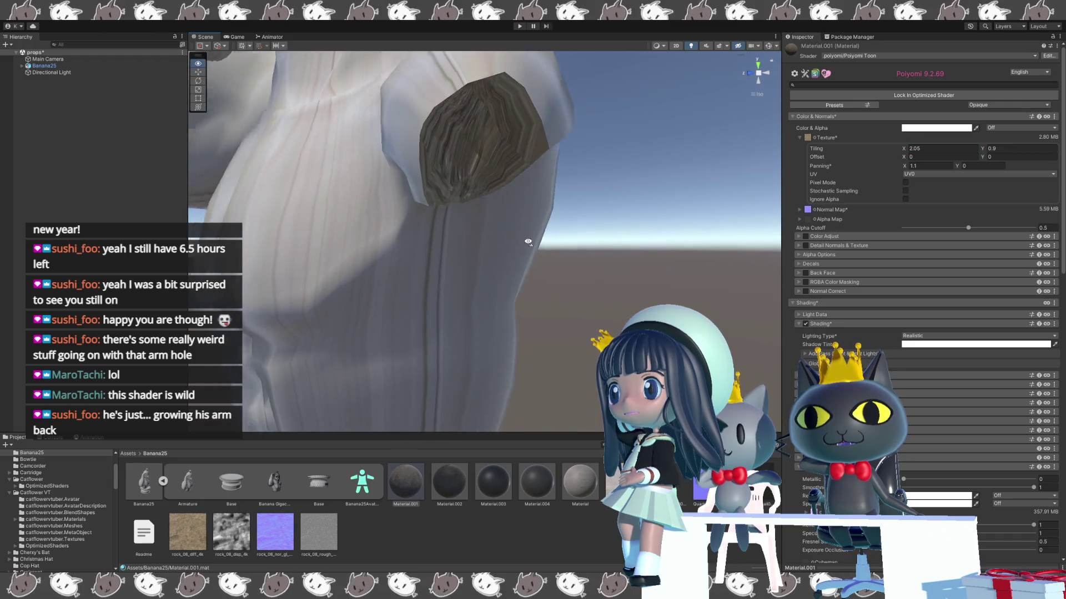
left_click_drag(528, 242, 523, 204)
left_click_drag(651, 153, 638, 166)
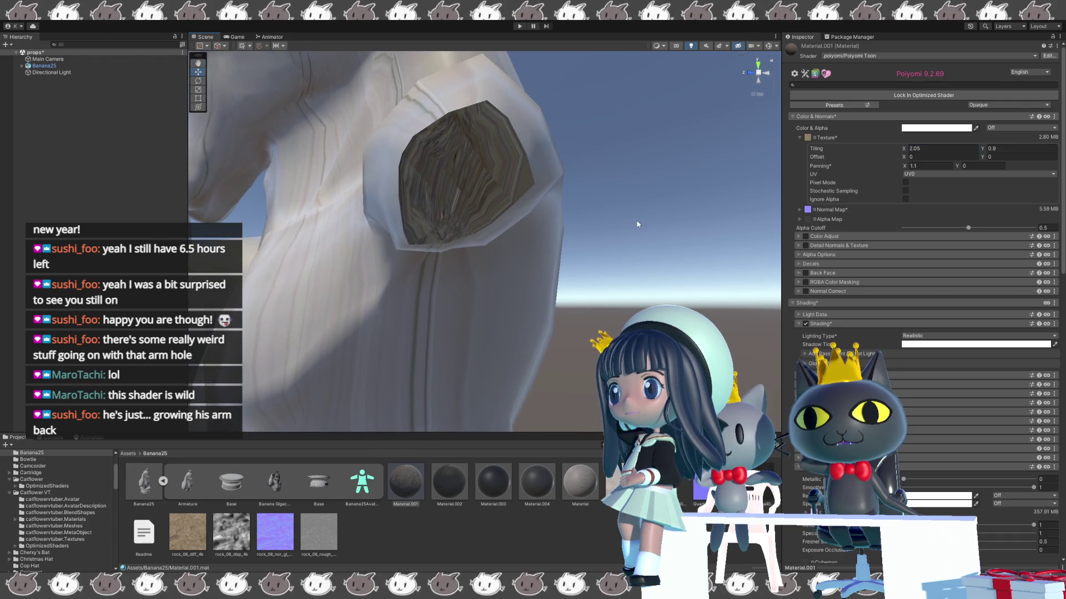
- Raise the horizontal tiling to 3.65 and reset horizontal panning to 0
mouse_move(911, 147)
left_mouse_down()
mouse_move(1034, 141)
mouse_move(751, 156)
mouse_move(707, 180)
mouse_move(628, 169)
mouse_move(535, 188)
left_mouse_up()
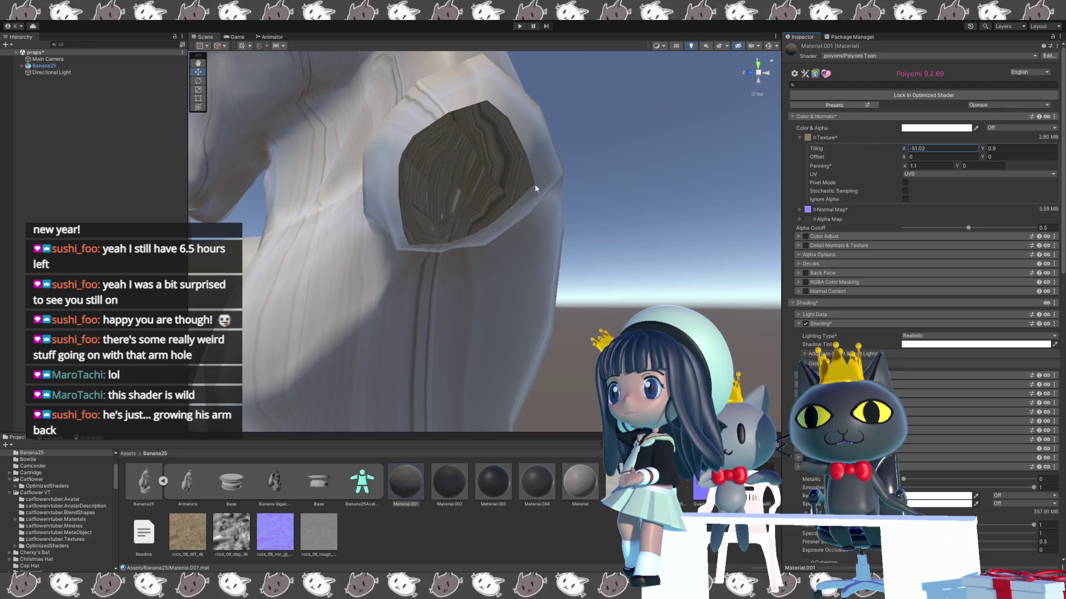
left_click(915, 167)
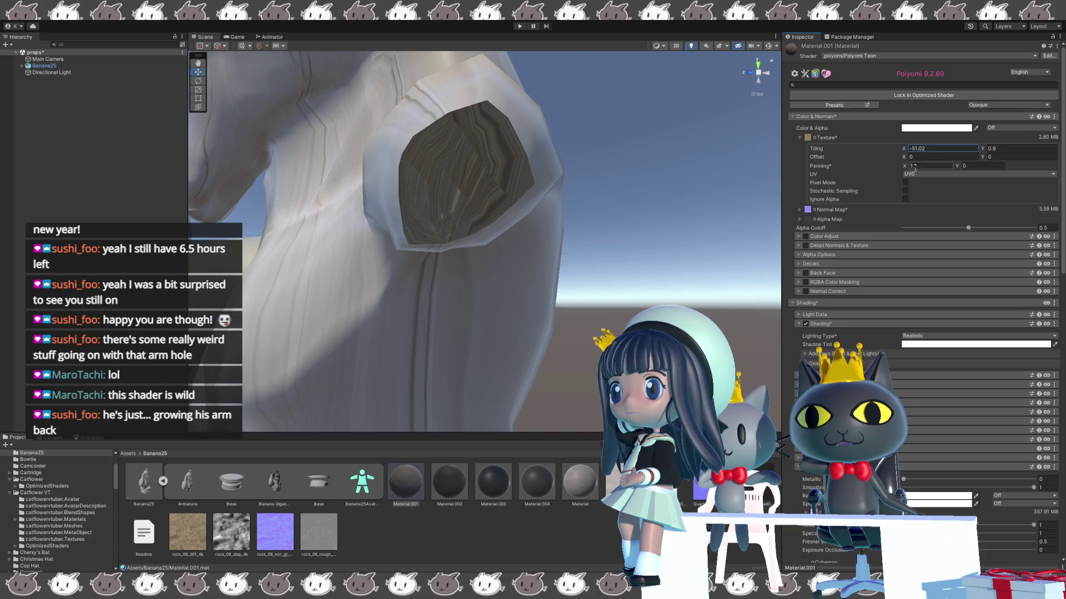
type("0")
key("Return")
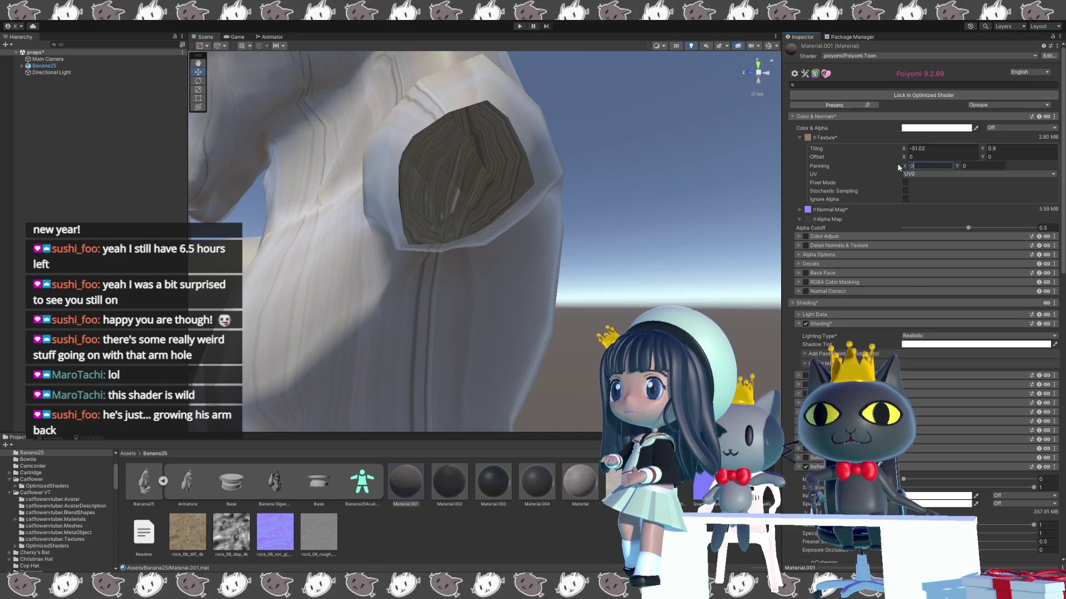
mouse_move(907, 146)
left_mouse_down()
mouse_move(1010, 144)
mouse_move(48, 172)
mouse_move(288, 105)
mouse_move(301, 127)
mouse_move(436, 111)
left_mouse_up()
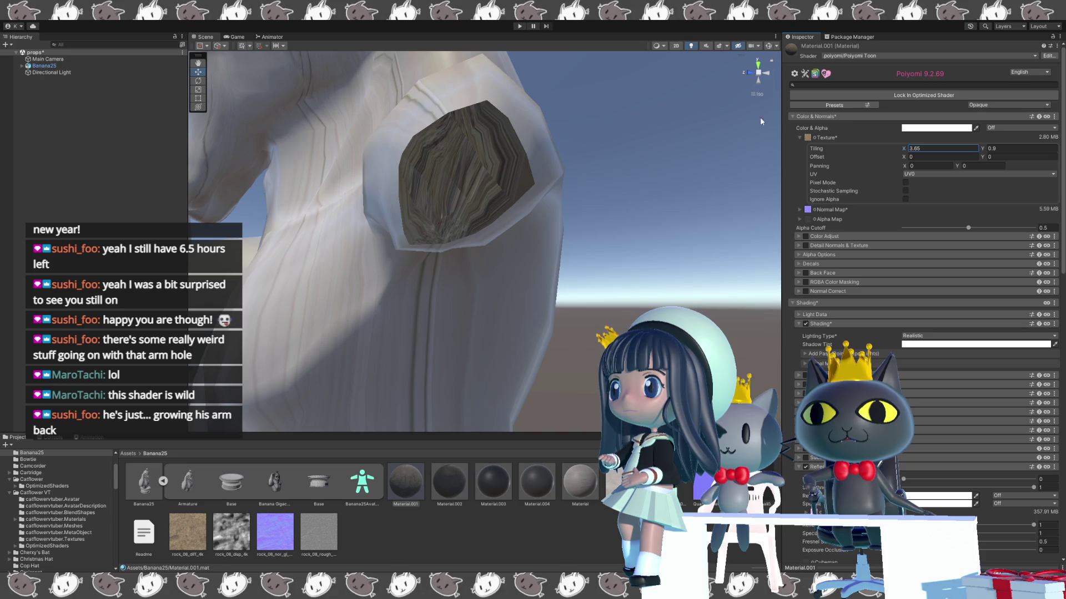
- Scrub the rock texture to tiling 9.05 by -11.26 with horizontal offset around 1.66
mouse_move(982, 149)
left_mouse_down()
mouse_move(953, 159)
mouse_move(966, 162)
left_mouse_up()
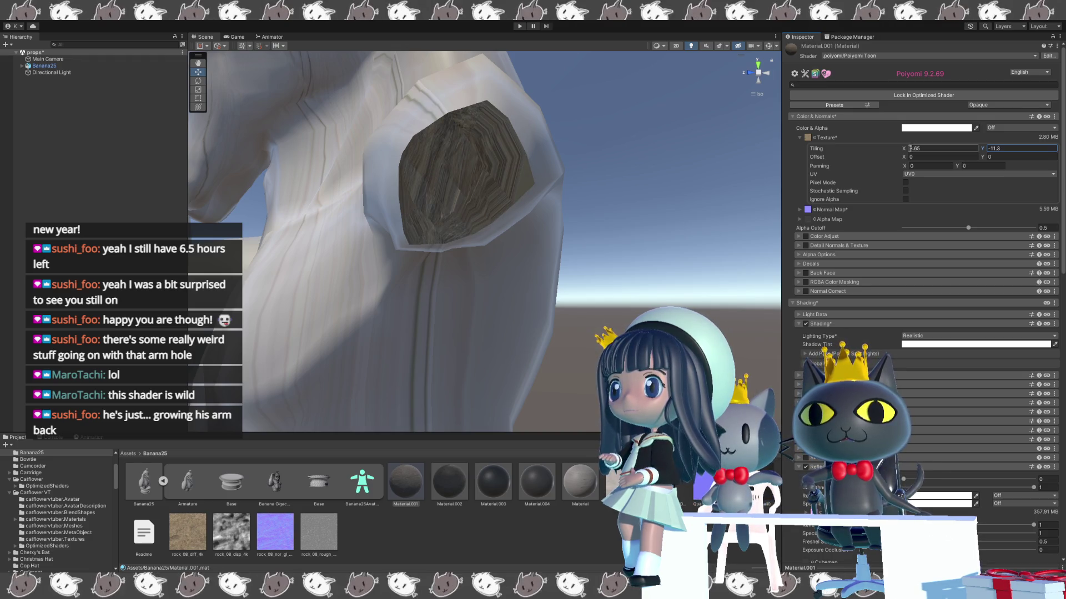
left_click_drag(909, 157, 928, 156)
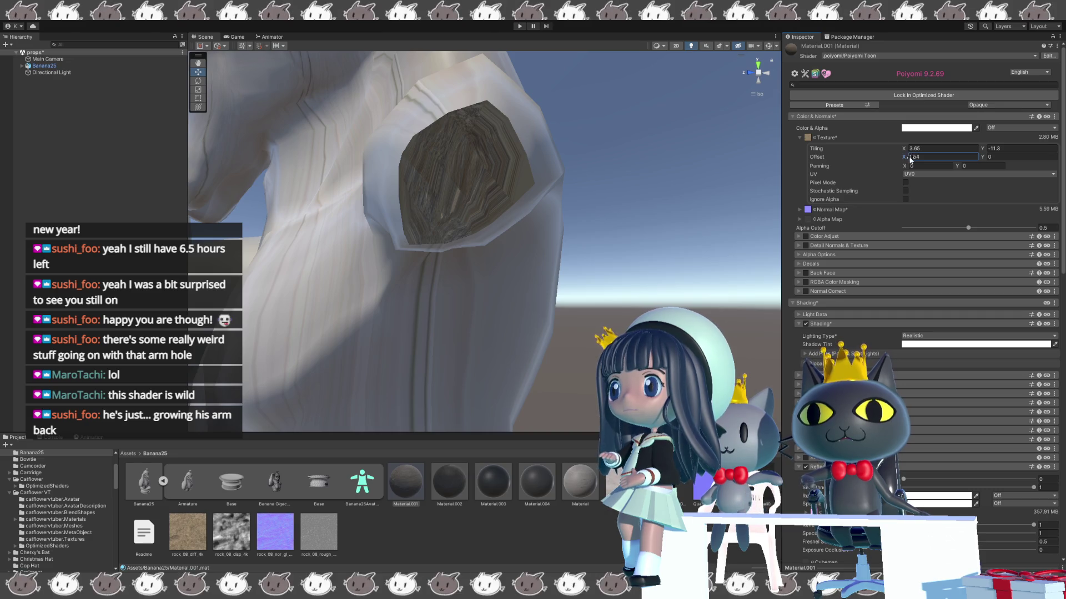
left_click_drag(911, 161, 913, 160)
left_click(908, 150)
left_click_drag(908, 151, 965, 138)
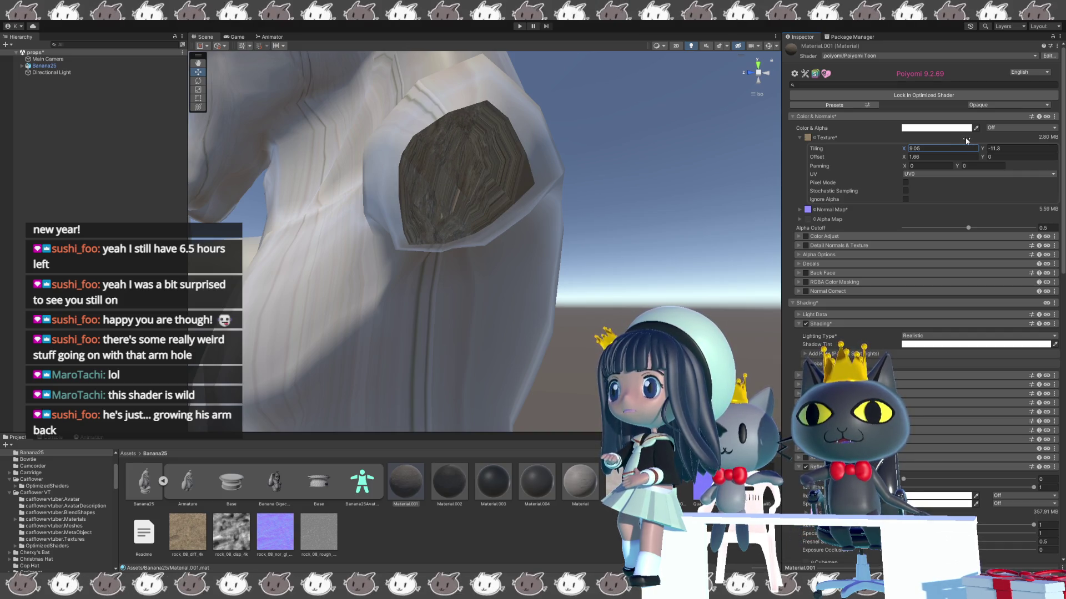
left_click_drag(986, 150, 981, 151)
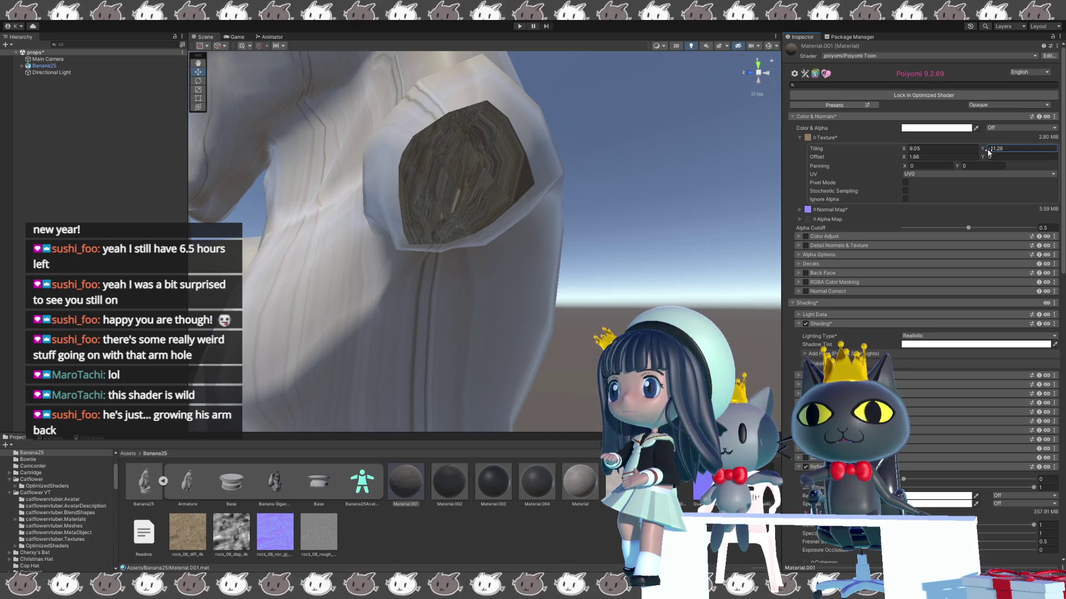
scroll(670, 162, "up", 1)
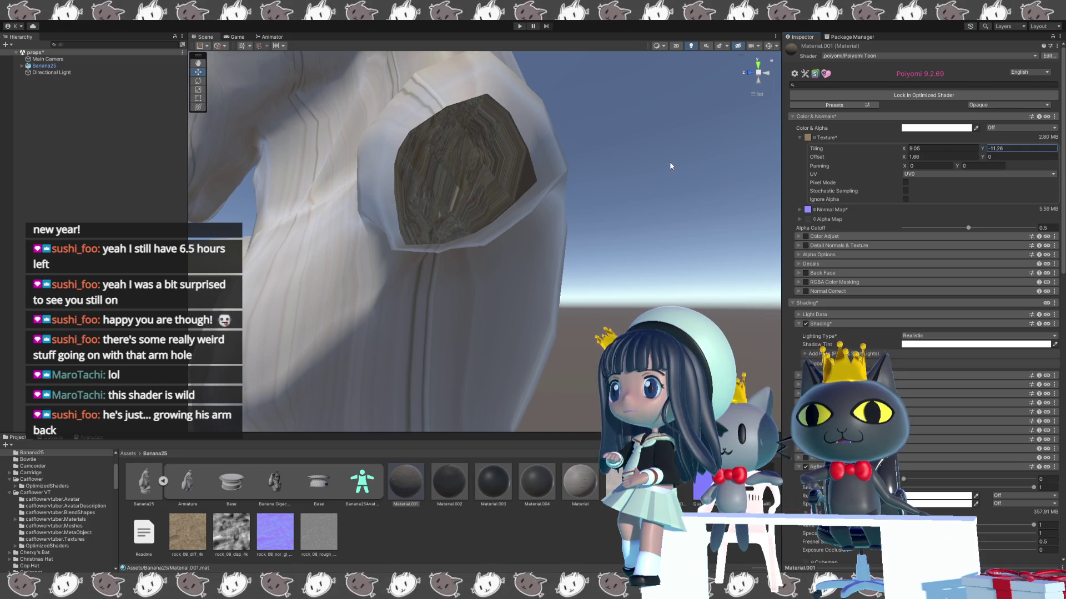
scroll(667, 165, "up", 1)
scroll(667, 166, "up", 1)
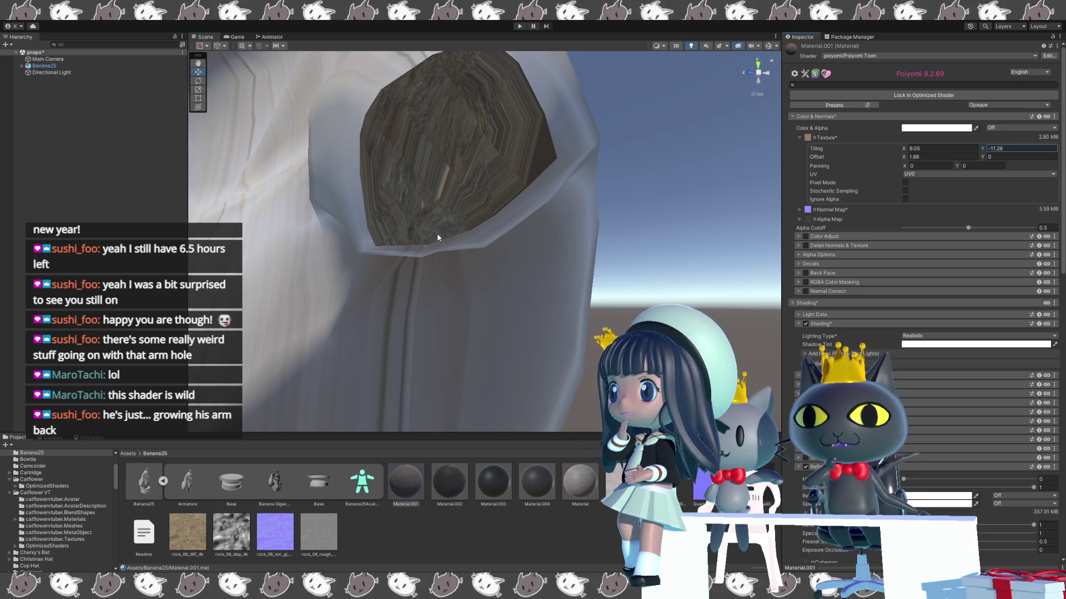
left_click_drag(435, 149, 501, 217)
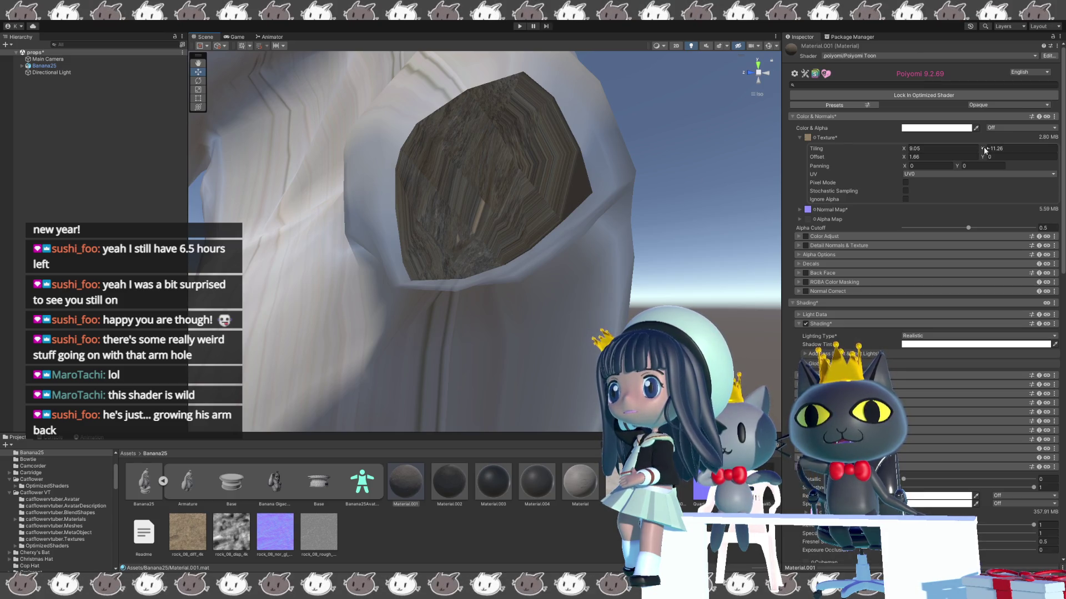
left_click(916, 158)
- Step the horizontal offset down through 1.9, 1.8 and 1.7, settling on 1.6
type("2.2")
key("BackSpace")
key("BackSpace")
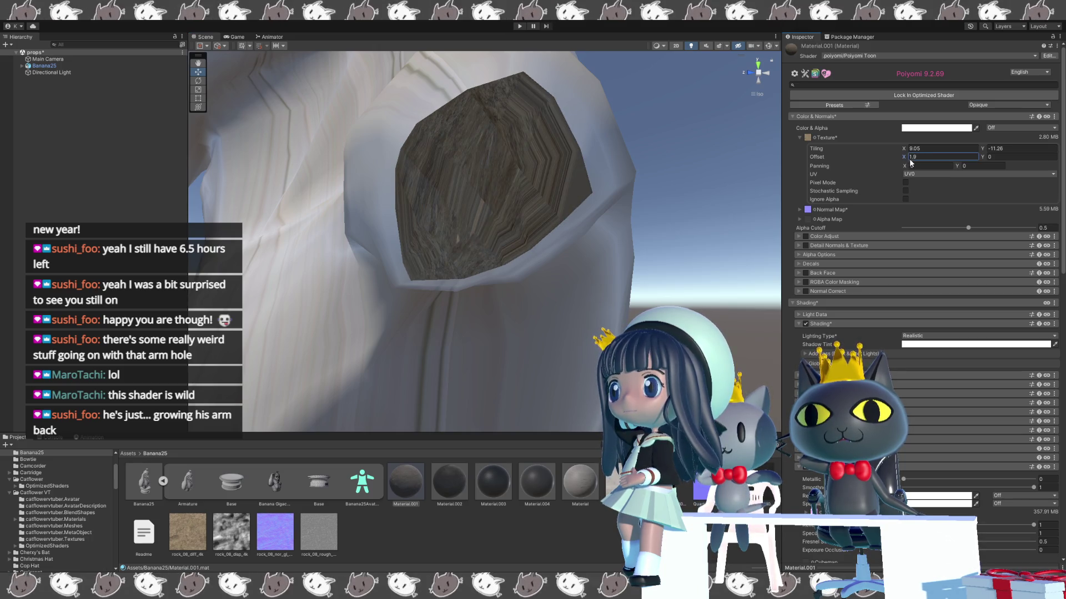
key("BackSpace")
type("1.9")
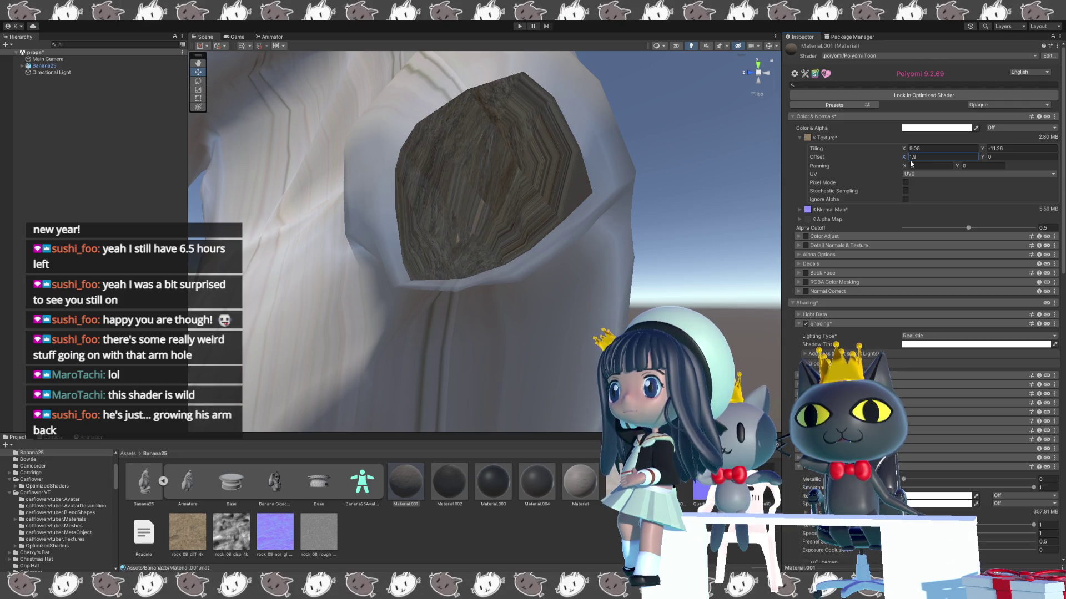
key("BackSpace")
type("8")
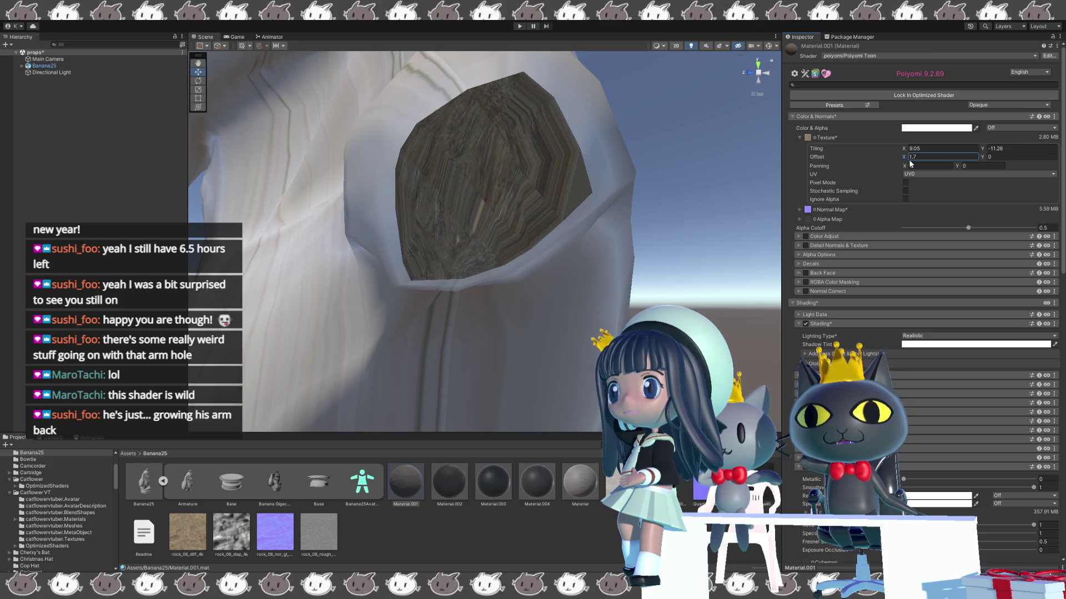
key("BackSpace")
type("7")
key("BackSpace")
type("6")
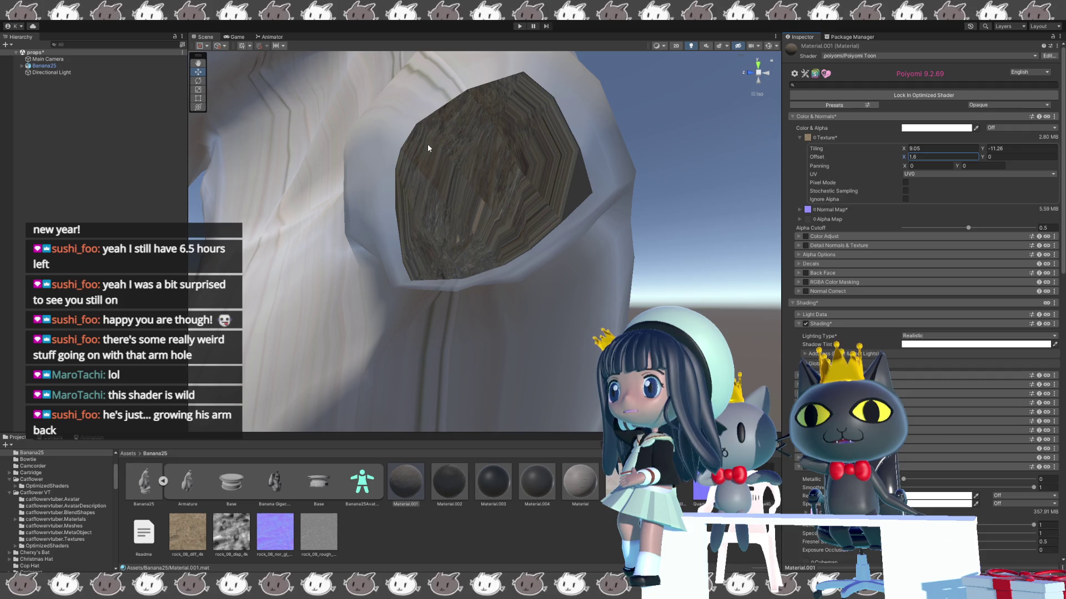
- Enter 0.23 for horizontal tiling, then scrub tiling to about 6.92 by -13.22
left_click(907, 147)
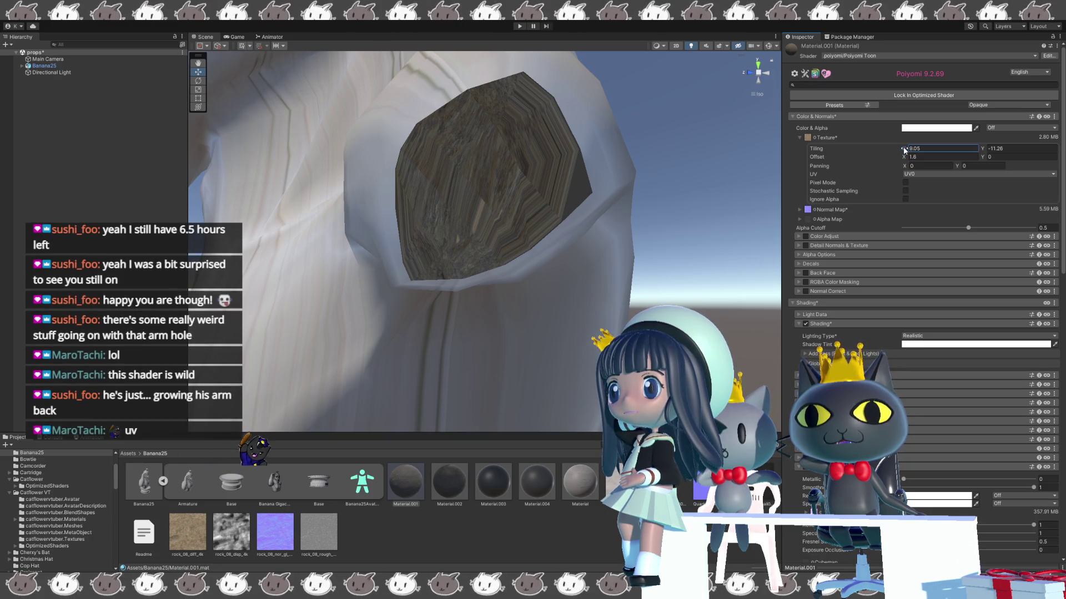
type("0.23")
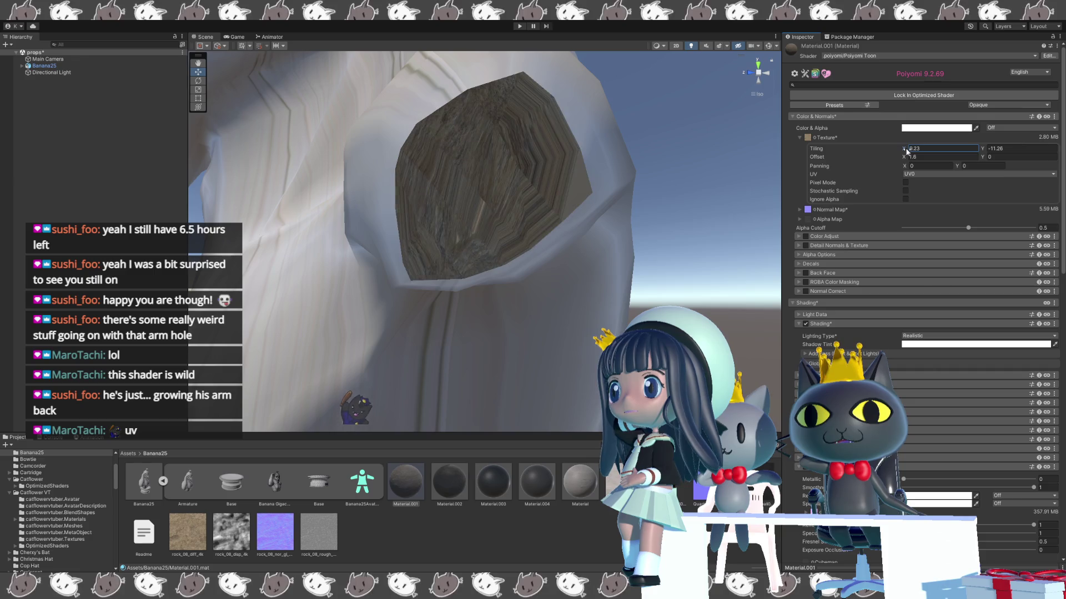
left_click_drag(907, 151, 896, 150)
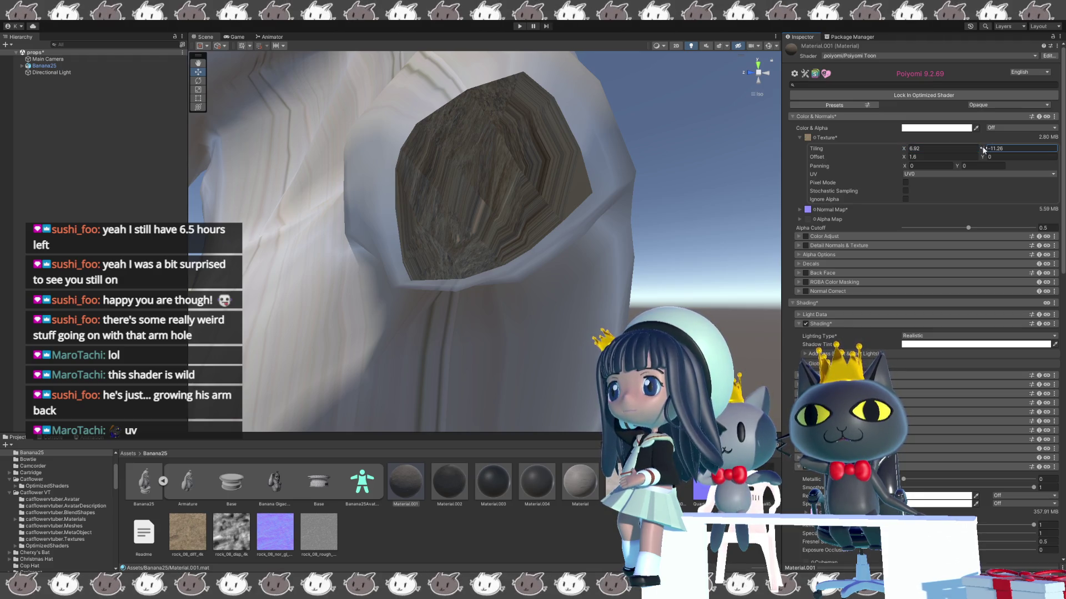
left_click_drag(981, 146, 974, 148)
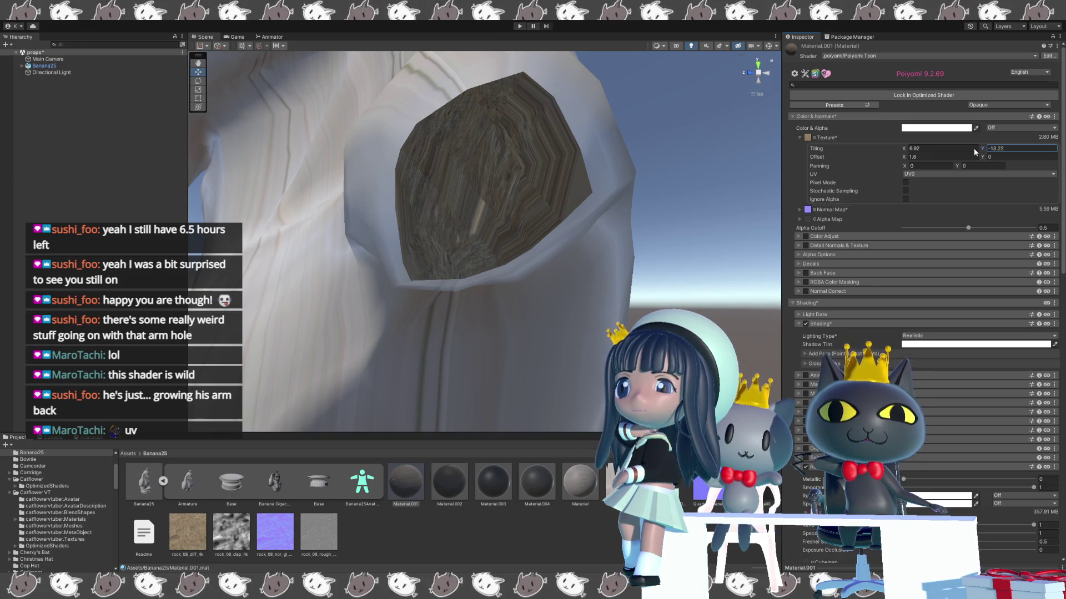
left_click(908, 149)
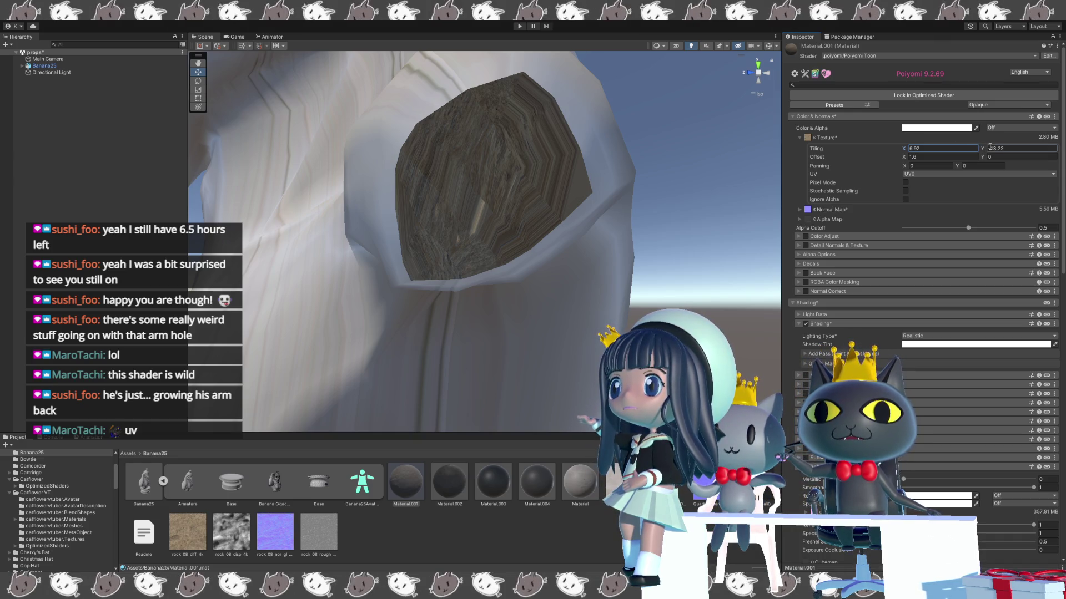
left_click(940, 149)
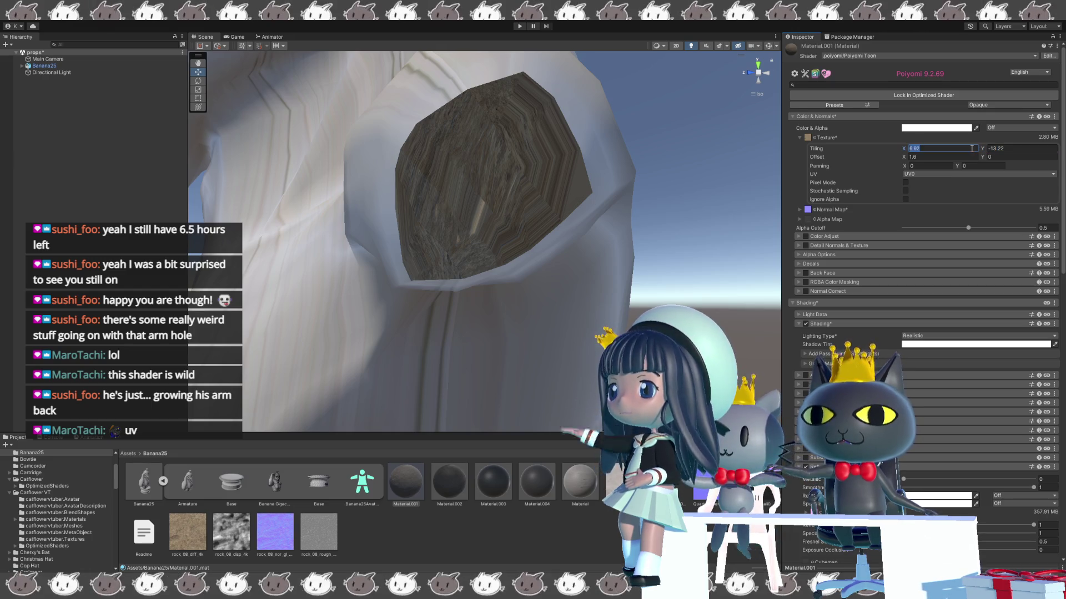
- Reset tiling to 1 by 1, then try horizontal tiling values 300, 3000 and 0.001
type("1")
key("Tab")
type("1")
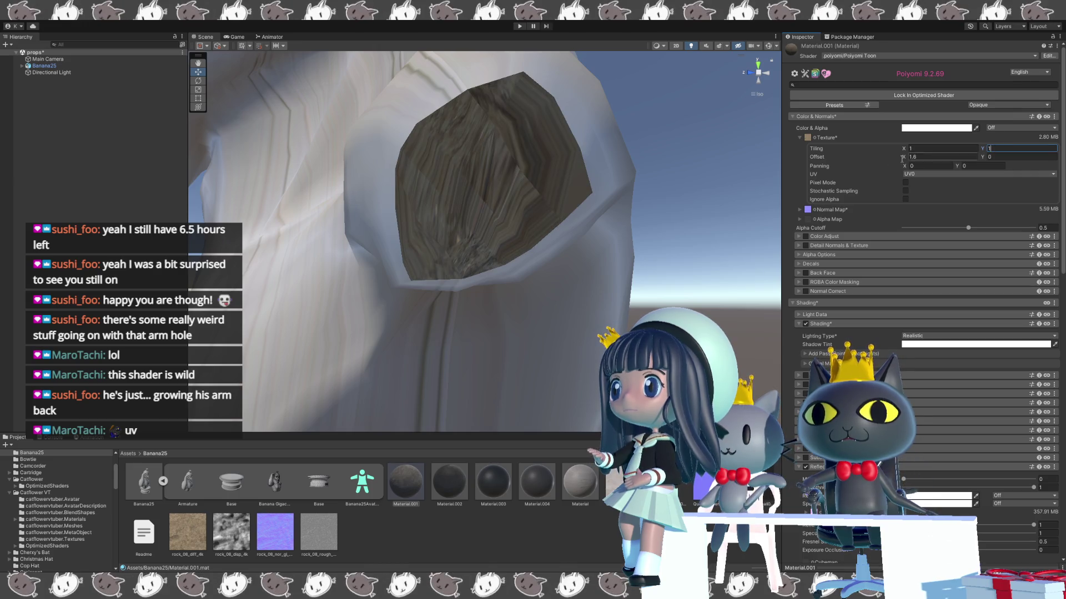
left_click(923, 147)
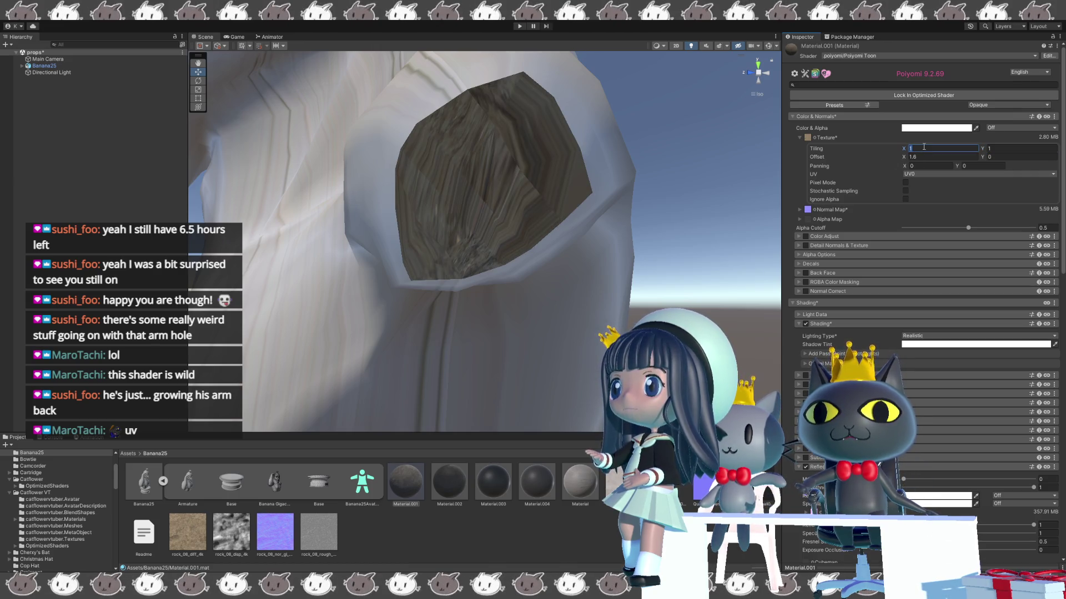
type("3")
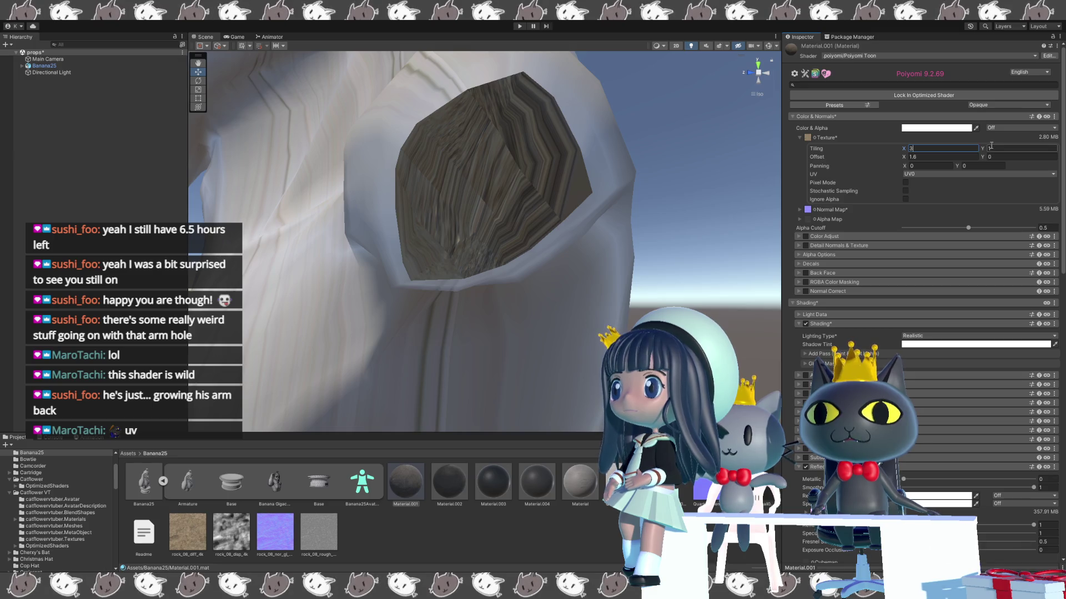
type("0")
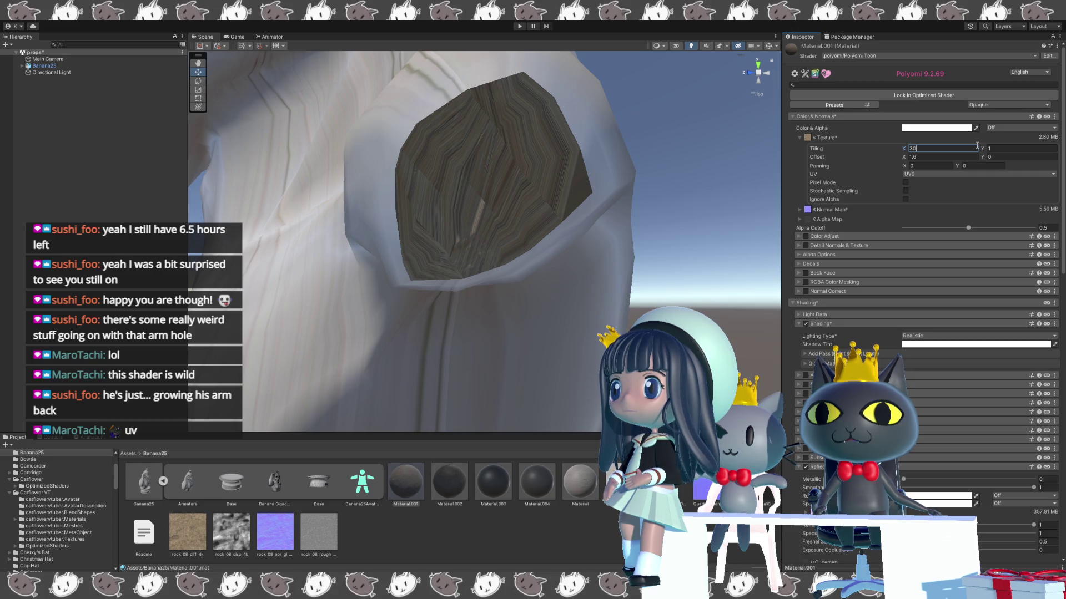
type("0")
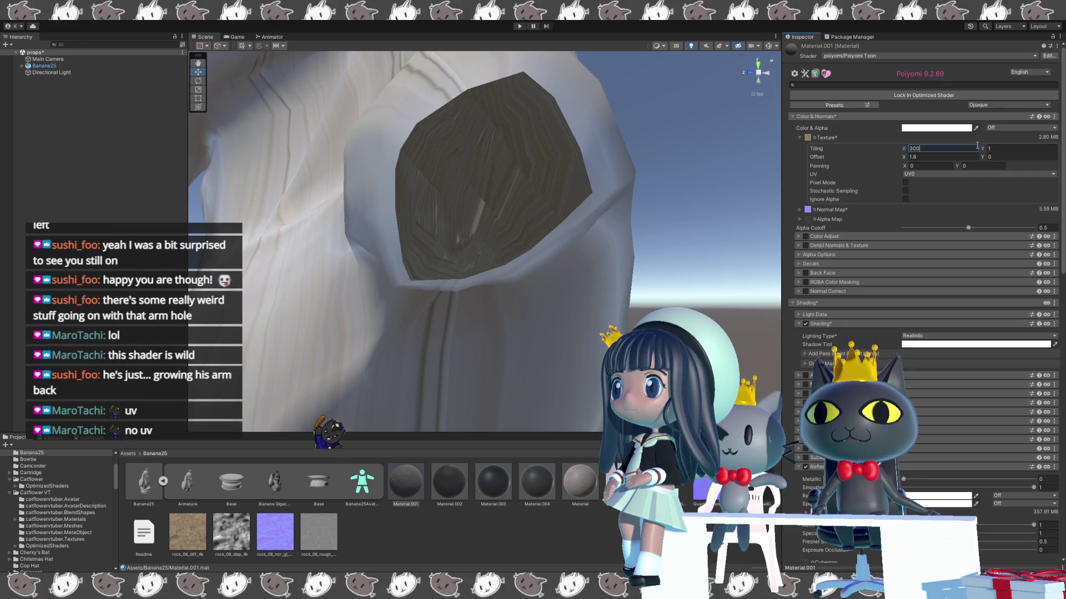
type("0")
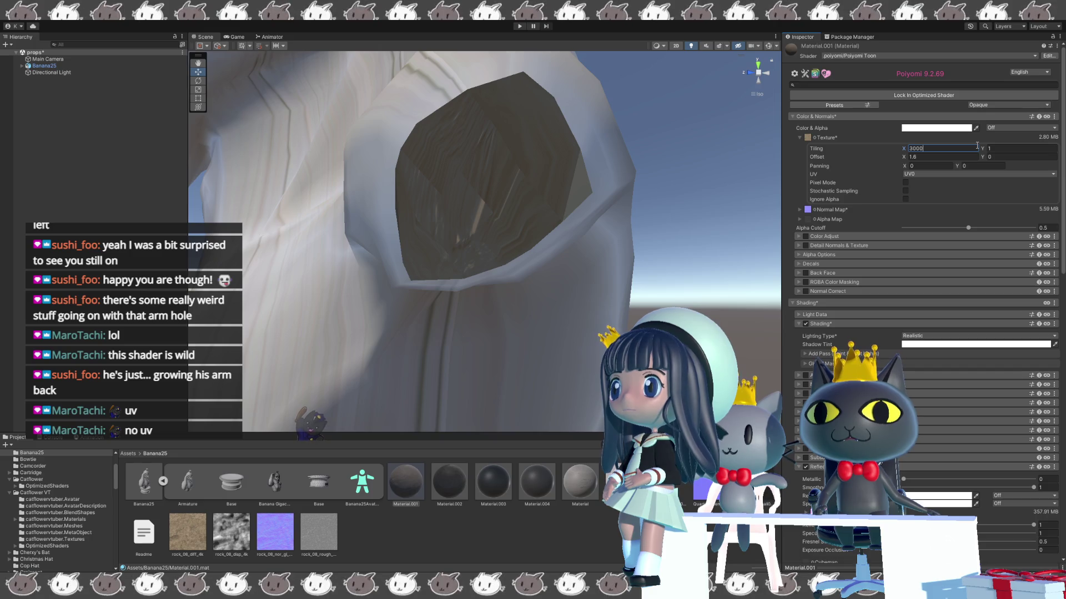
key("BackSpace")
key("BackSpace")
key("BackSpace")
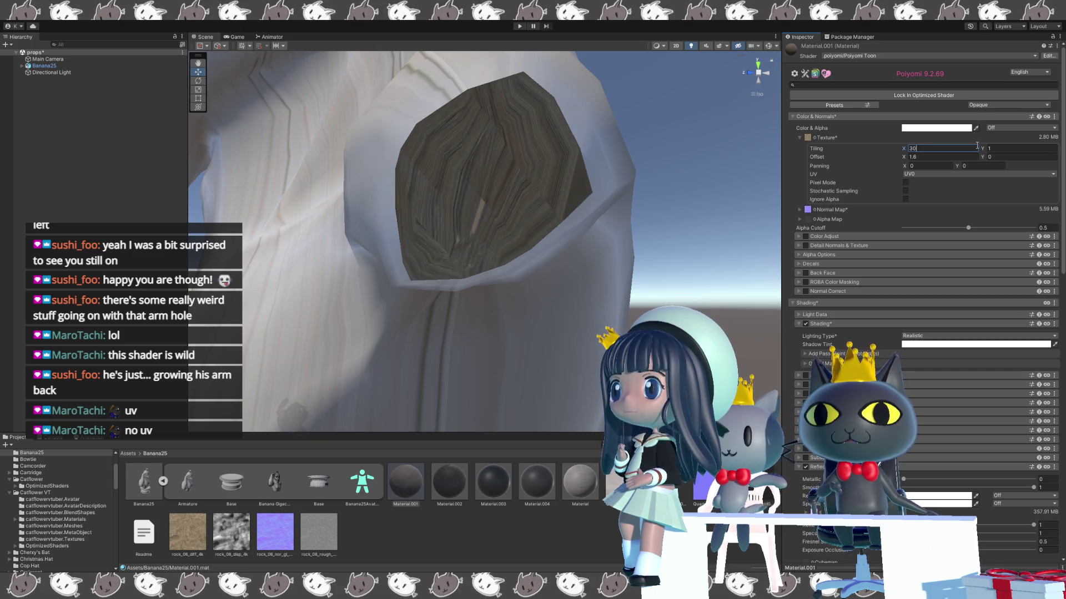
type("0.0")
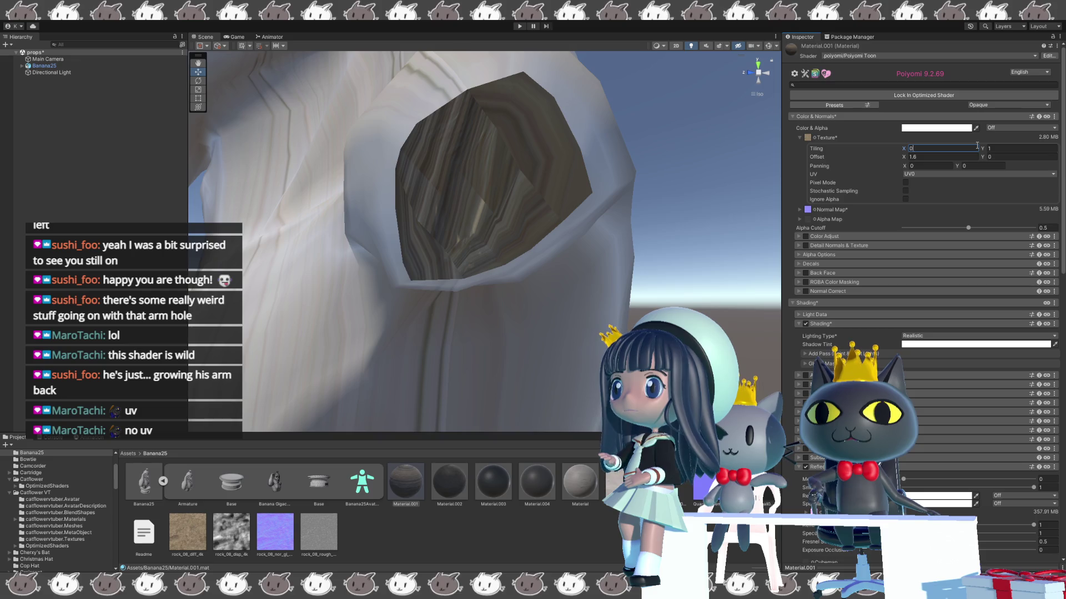
type("1")
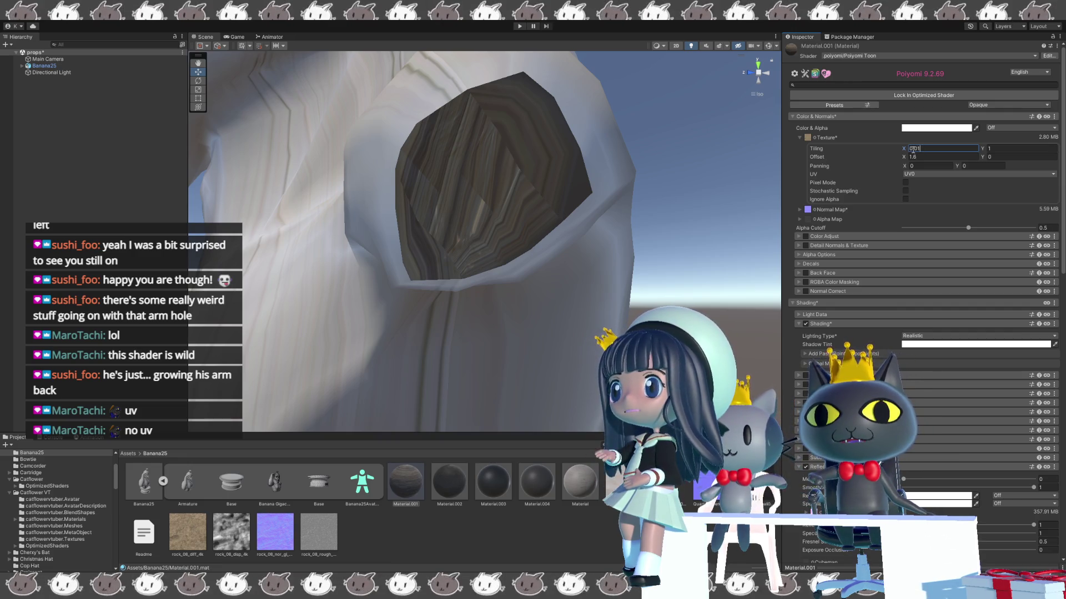
type("0")
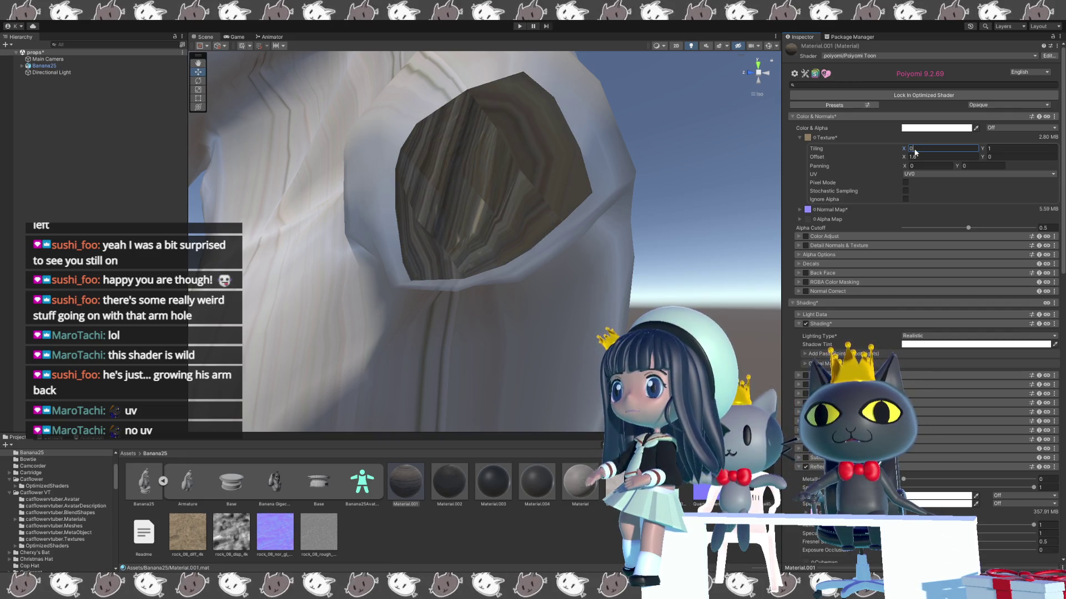
type(".0010")
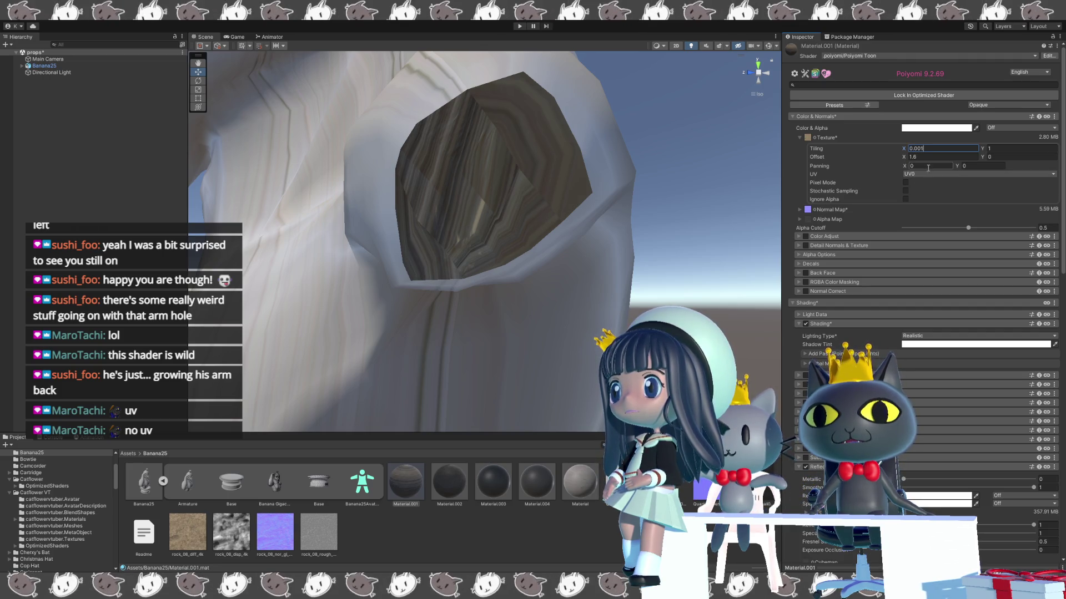
key("Return")
- Try vertical tiling 0.004 and 0.1, set it to 0, and enter horizontal tiling 20
left_click(1011, 147)
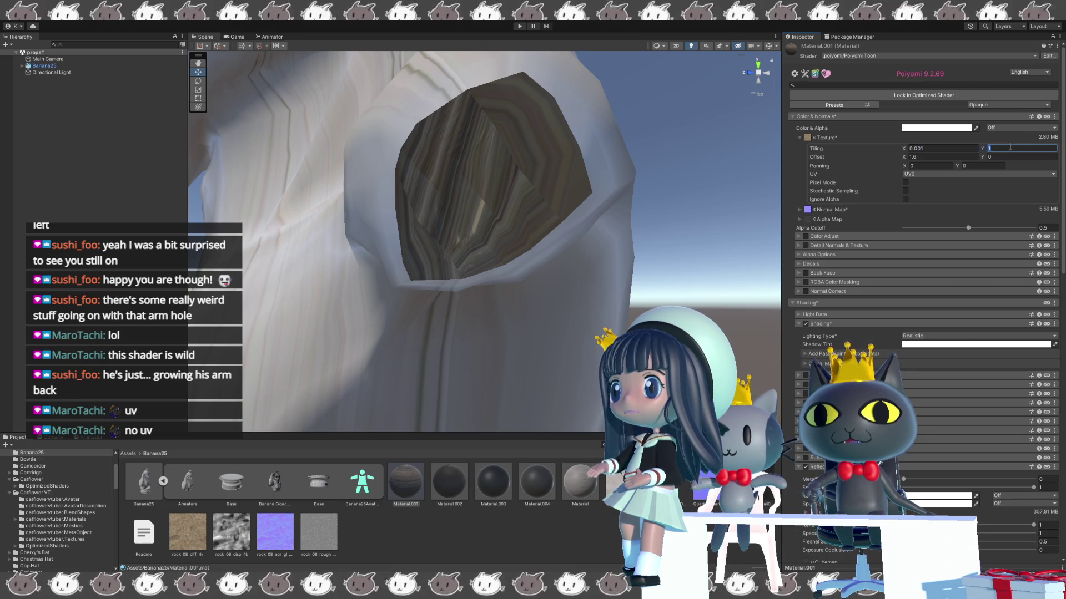
type("00")
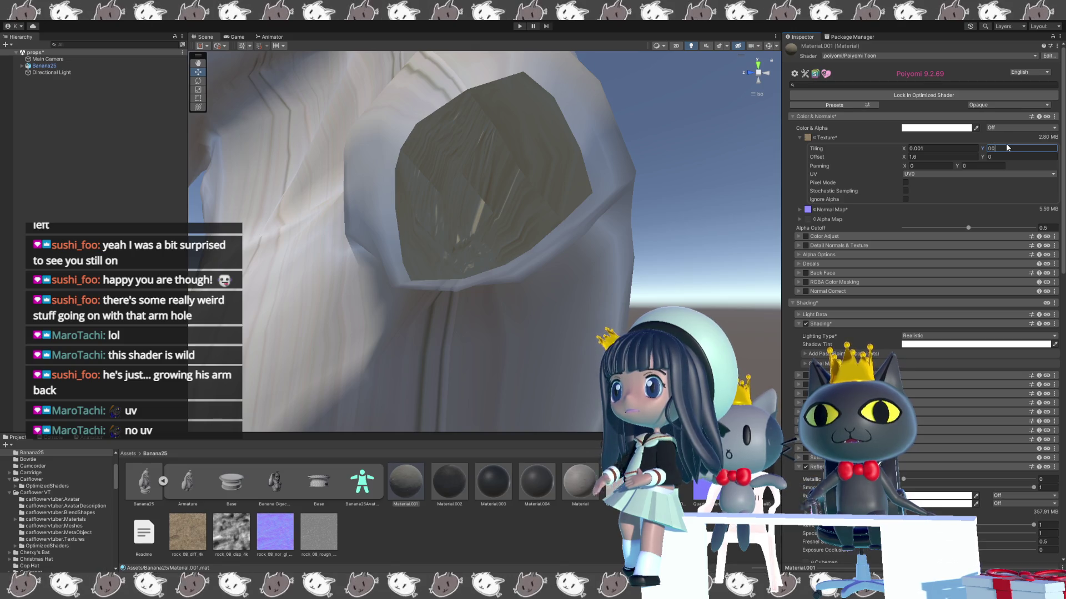
type(".4")
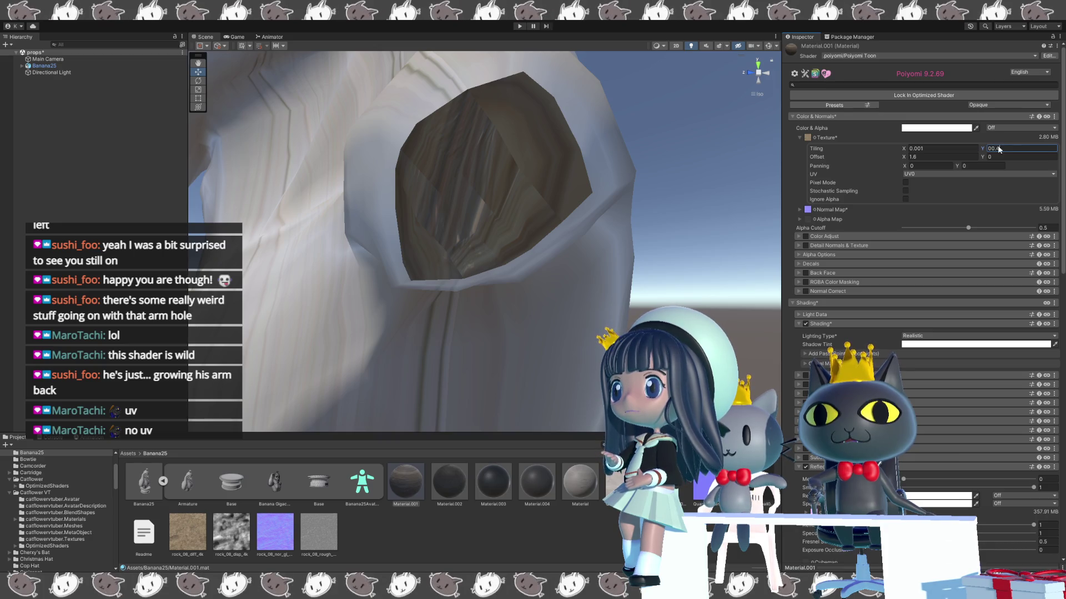
type("00")
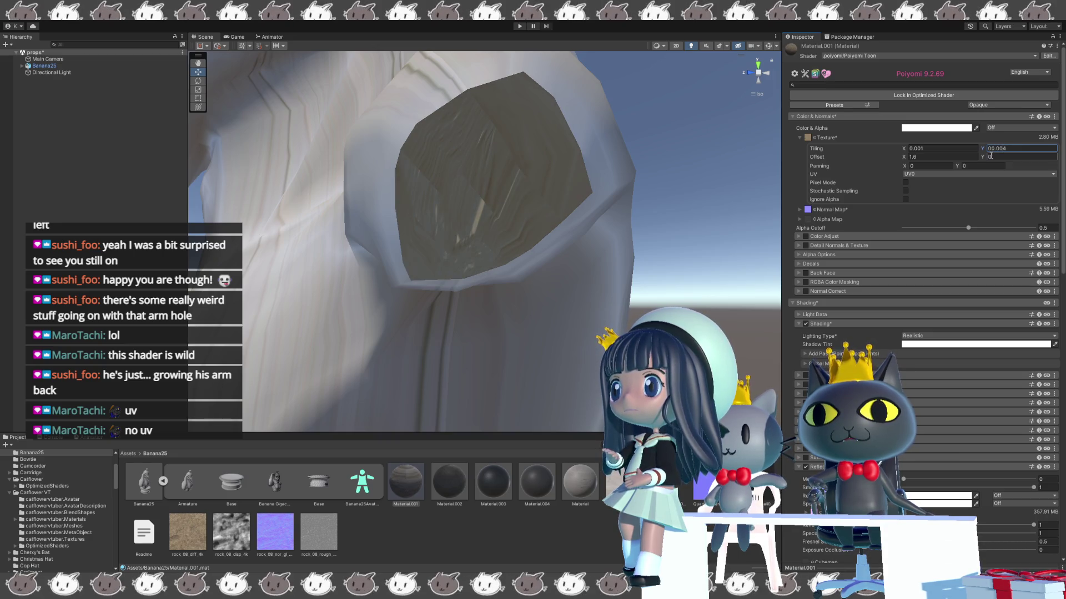
left_click(994, 148)
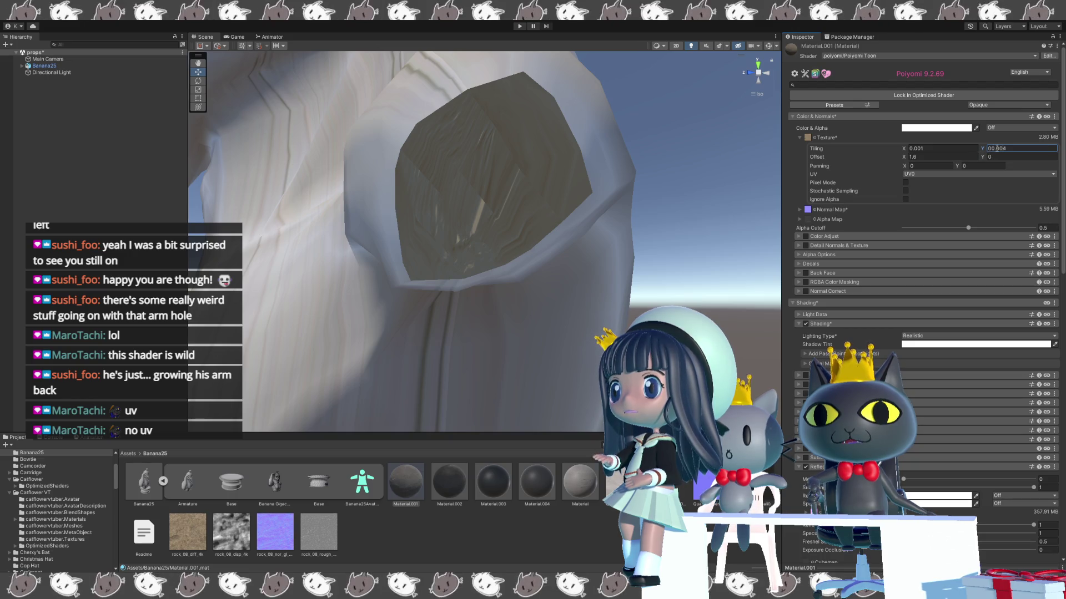
type("1")
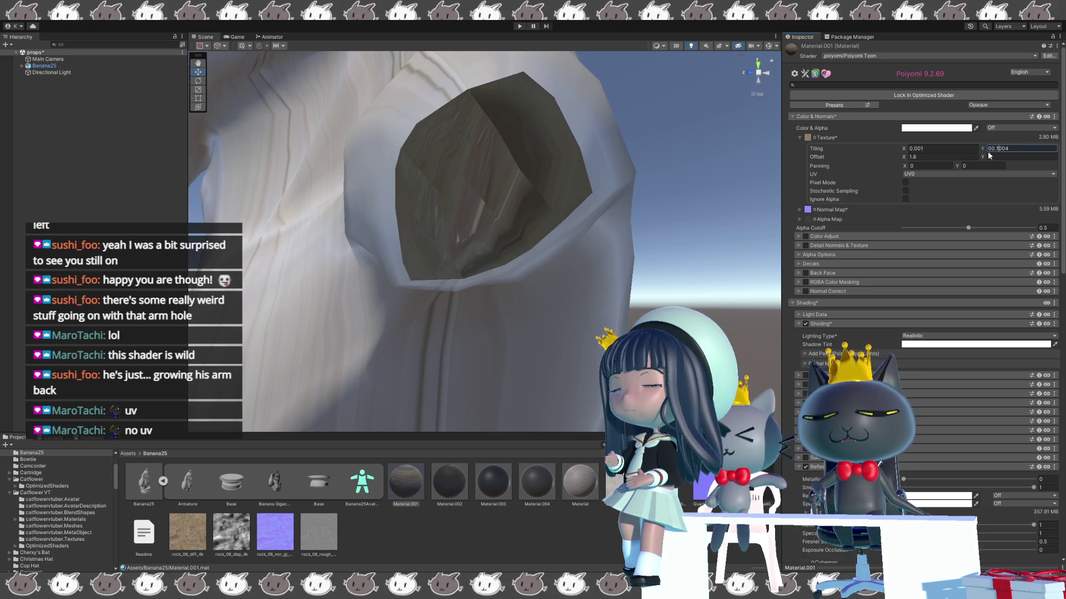
key("Delete")
key("Delete")
key("Delete")
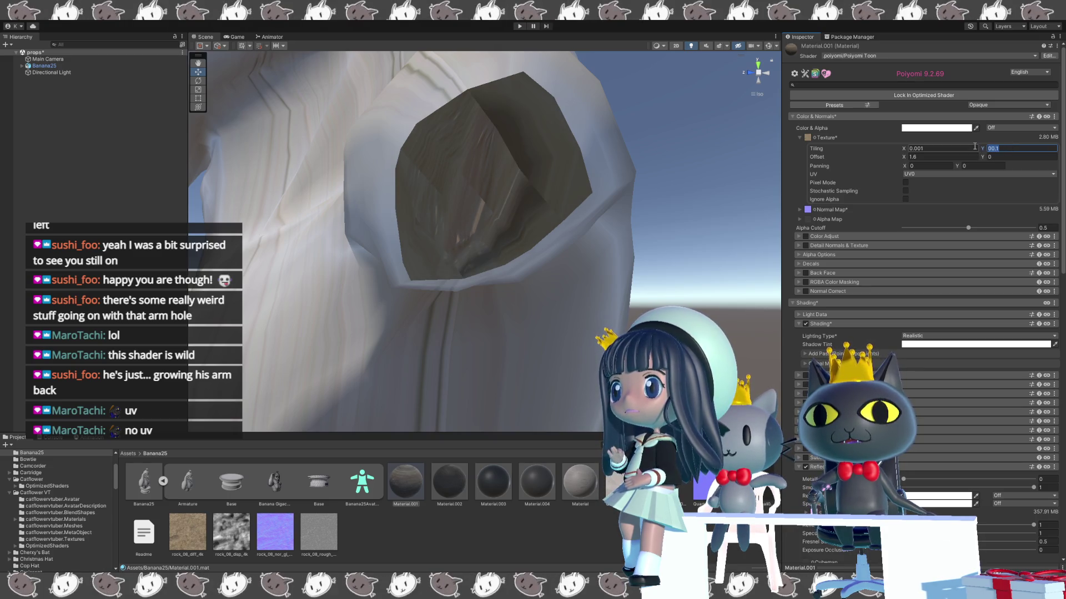
key("BackSpace")
key("shift+Tab")
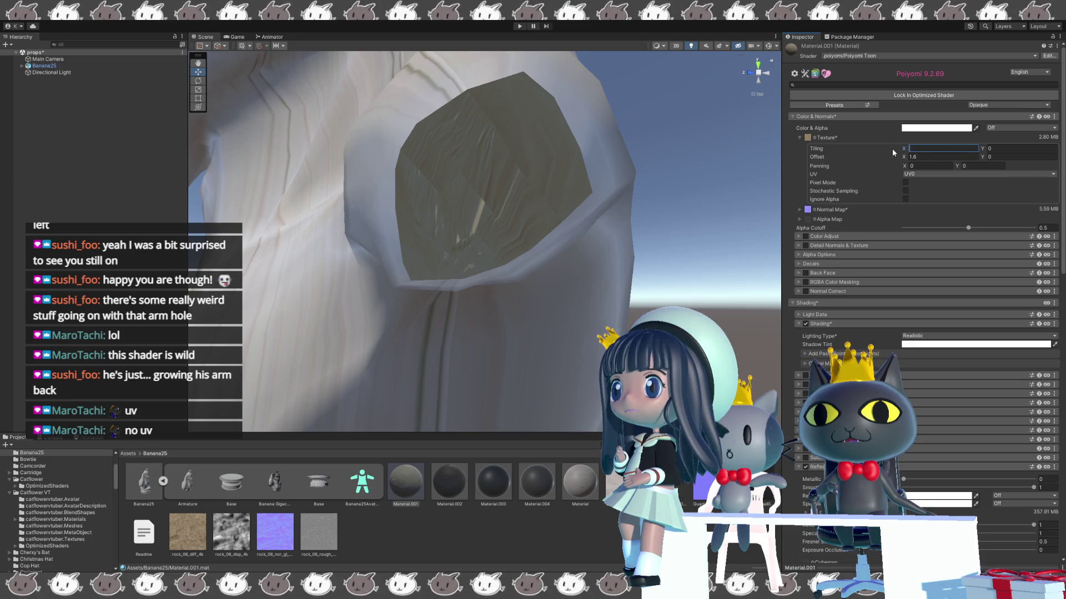
type("20")
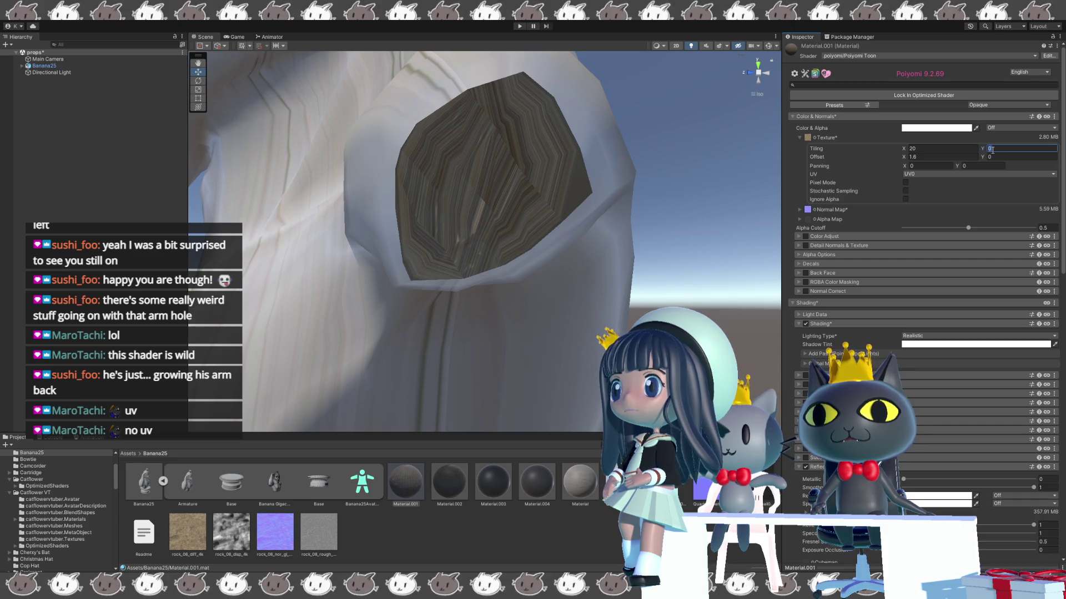
type("2")
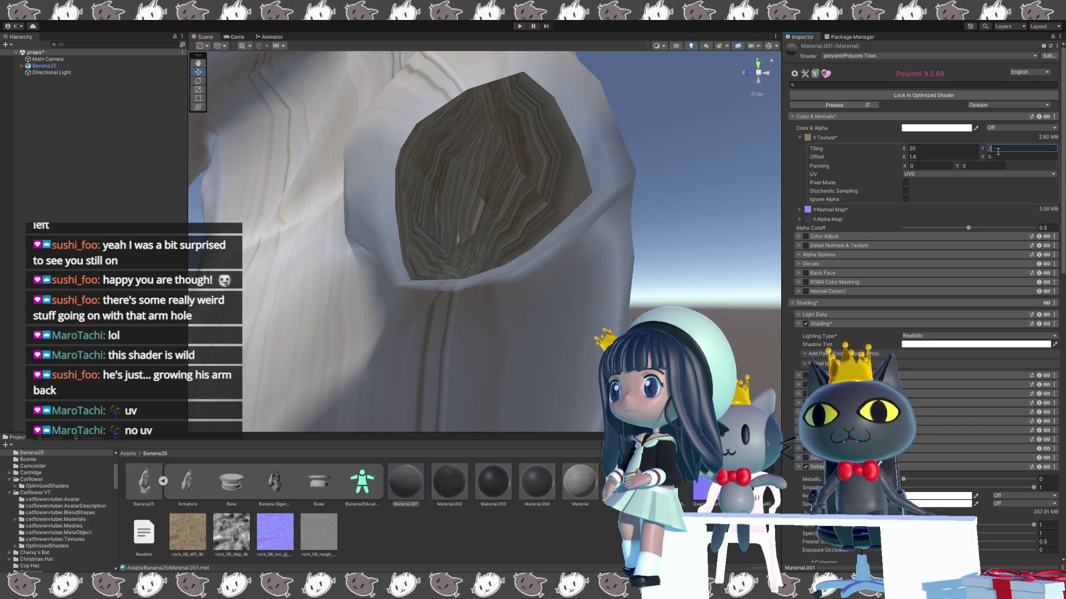
- Try vertical tiling values such as 5, 30, 20 and 28, settling on 17
key("BackSpace")
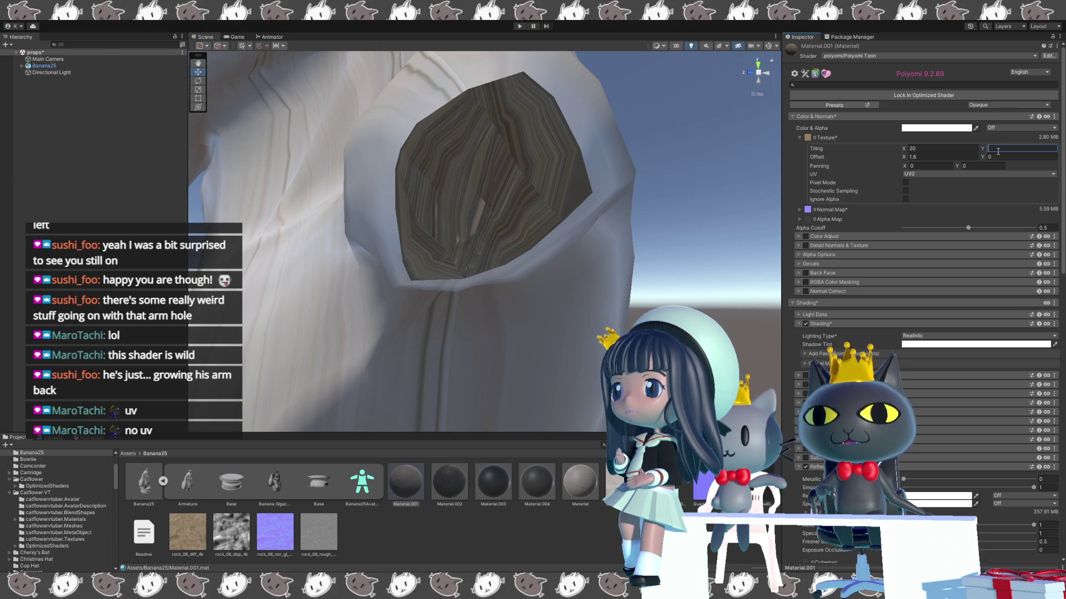
type("5")
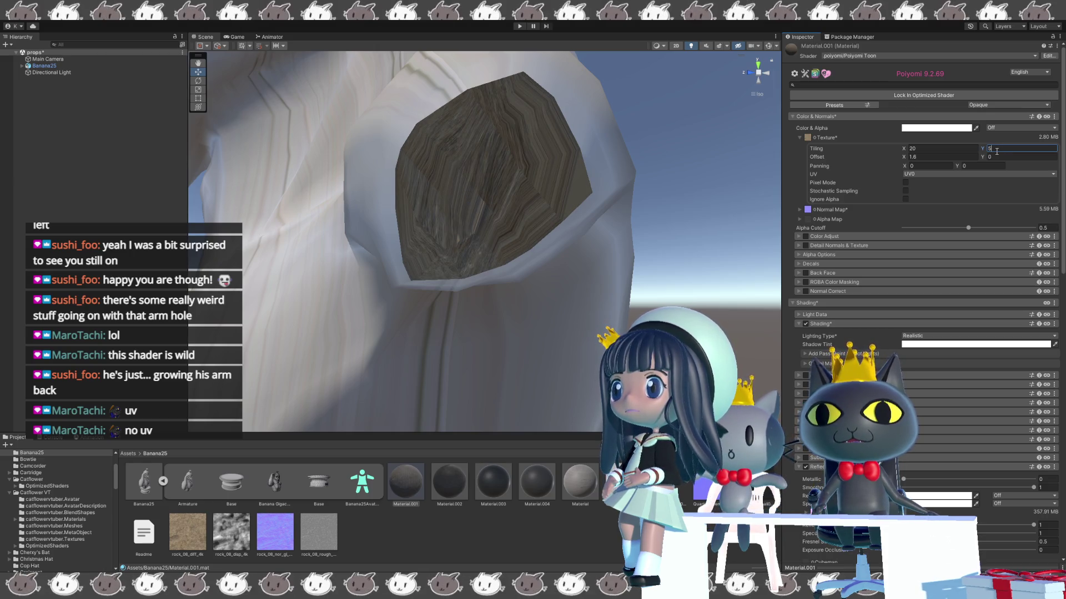
key("BackSpace")
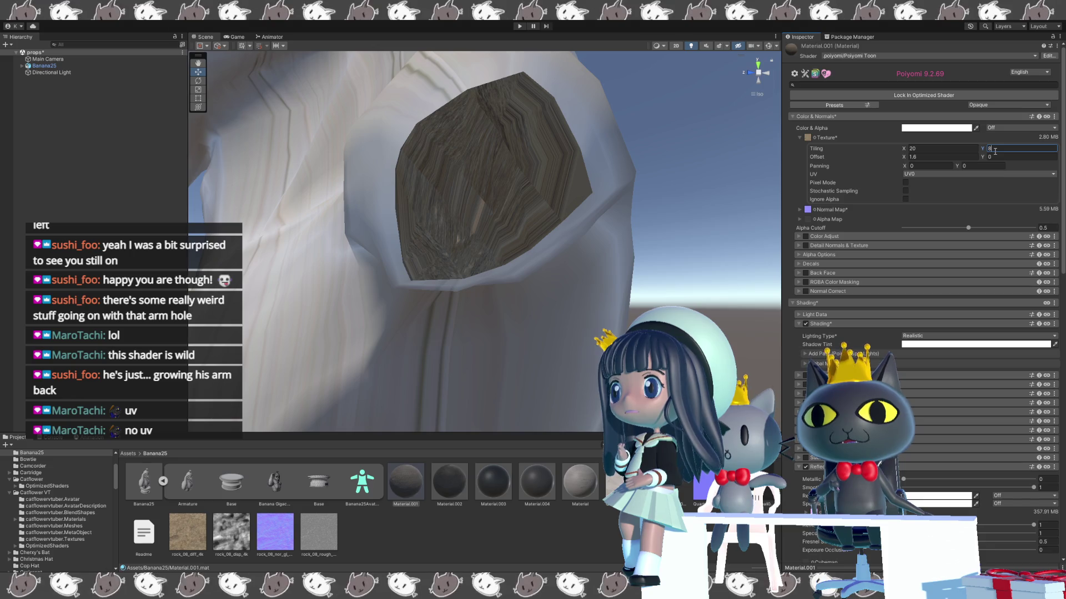
type("10")
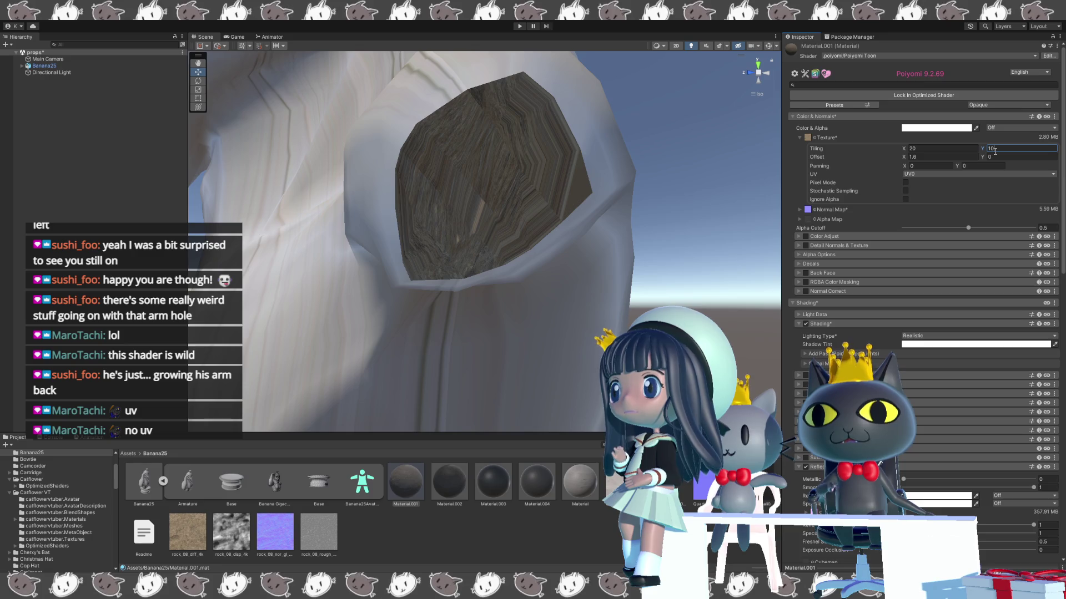
type("15")
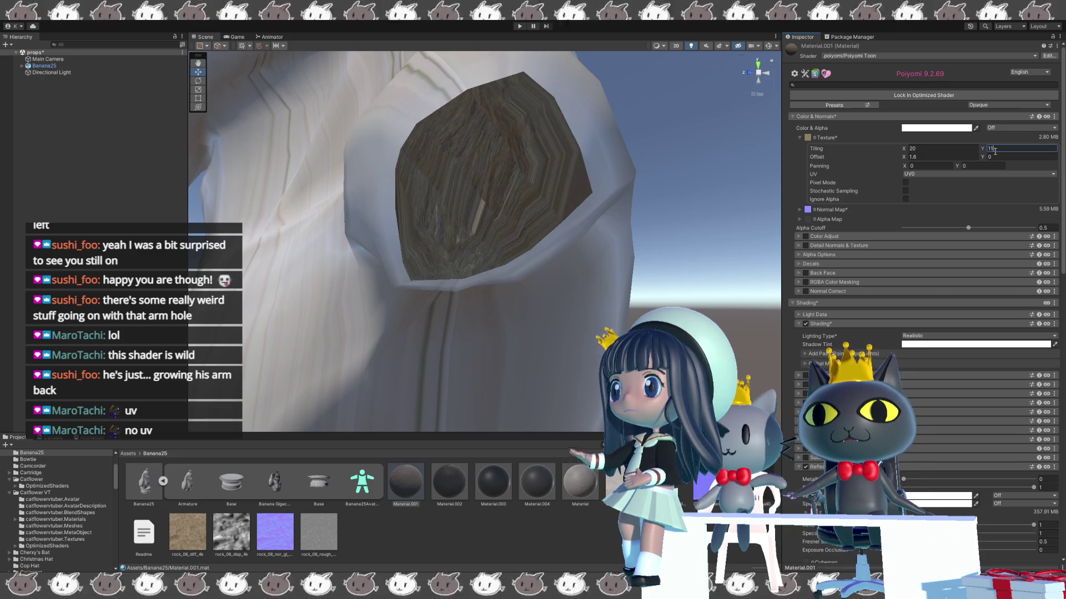
key("BackSpace")
key("BackSpace")
key("BackSpace")
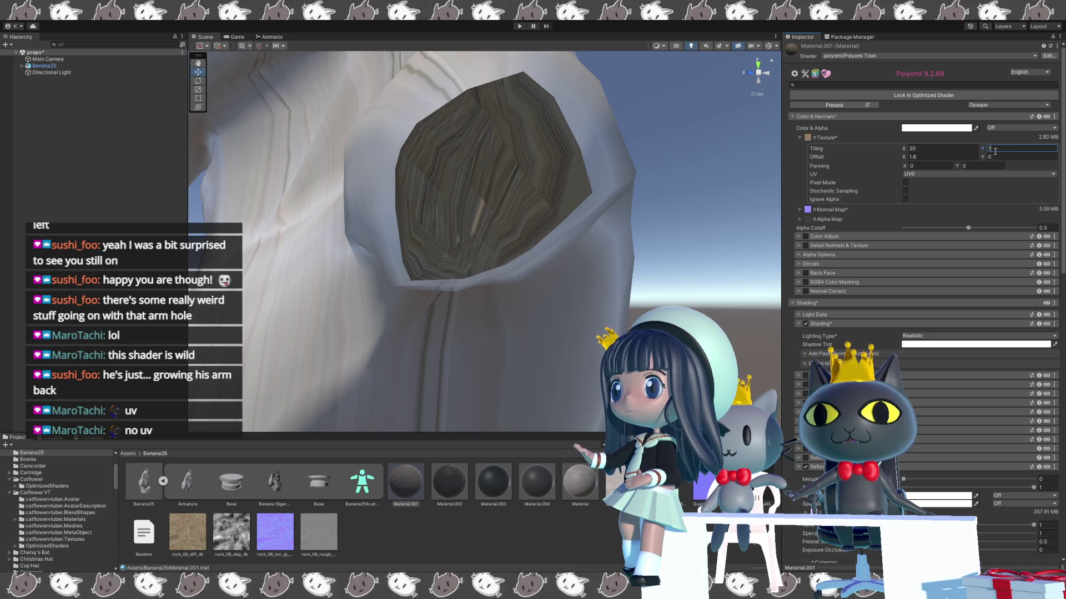
type("2")
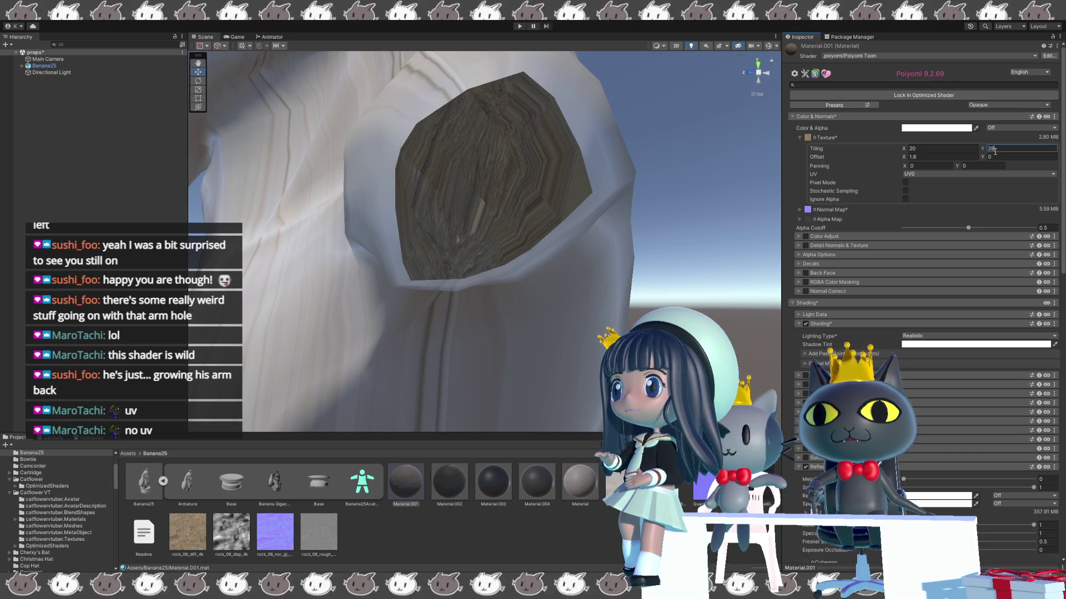
type("8")
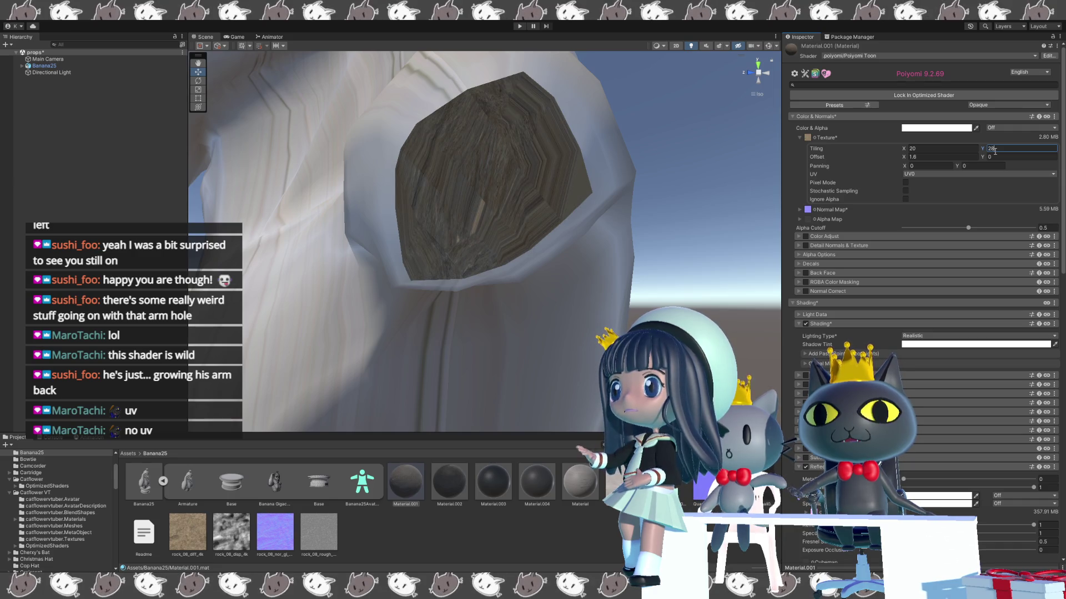
key("BackSpace")
type("30")
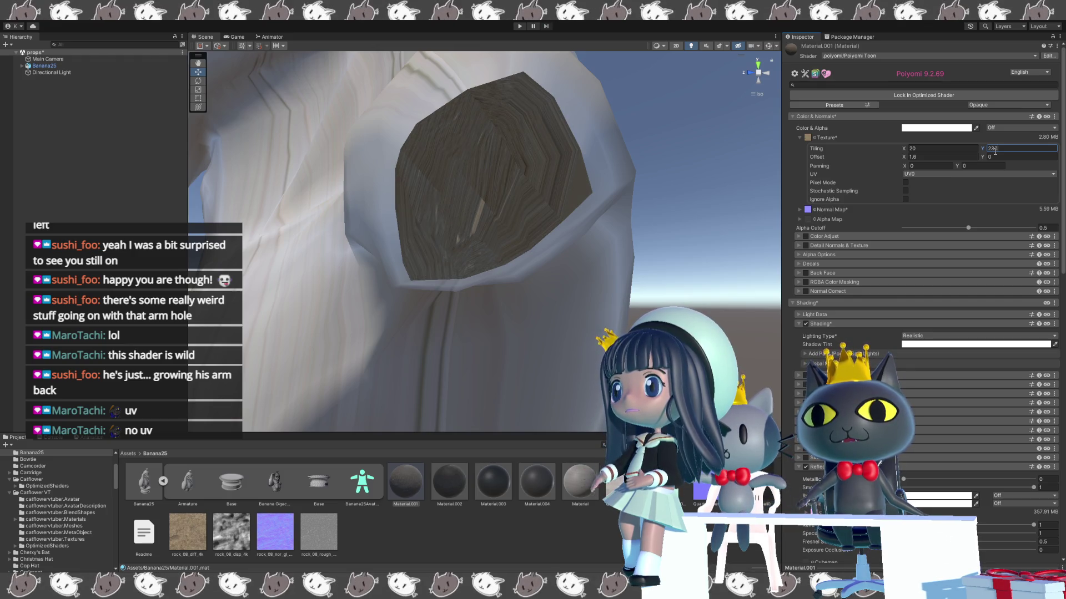
key("BackSpace")
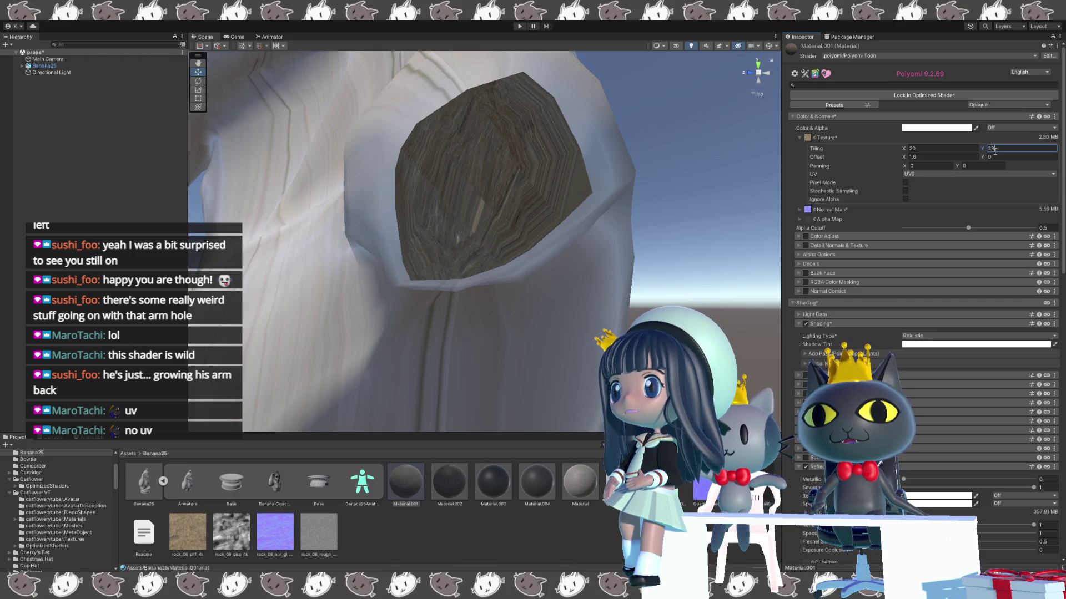
key("BackSpace")
key("BackSpace")
type("30")
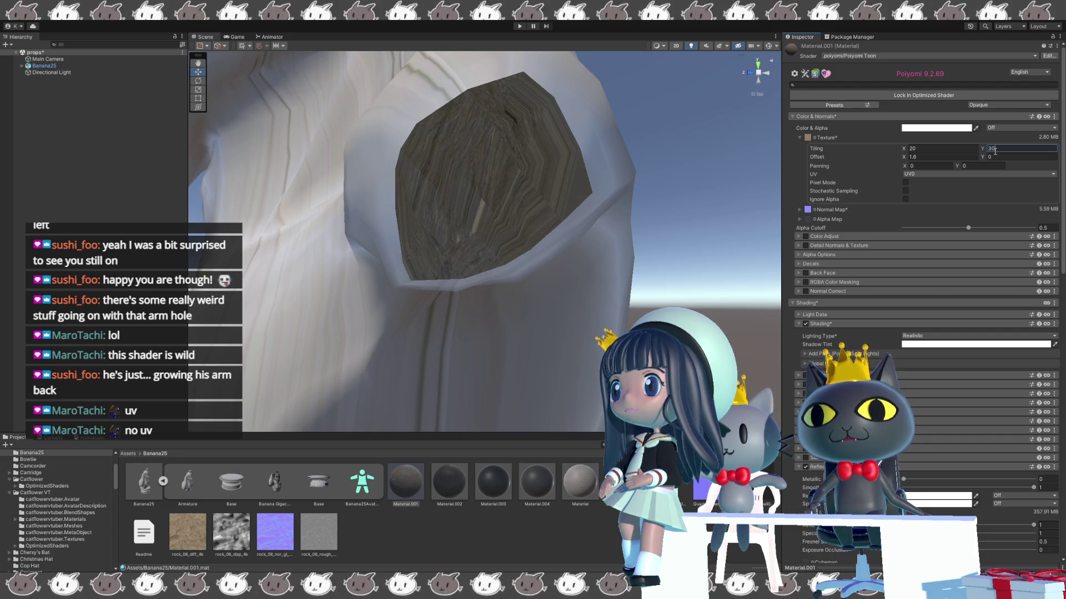
key("BackSpace")
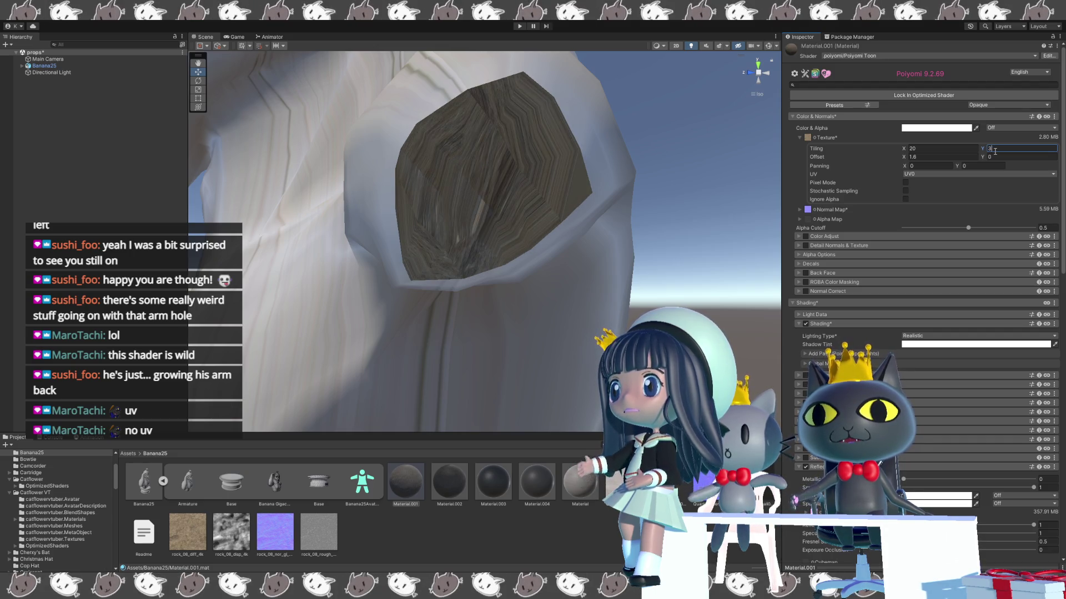
type("20")
key("BackSpace")
key("BackSpace")
type("28")
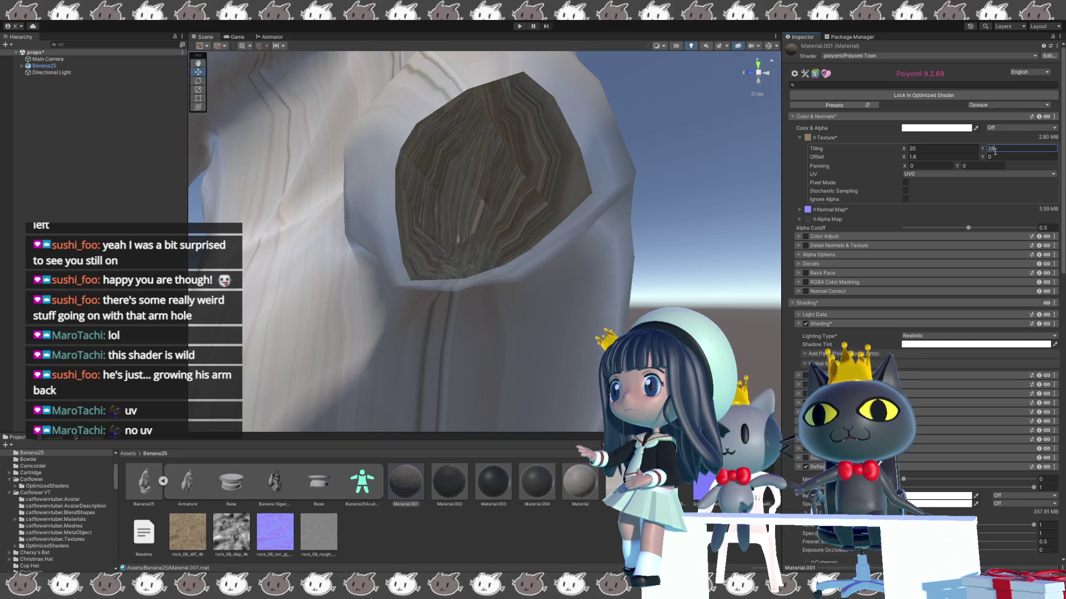
key("BackSpace")
key("BackSpace")
type("17")
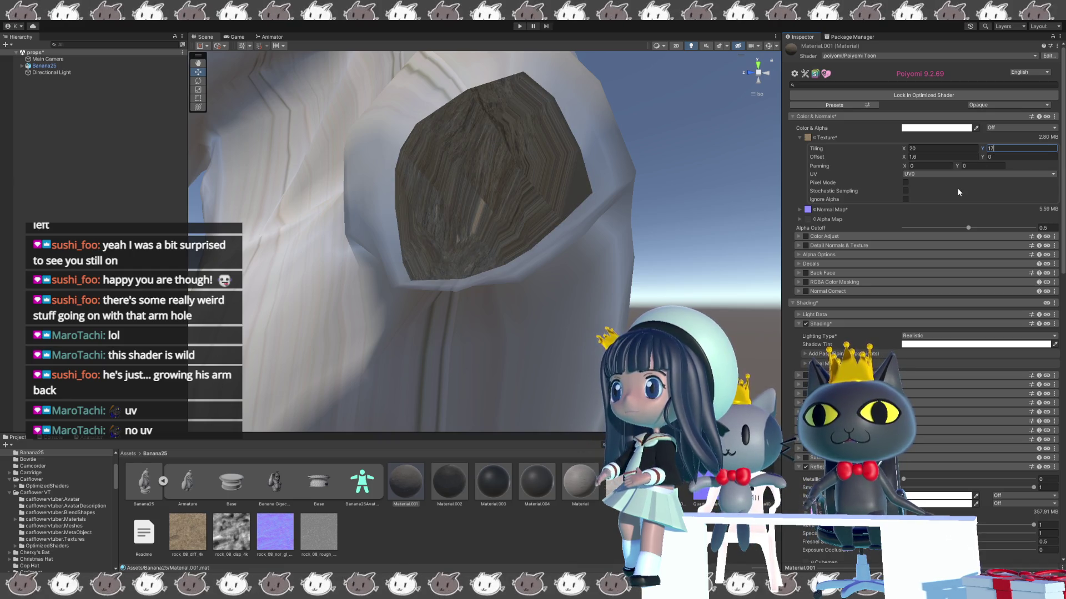
scroll(577, 244, "up", 5)
- Offset the rock texture to 1.28, -0.07 and set panning to 0.12, -0.36
left_click(904, 158)
left_click_drag(904, 159, 882, 160)
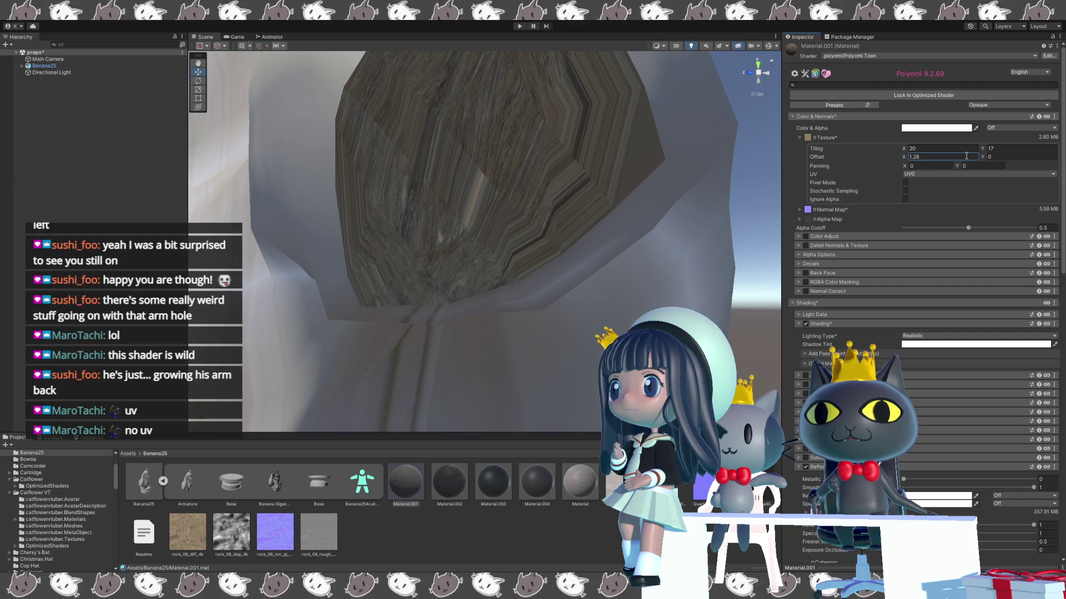
left_click_drag(984, 159, 984, 160)
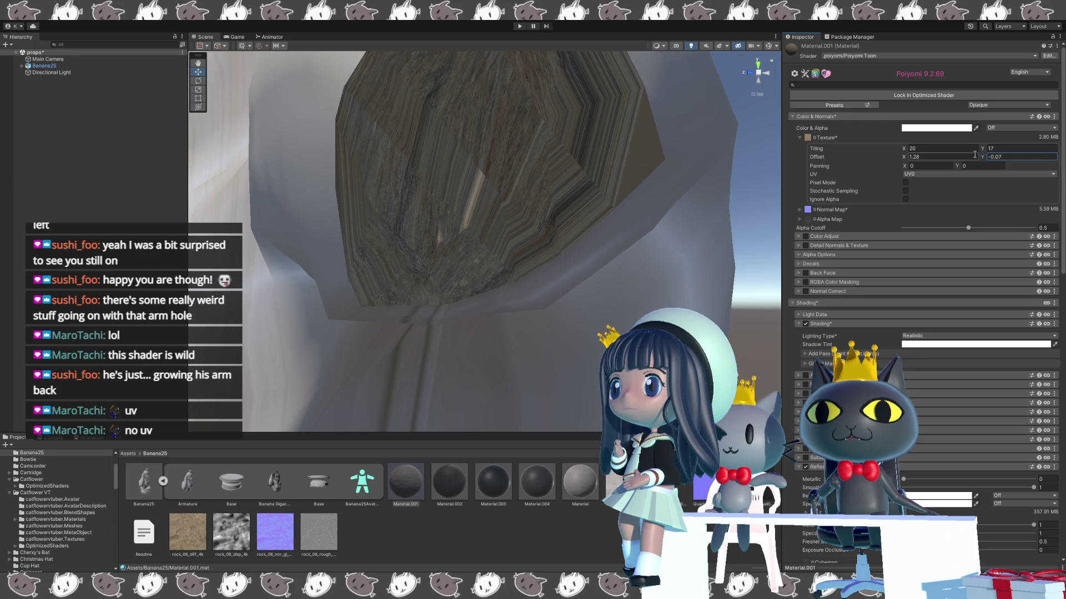
left_click_drag(910, 166, 913, 169)
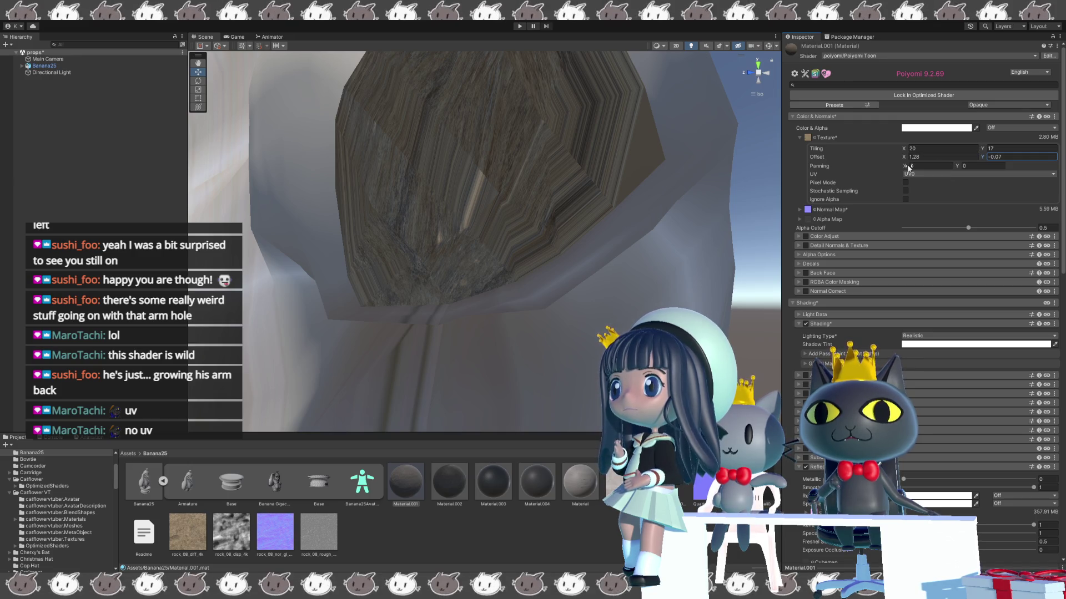
key("BackSpace")
type("2")
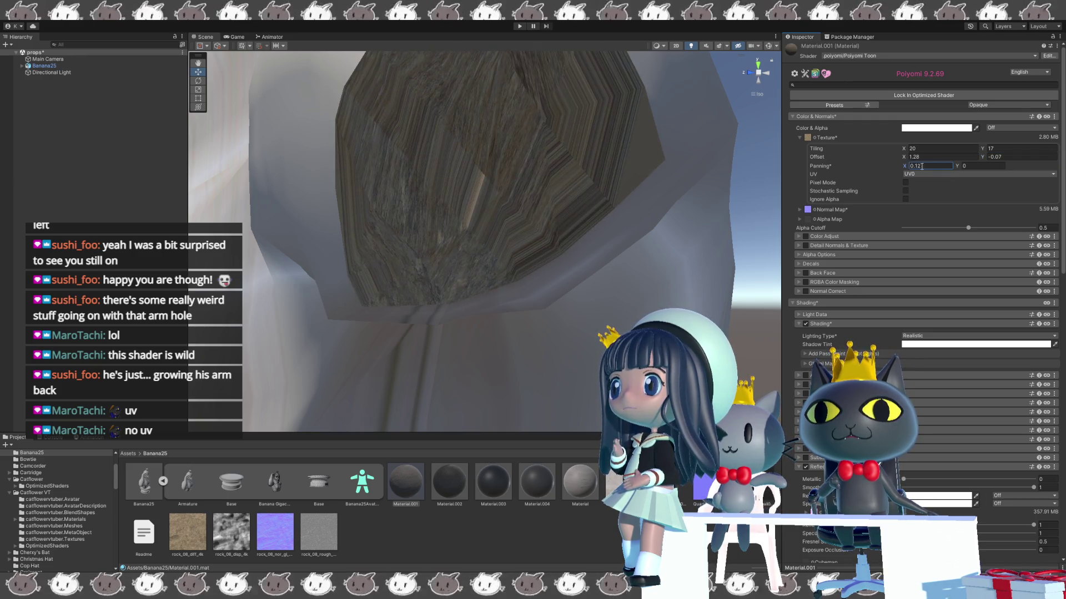
left_click_drag(954, 166, 947, 166)
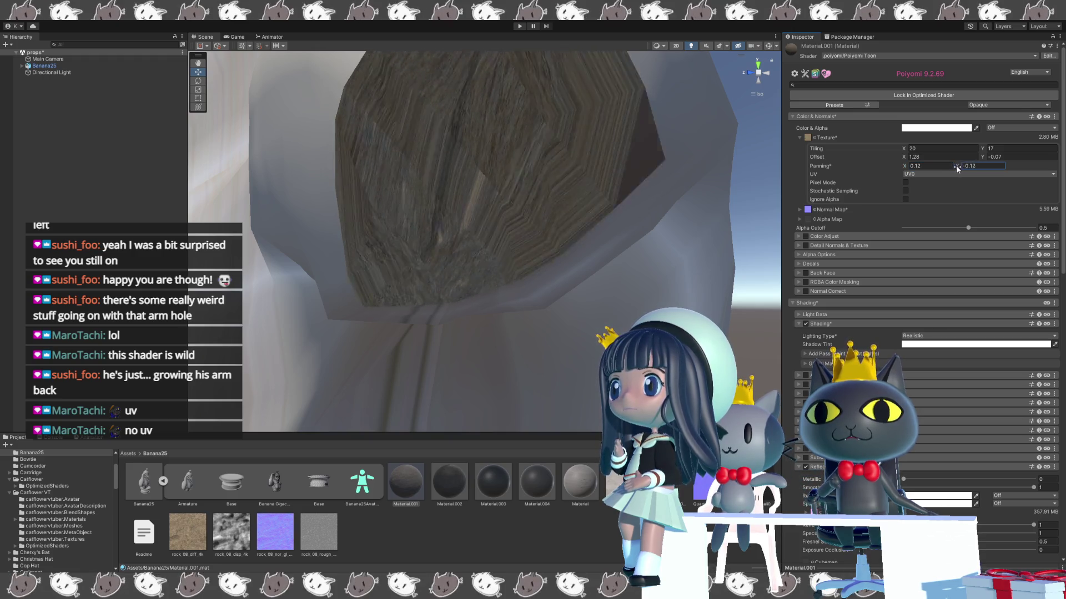
- Change the texture's vertical tiling to 18 and inspect the stump
left_click(993, 148)
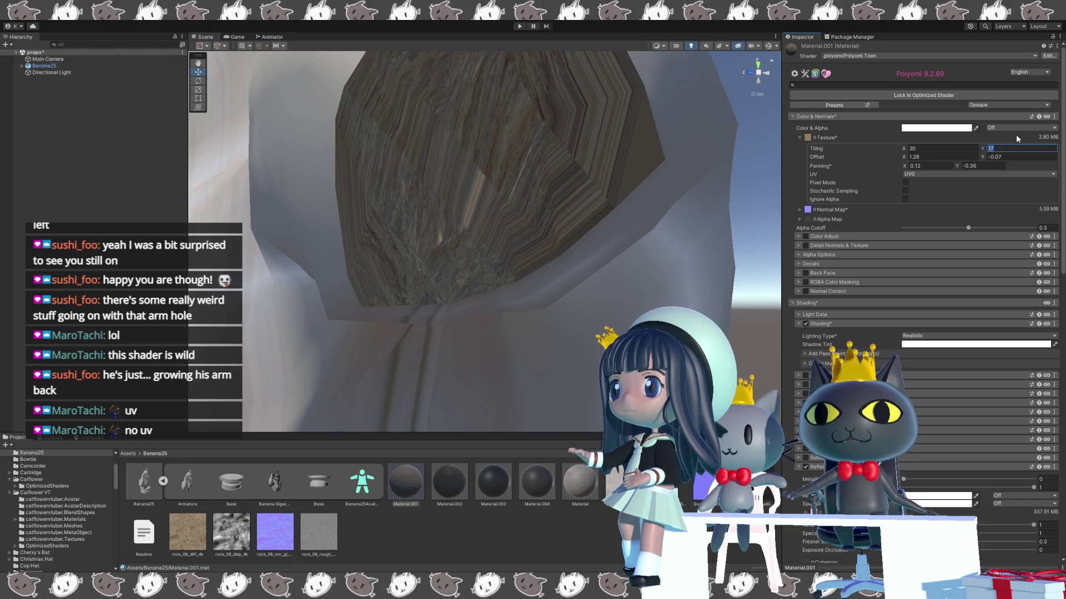
type("222")
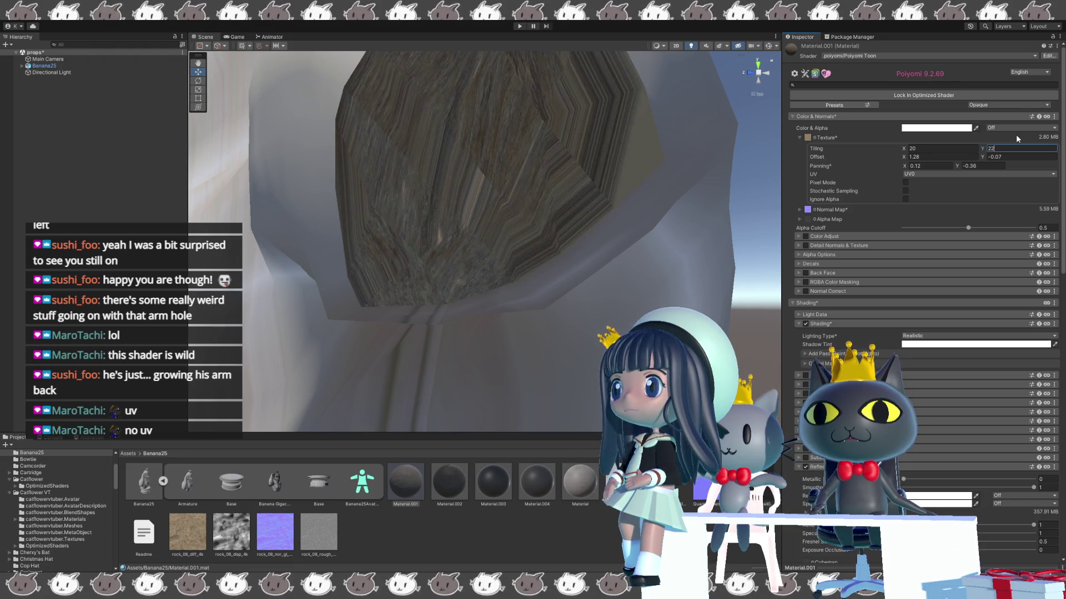
key("BackSpace")
key("BackSpace")
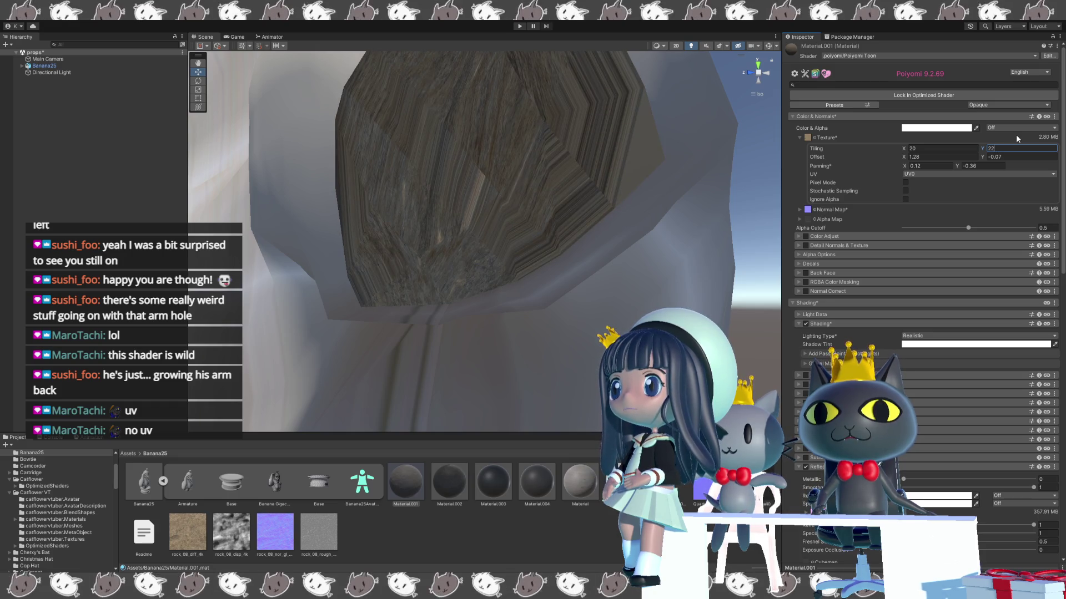
key("BackSpace")
type("18")
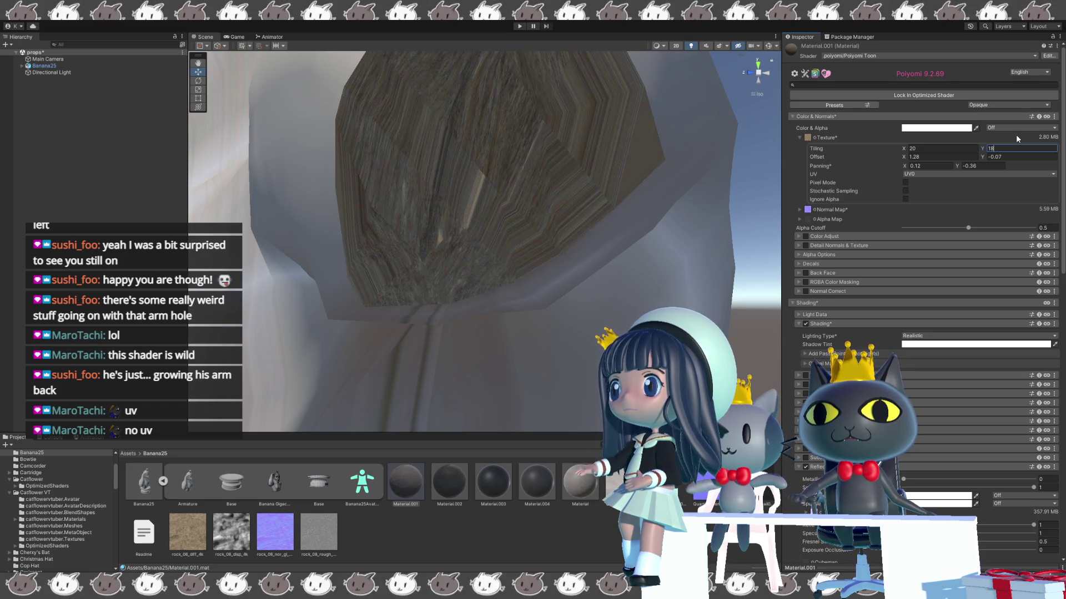
scroll(611, 214, "up", 2)
left_click_drag(610, 215, 578, 286)
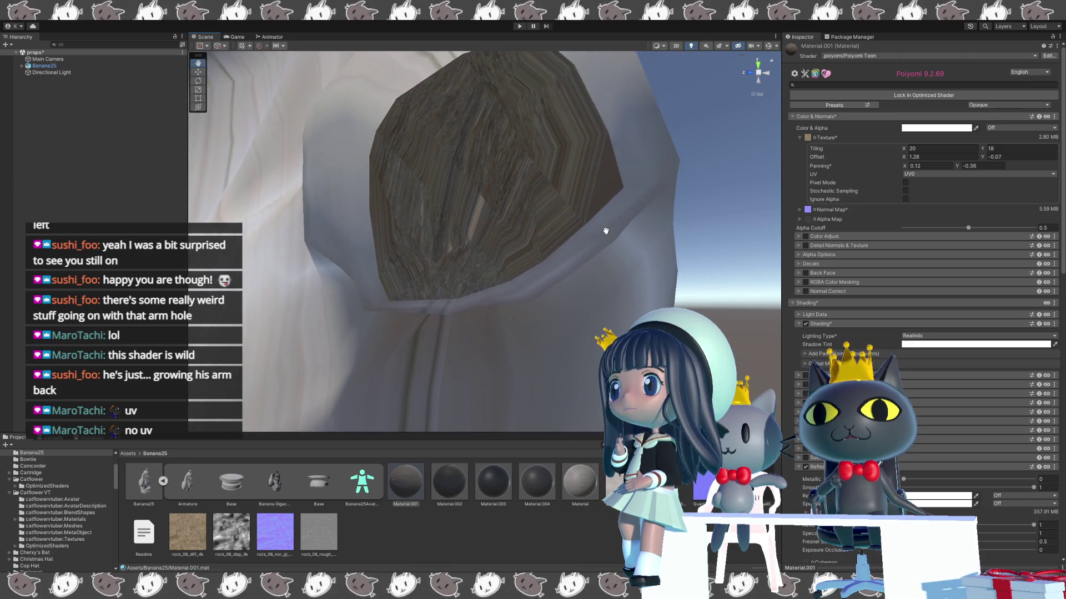
- Retype horizontal tiling through trial values like 2, 303 and 25, aiming for 18
left_click(931, 148)
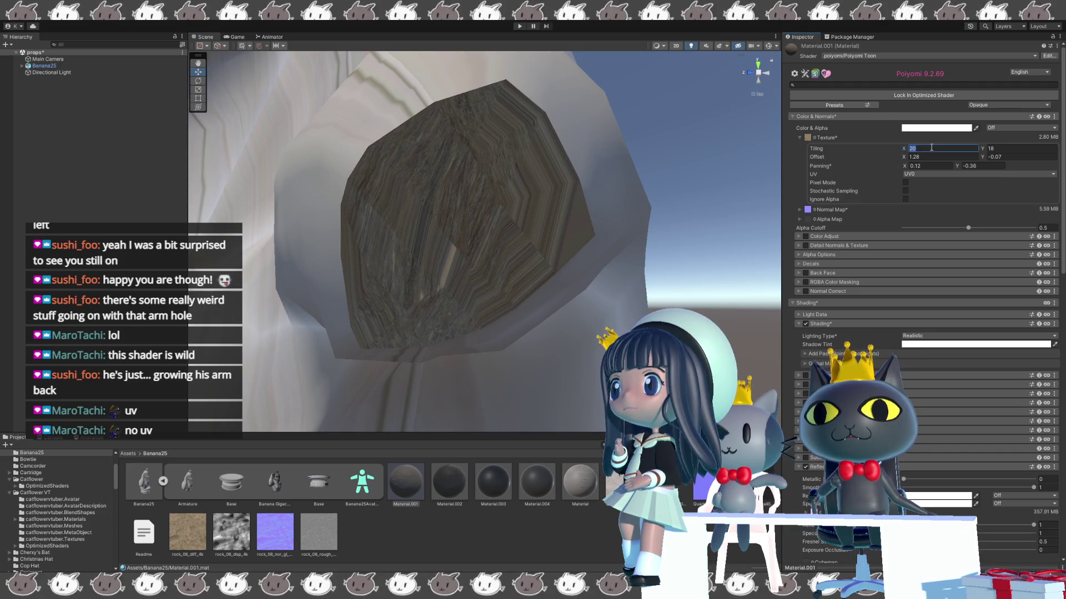
type("2")
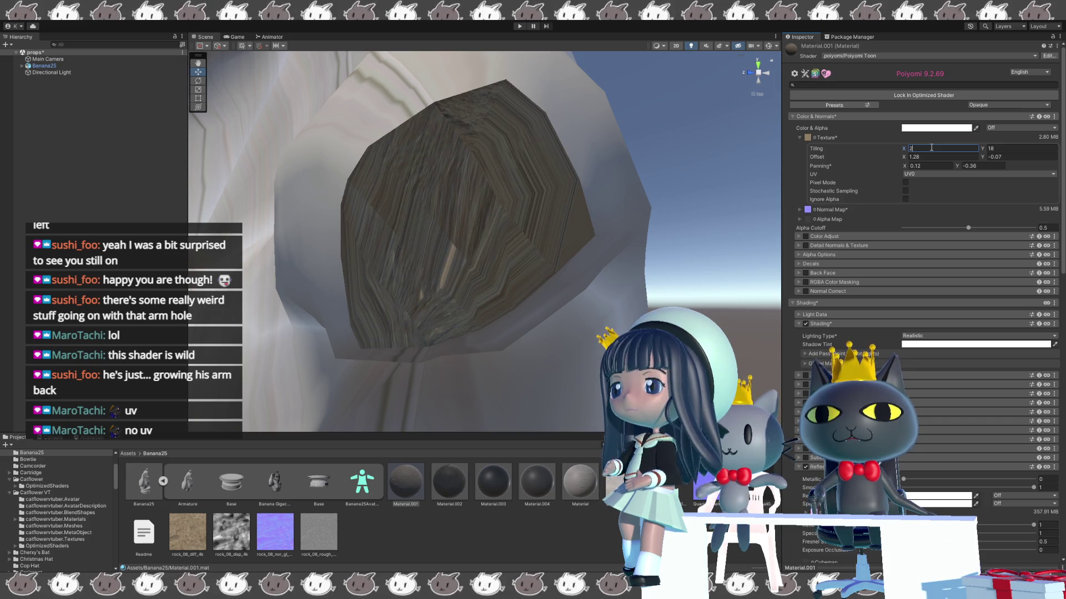
key("BackSpace")
type("30")
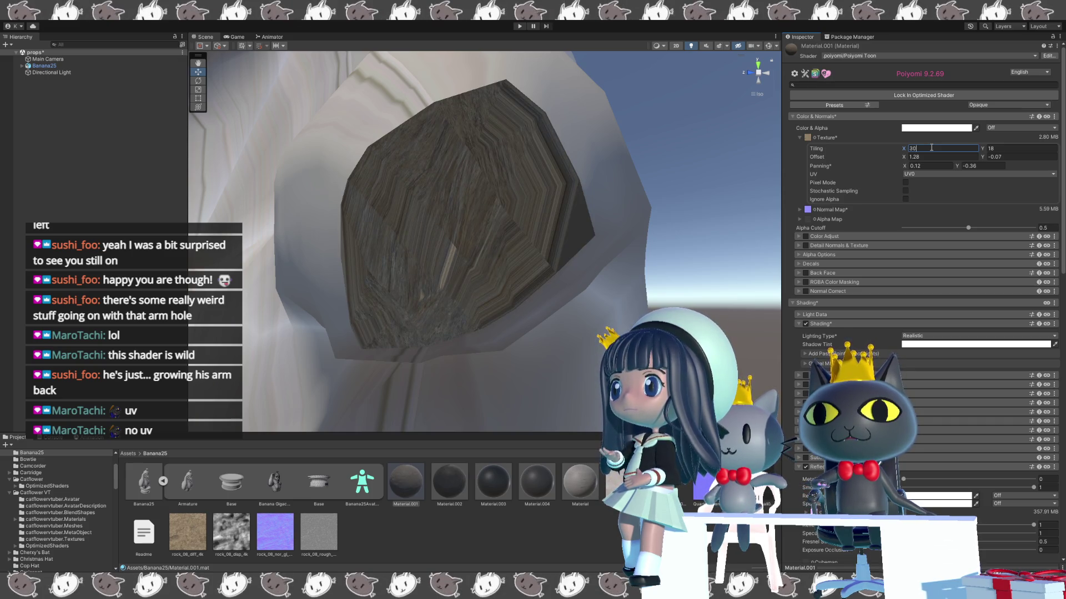
type("3")
key("BackSpace")
key("BackSpace")
key("BackSpace")
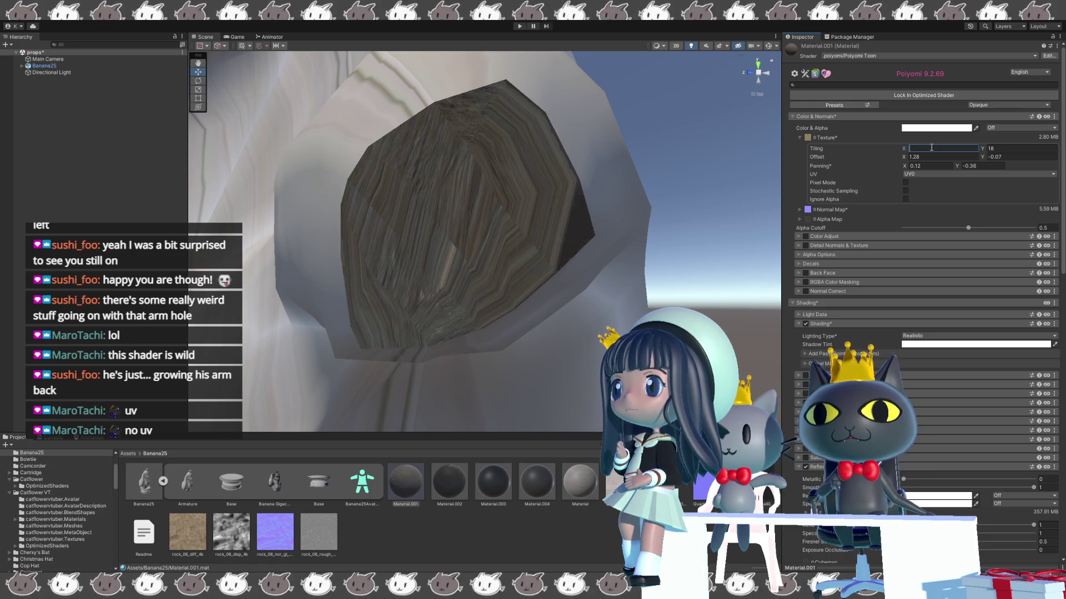
type("25")
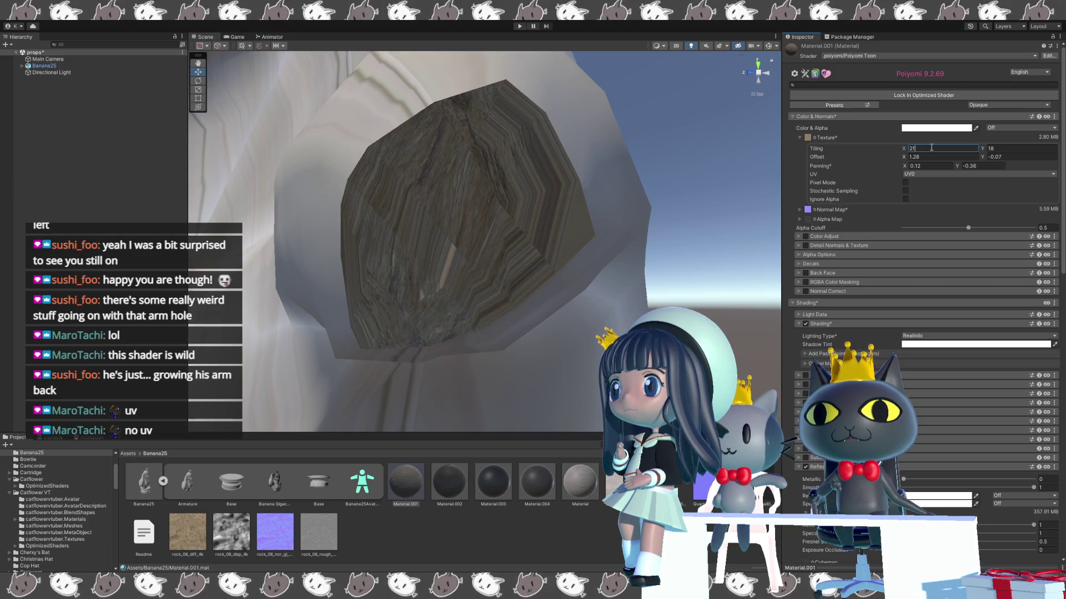
key("BackSpace")
key("BackSpace")
type("18")
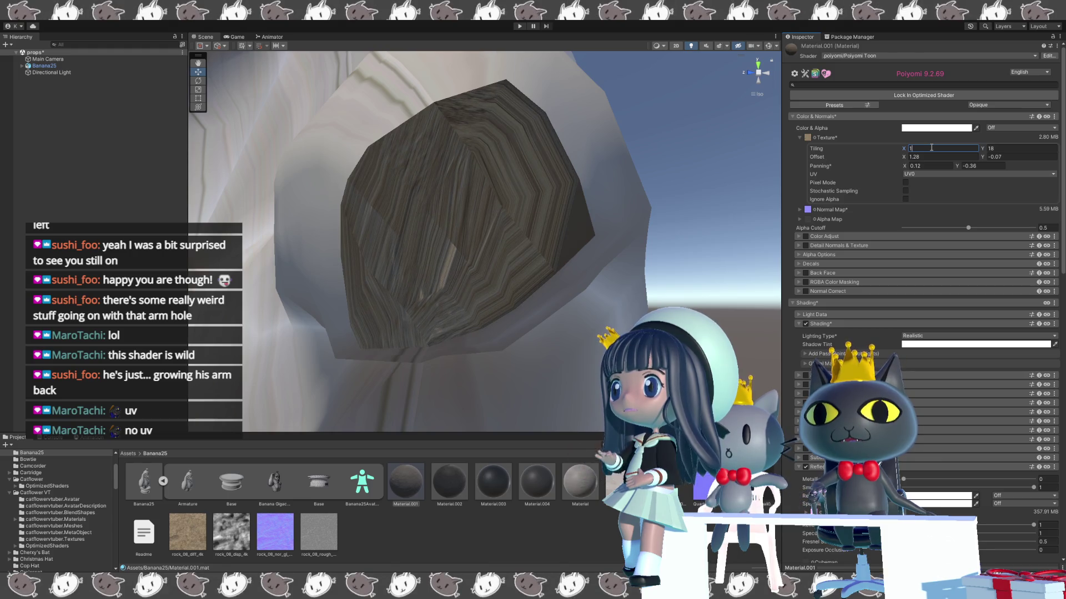
type("1")
key("BackSpace")
key("BackSpace")
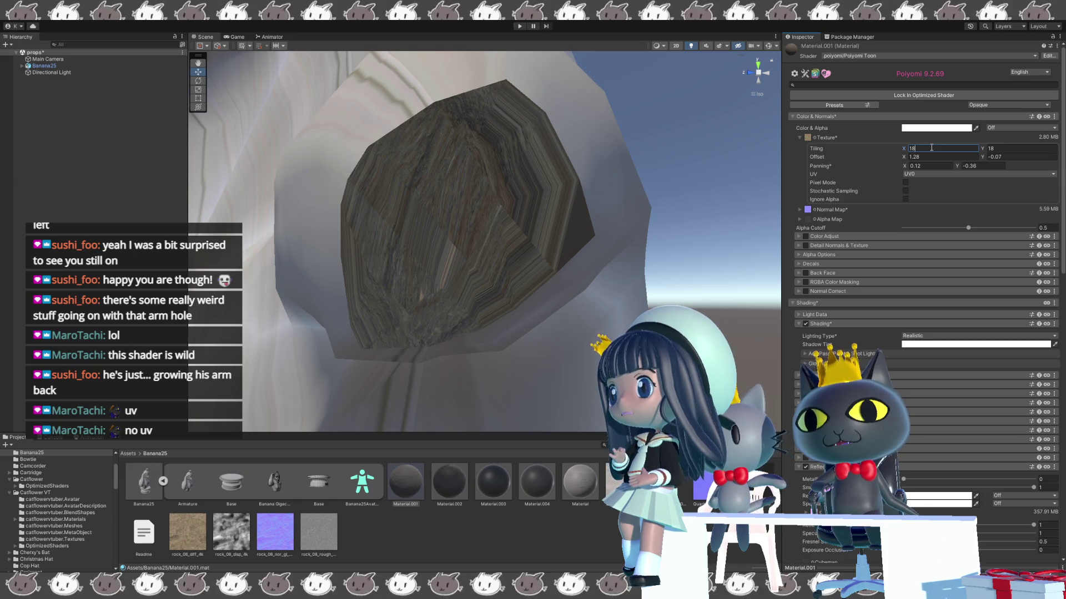
scroll(448, 150, "up", 5)
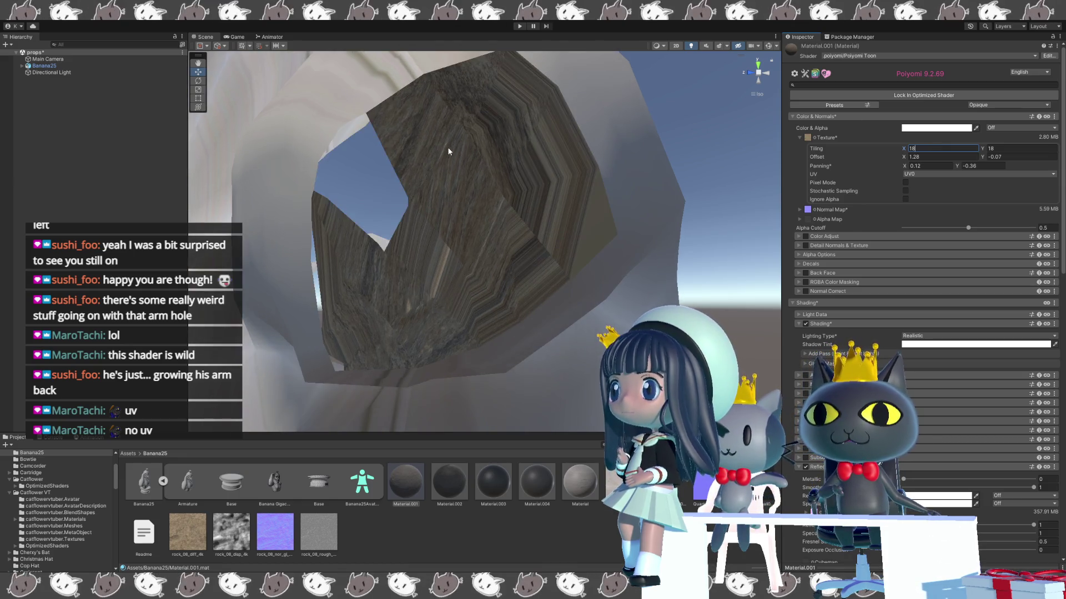
- Set the horizontal offset to 1.16 and shift the vertical offset to -0.38
scroll(447, 146, "down", 5)
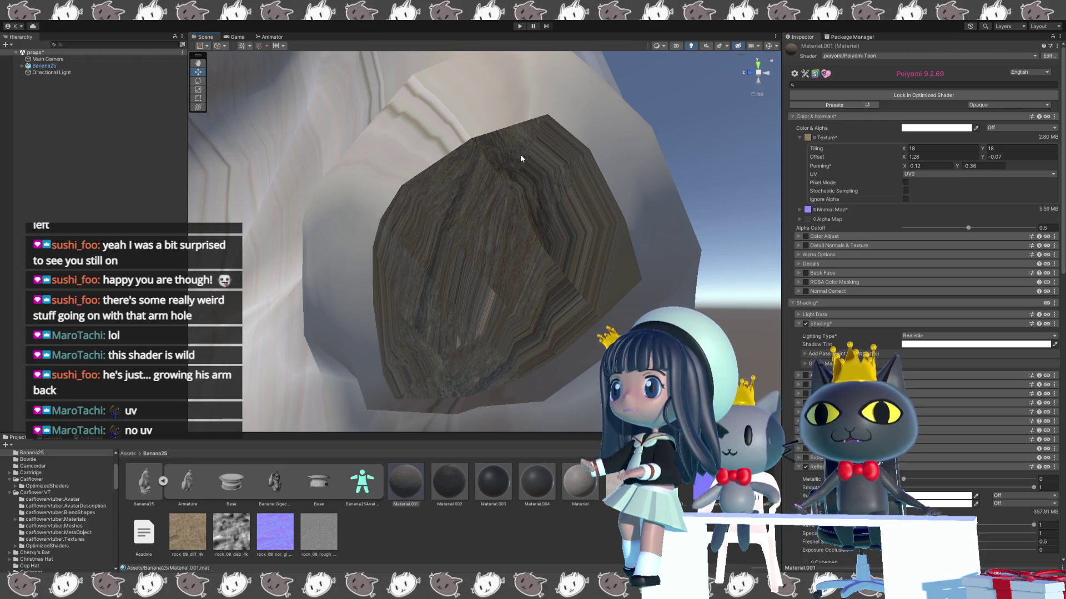
left_click(927, 148)
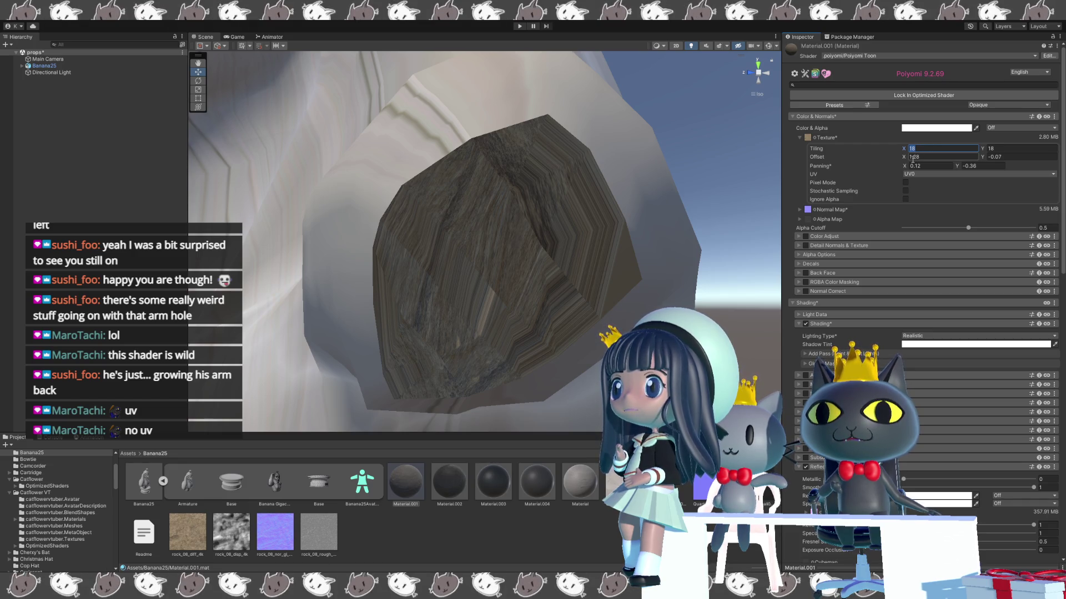
left_click(910, 158)
type("1.16")
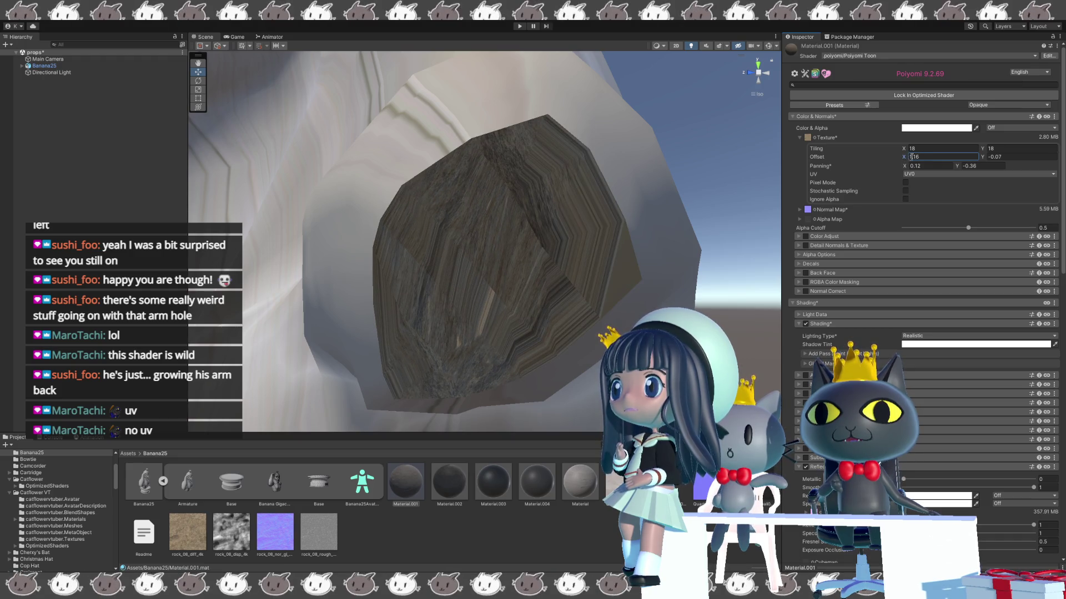
left_click(985, 156)
type("-0.1")
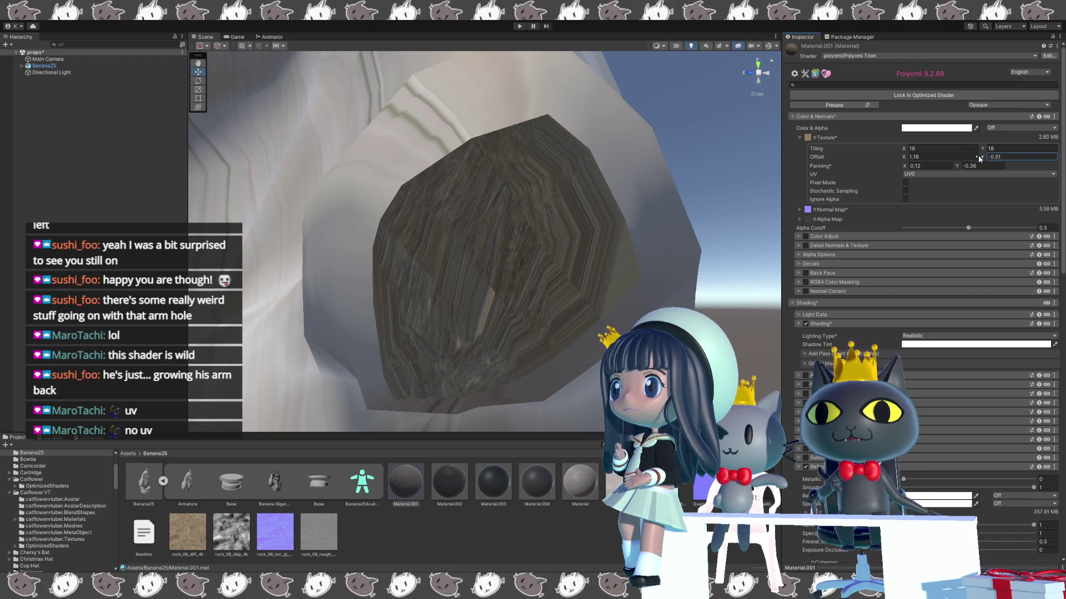
left_click_drag(983, 156, 980, 155)
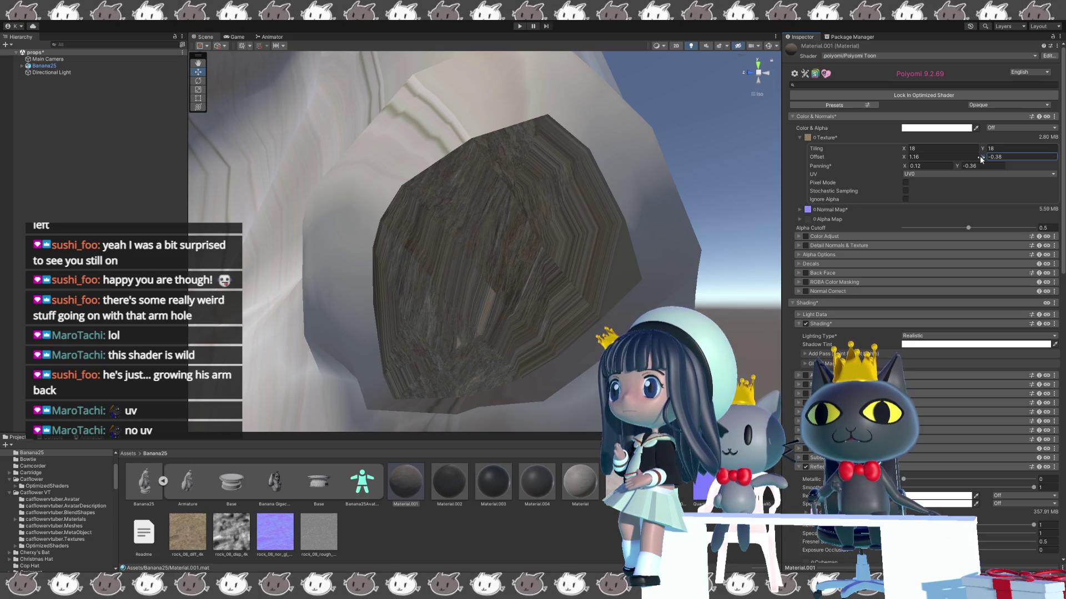
- Try a tiling of 0.18 on both horizontal and vertical axes
left_click(961, 149)
double_click(961, 149)
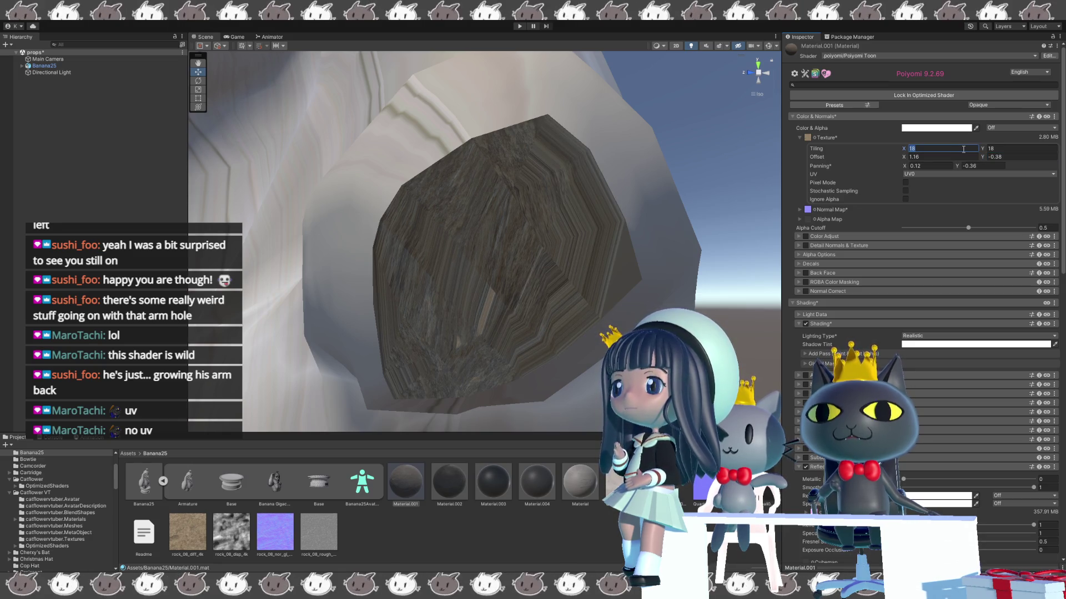
type("0.")
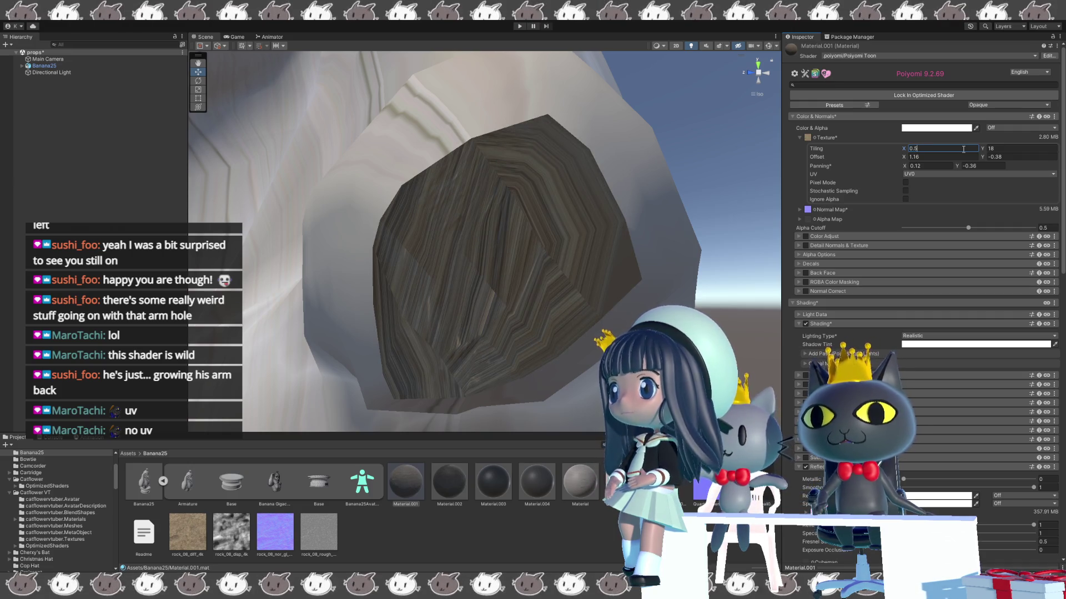
type("18")
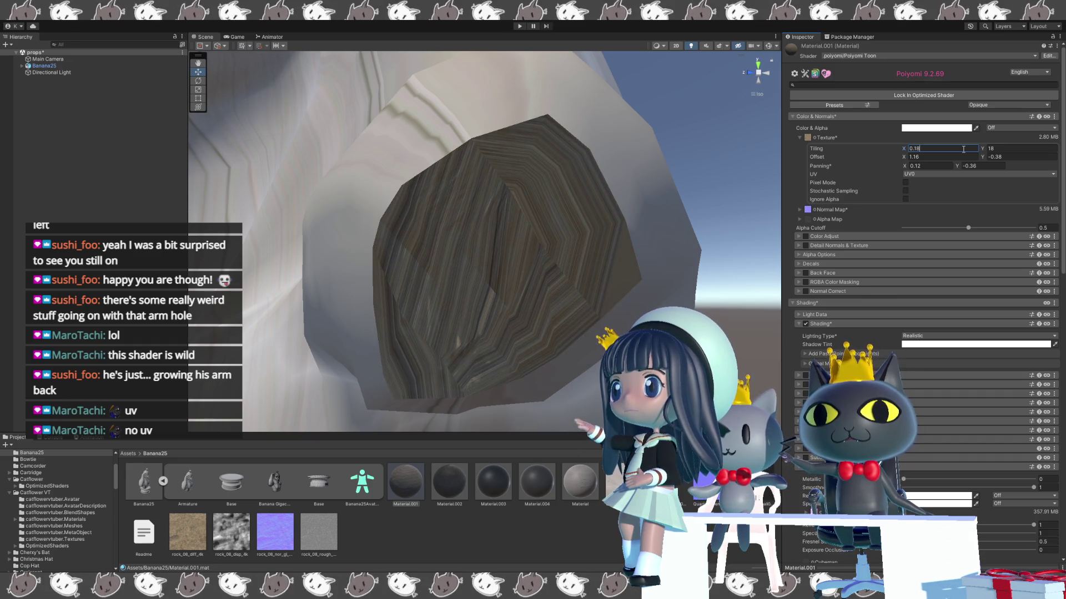
key("Tab")
type("03")
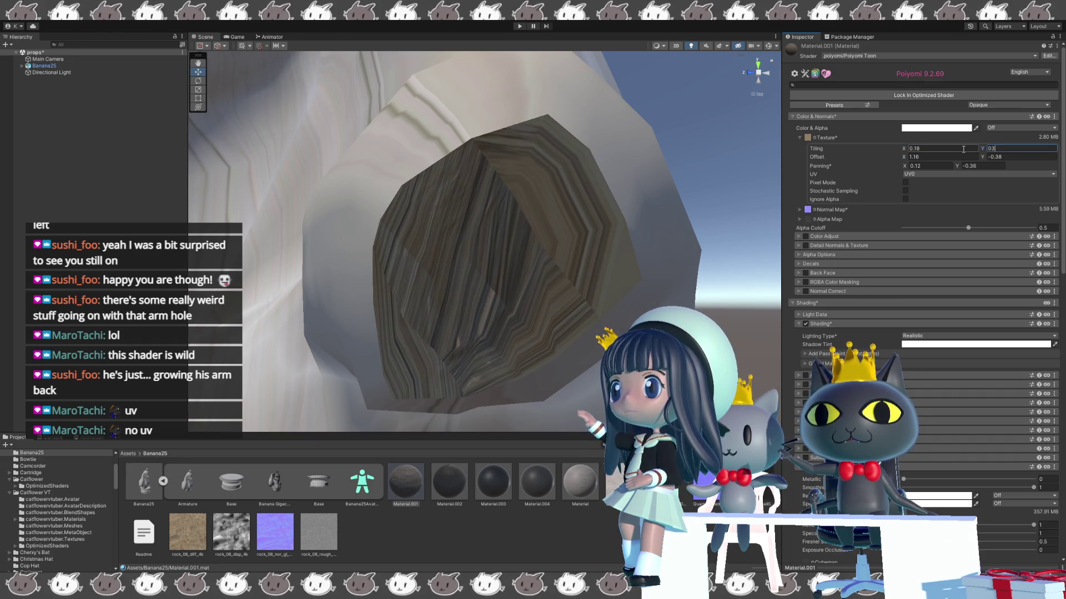
type("18")
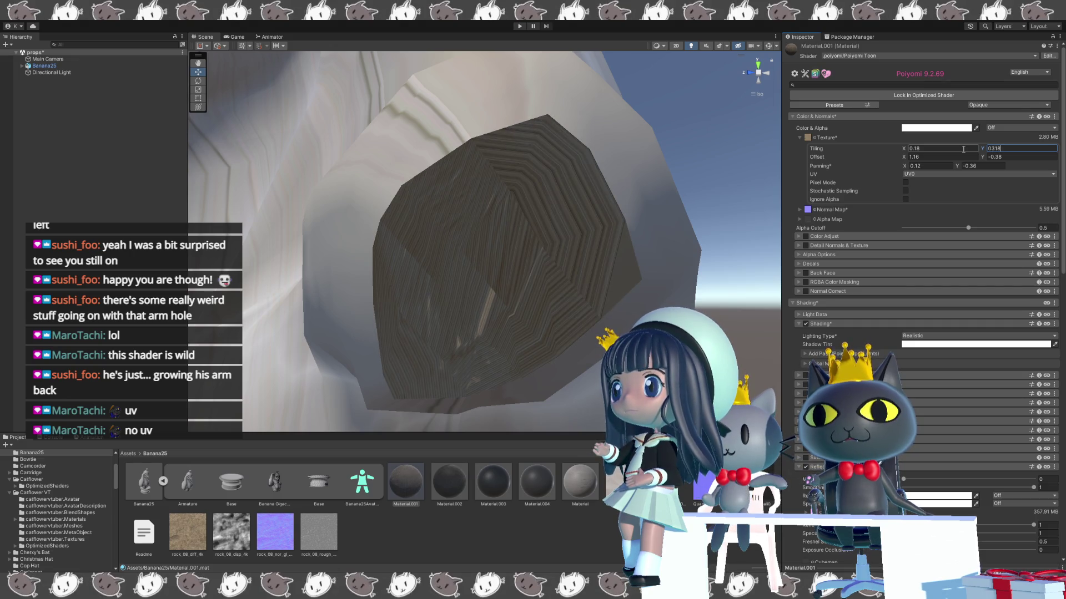
key("BackSpace")
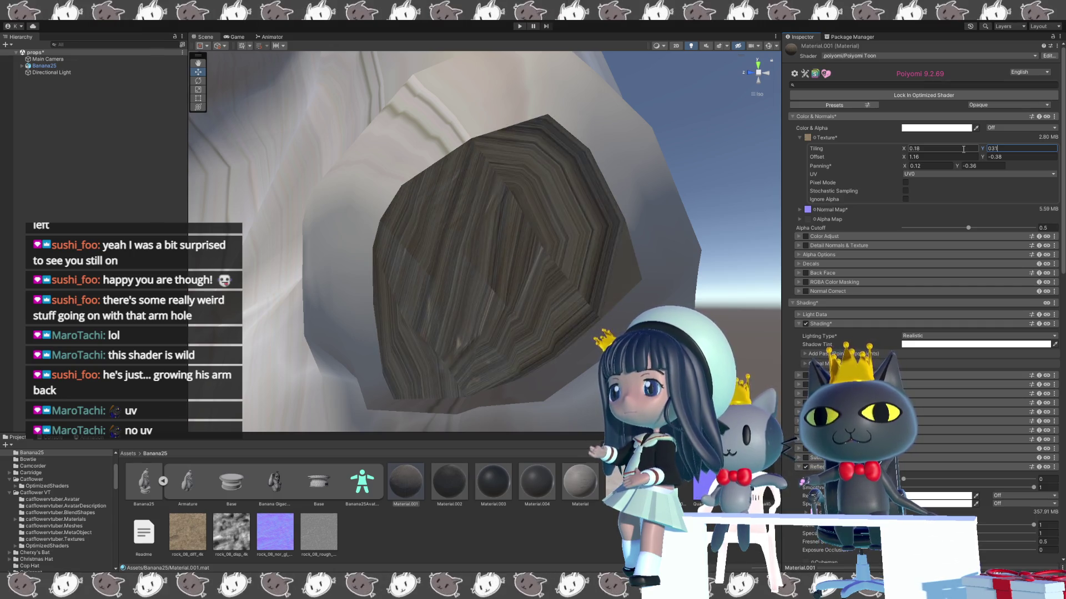
key("BackSpace")
key("BackSpace")
type(".1")
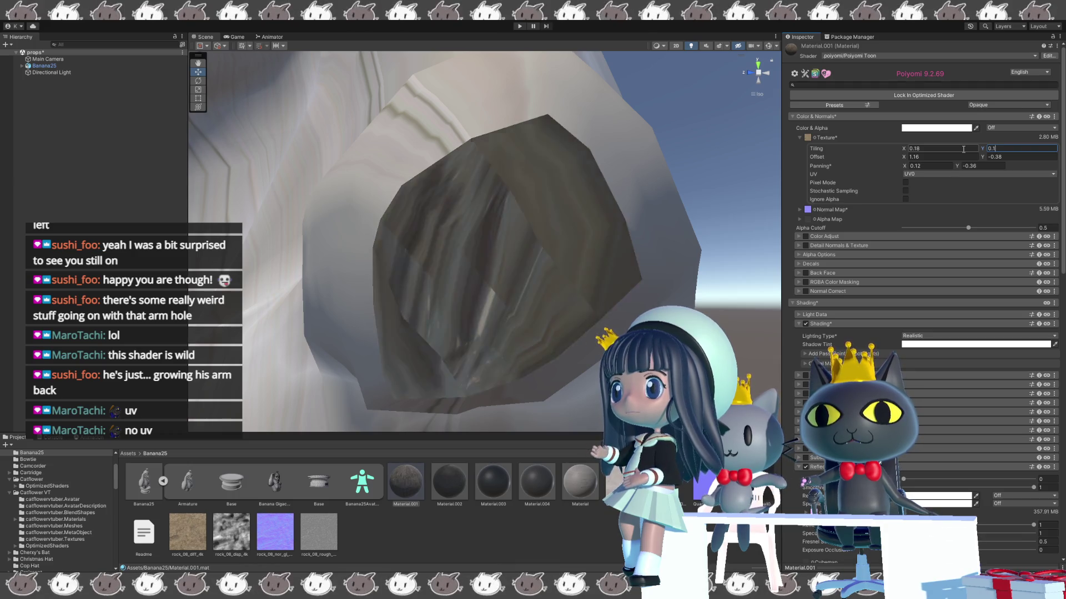
type("8")
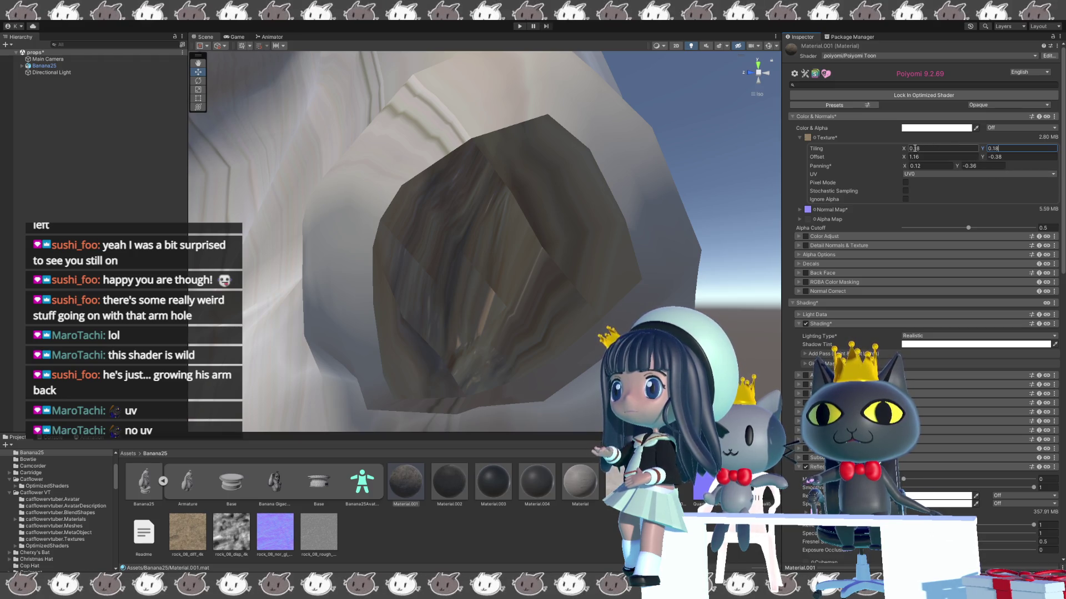
- Set the main texture tiling to 1.8 by 1.8
left_click(907, 149)
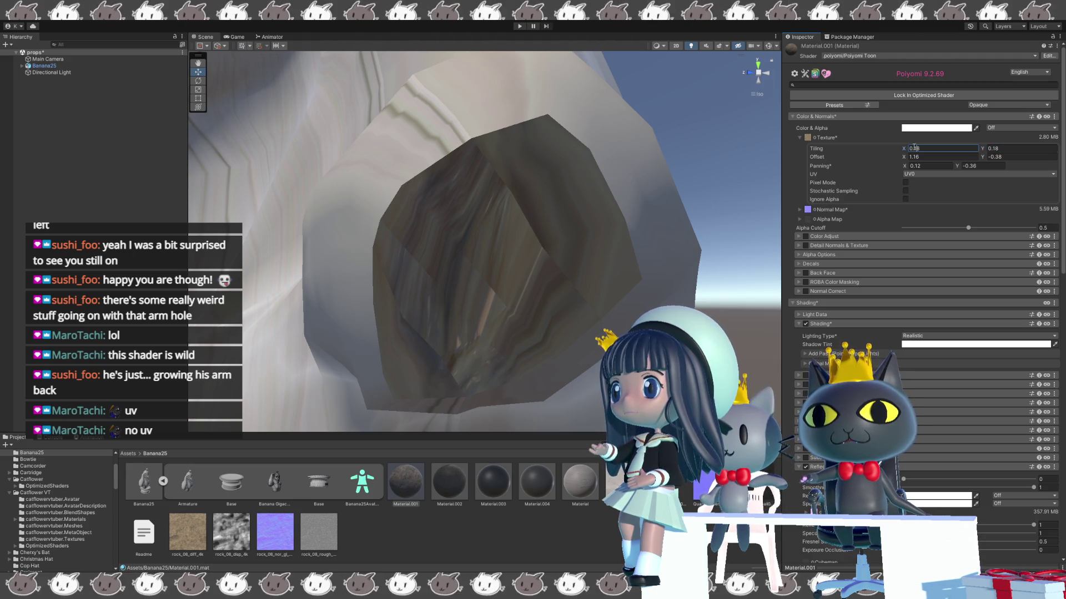
type("1.8")
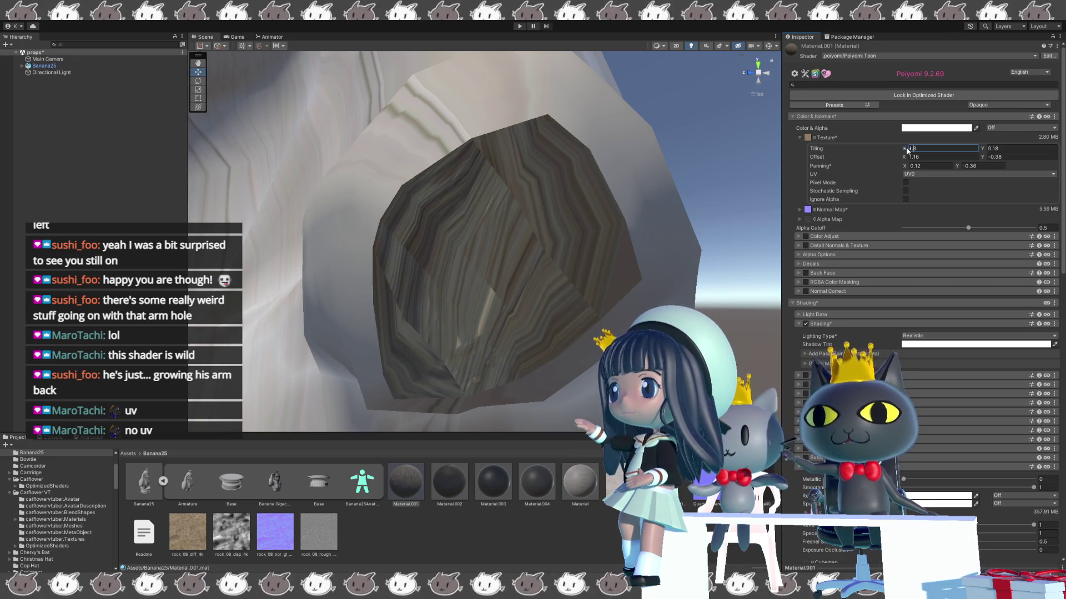
key("Tab")
type(".8")
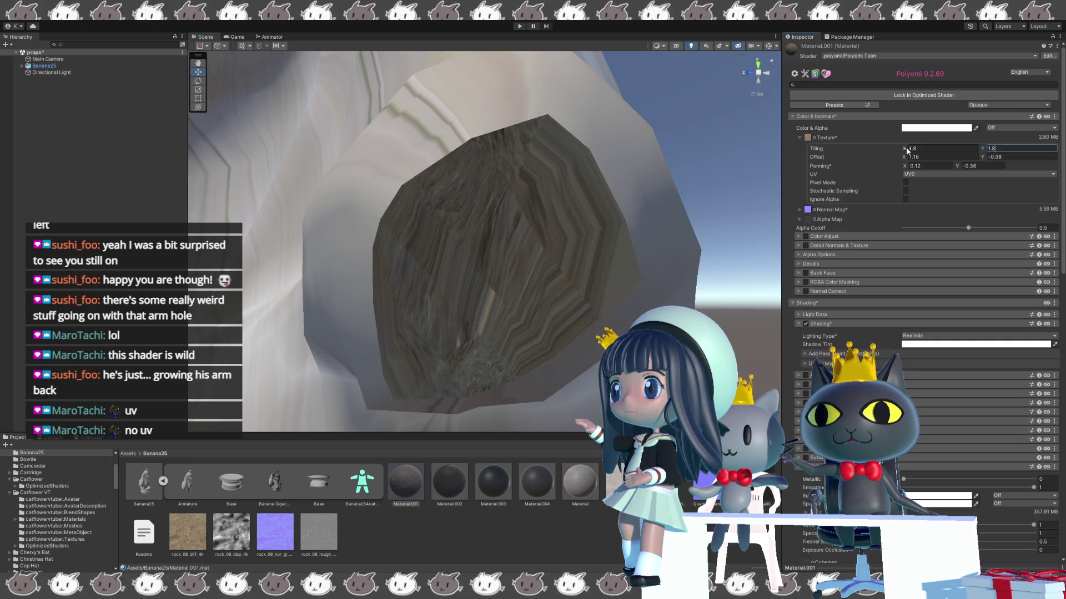
key("Tab")
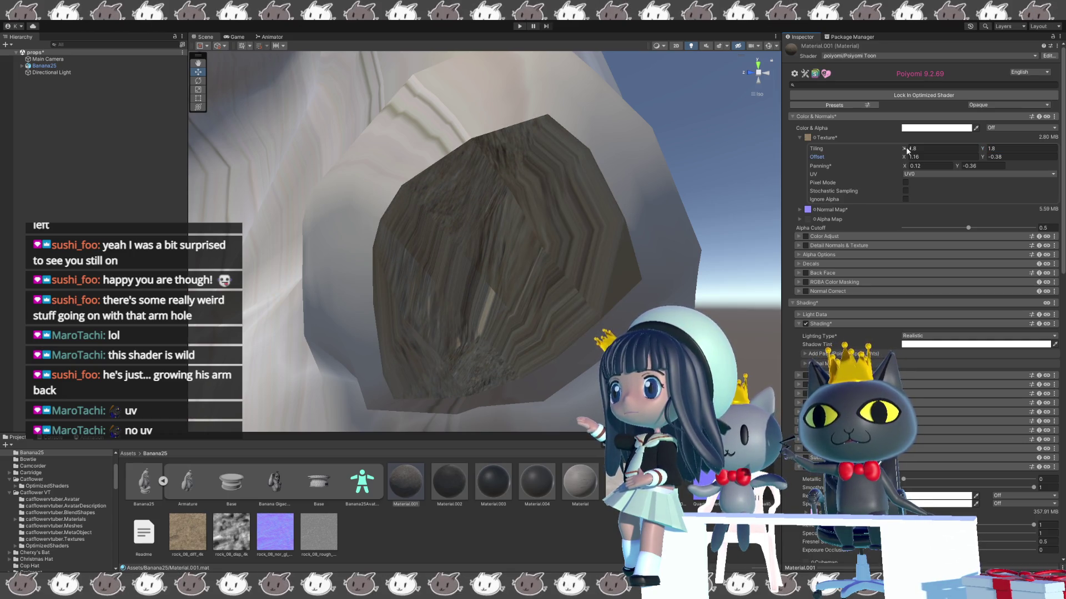
left_click(990, 149)
- Scrub the texture's horizontal panning up to 2.31 and horizontal offset to 1.77
left_click(938, 159)
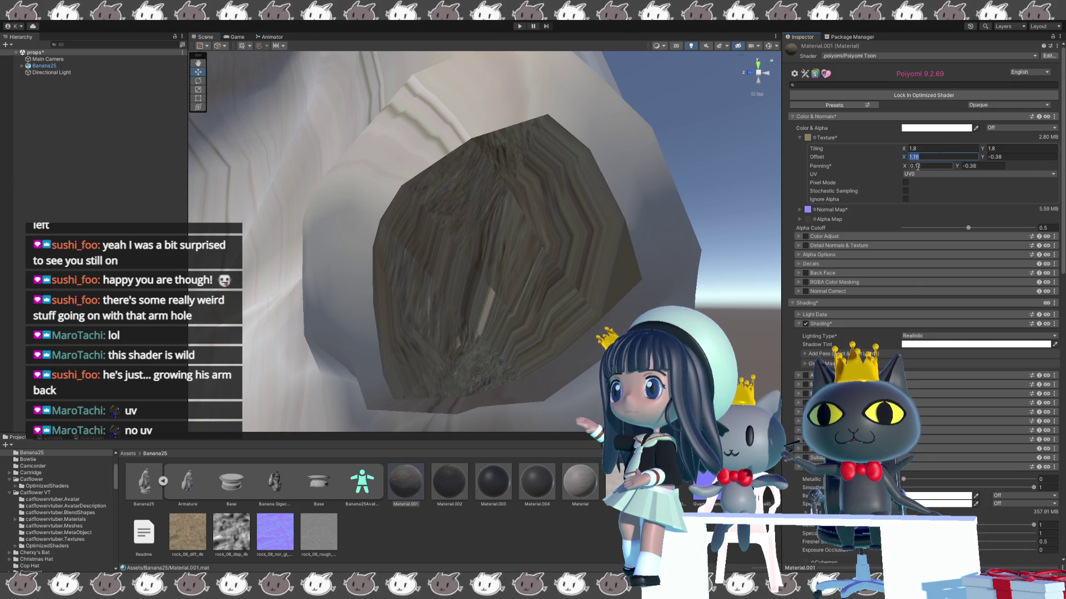
left_click_drag(907, 166, 965, 163)
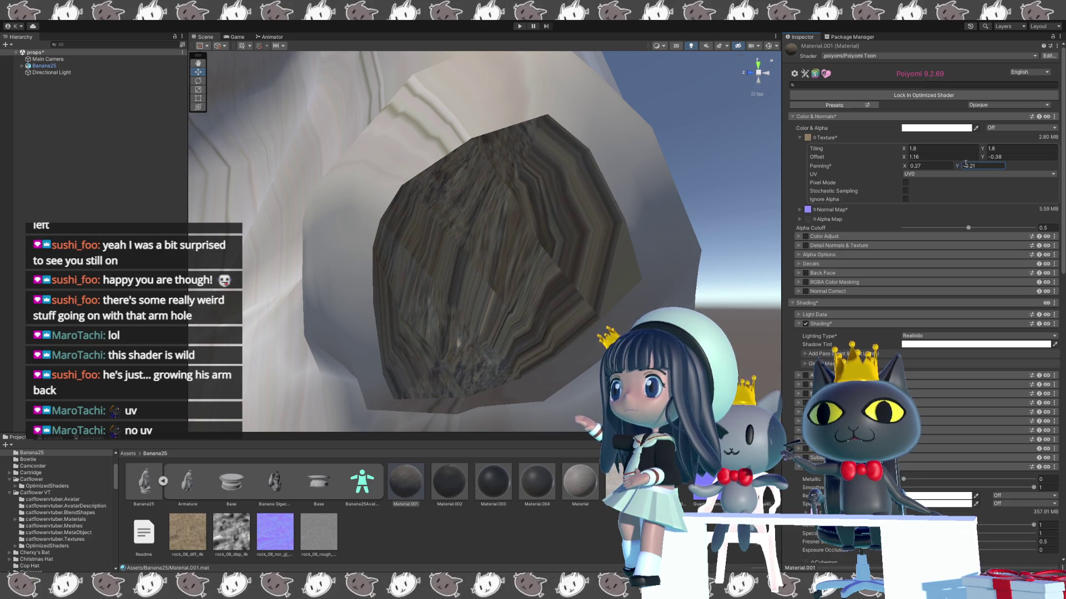
left_click(906, 166)
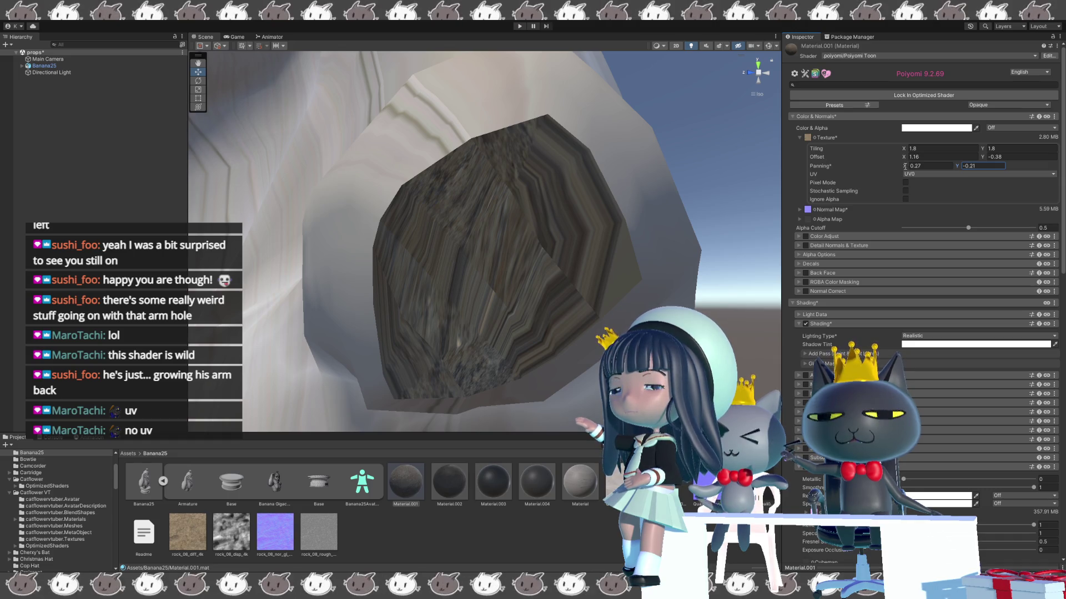
left_click_drag(908, 168, 989, 158)
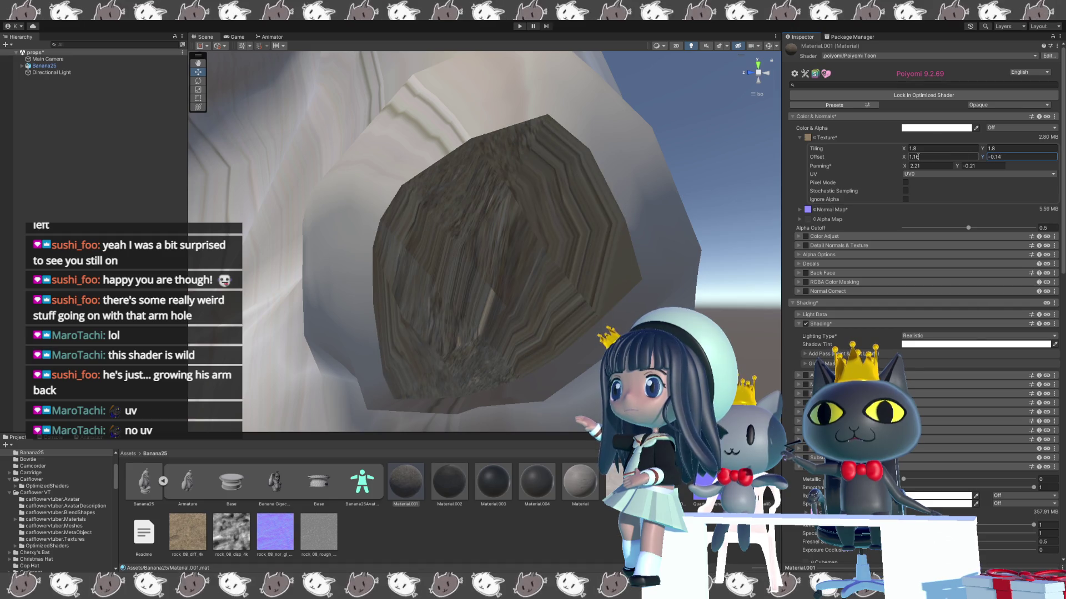
mouse_move(908, 158)
left_mouse_down()
mouse_move(958, 167)
mouse_move(941, 165)
left_mouse_up()
left_click(960, 166)
type("-1.29")
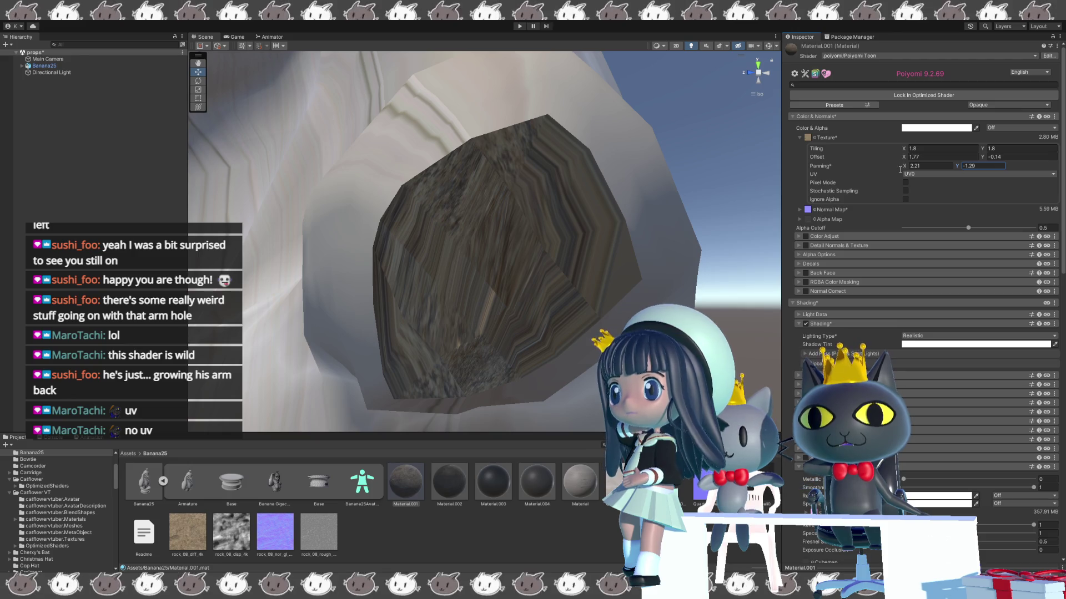
- Enable Pixel Mode and push the horizontal offset to about 2.58
left_click(905, 183)
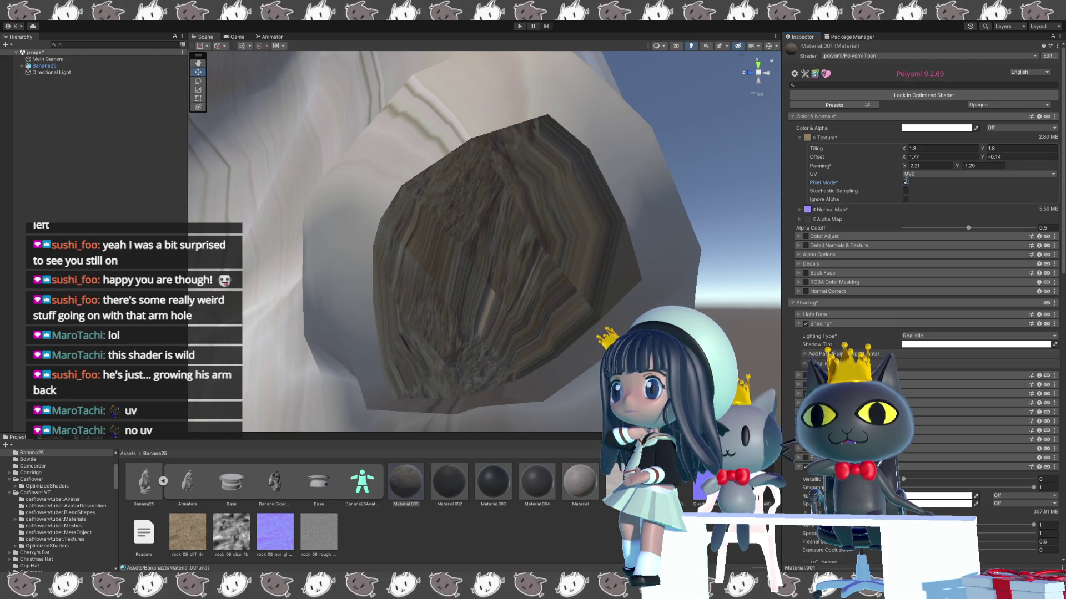
left_click(912, 165)
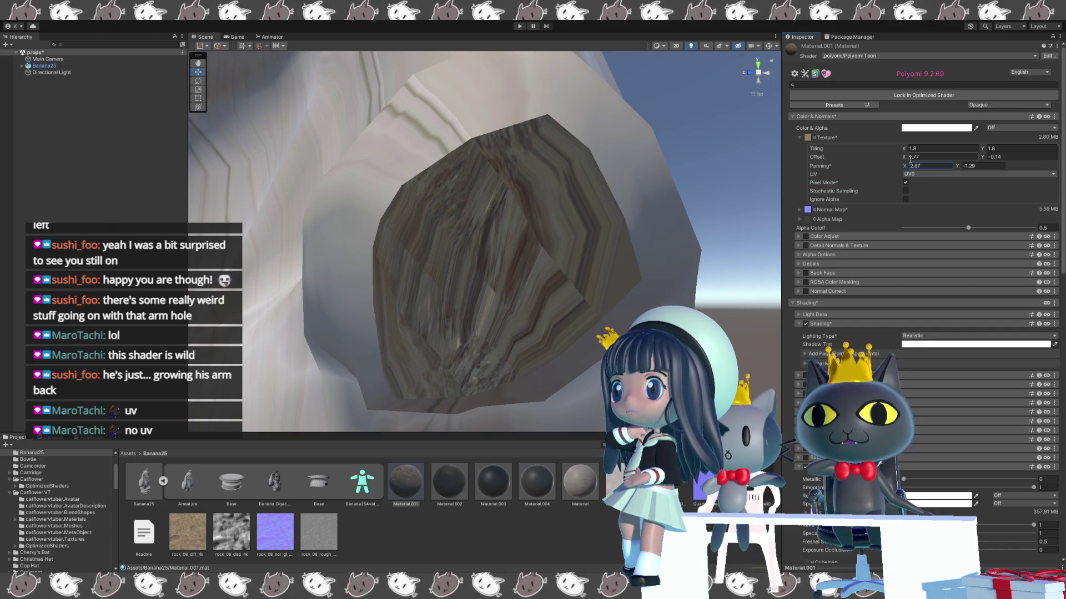
left_click(906, 156)
left_click_drag(907, 156, 910, 150)
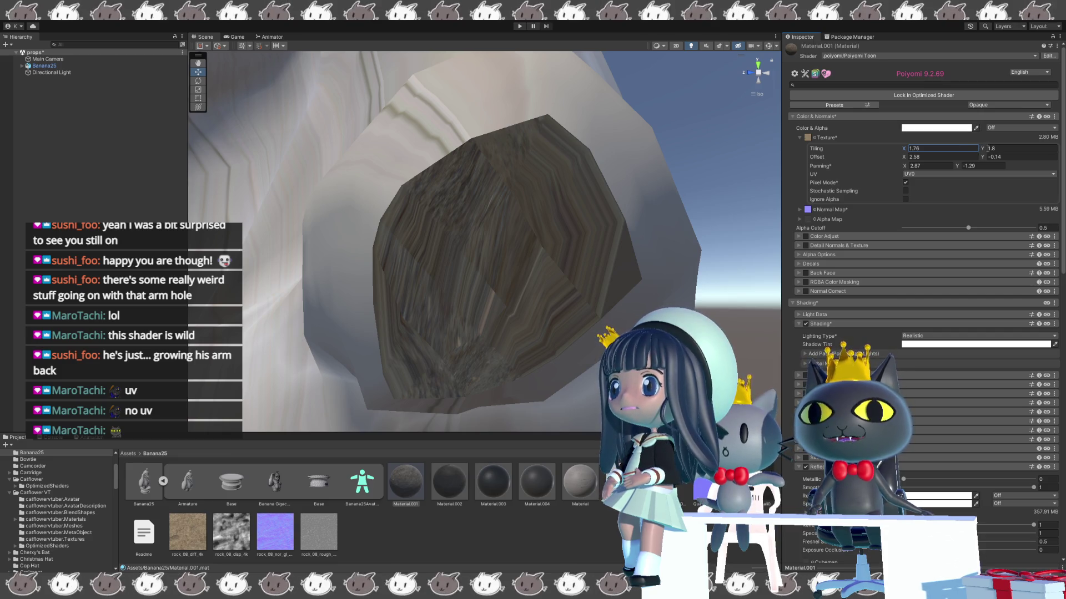
- Set vertical tiling to 2.56 and nudge the vertical offset to -0.01
left_click(988, 148)
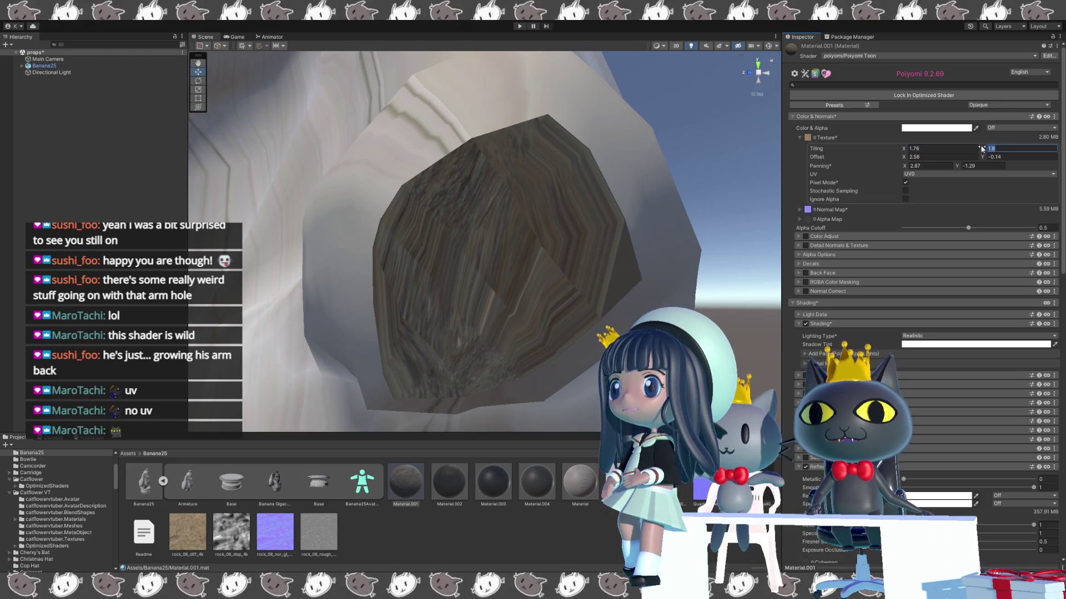
type("0.4")
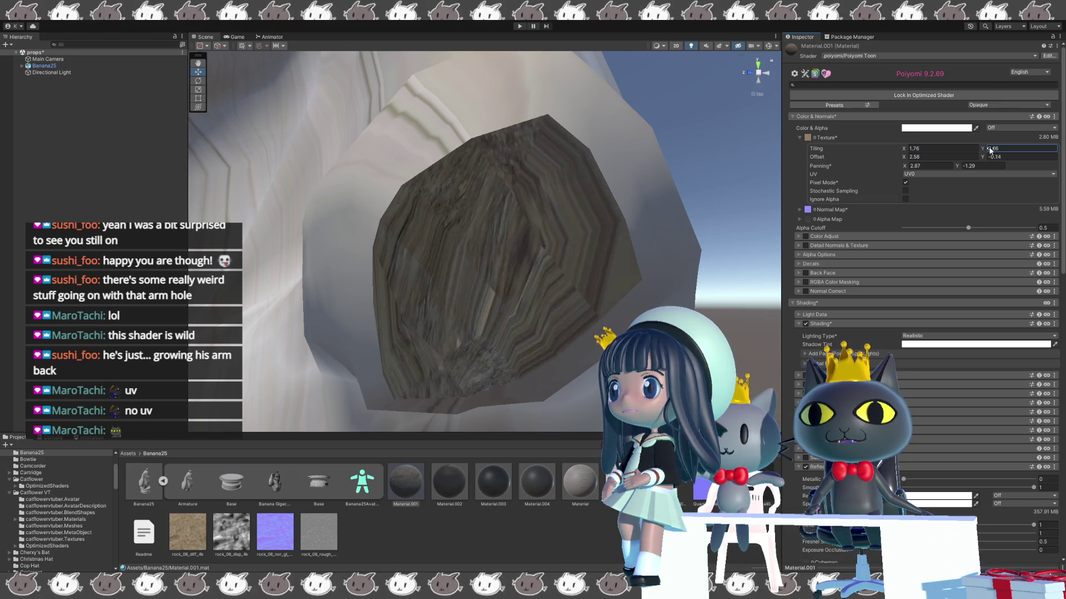
key("BackSpace")
key("BackSpace")
key("BackSpace")
type("2.56")
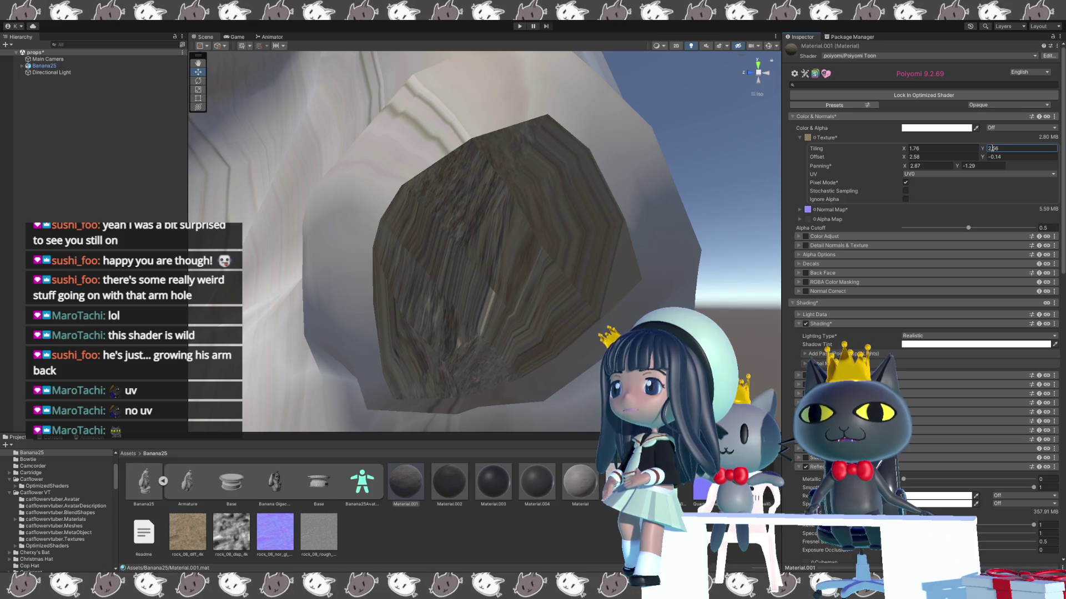
left_click_drag(986, 159, 958, 165)
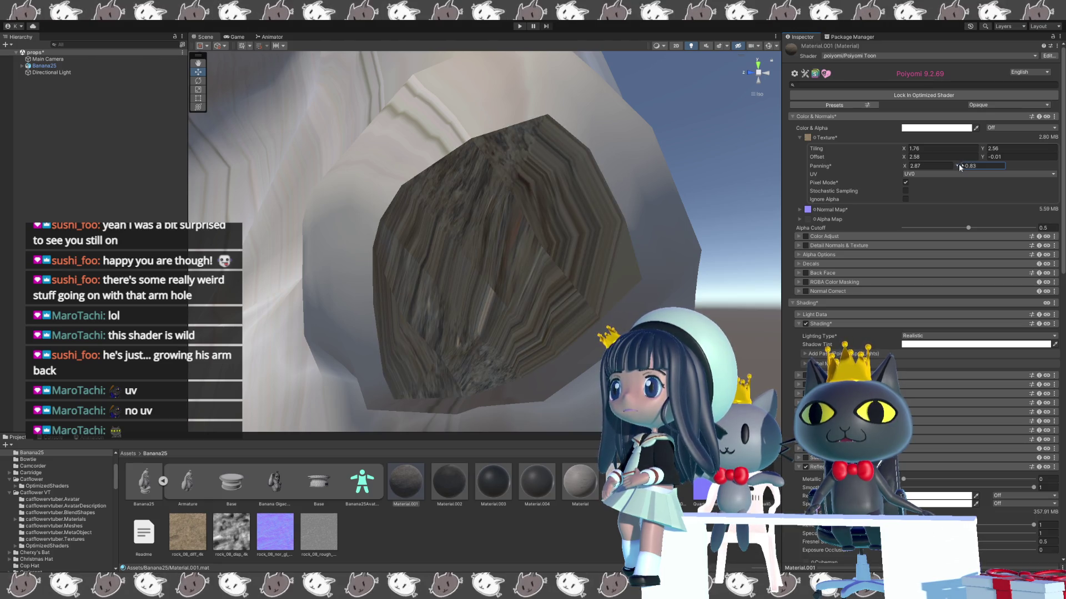
scroll(745, 233, "down", 10)
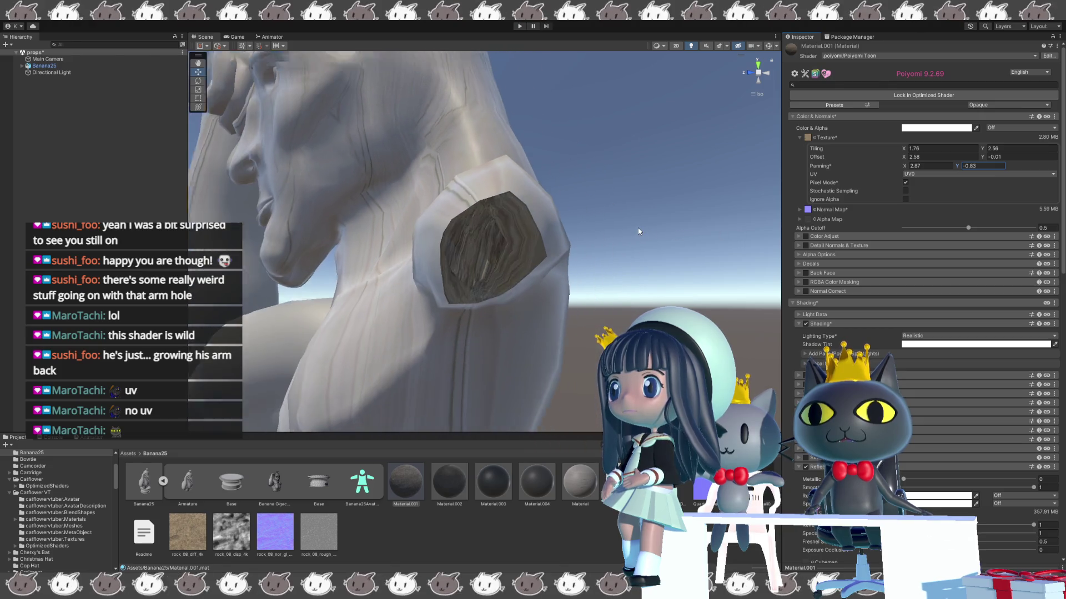
- From a front view, select the statue and open its Standard-shader body Material for editing
mouse_move(637, 228)
left_mouse_down()
mouse_move(608, 243)
mouse_move(672, 247)
mouse_move(623, 224)
mouse_move(495, 252)
mouse_move(520, 259)
left_mouse_up()
left_click(495, 252)
left_click(521, 259)
double_click(864, 152)
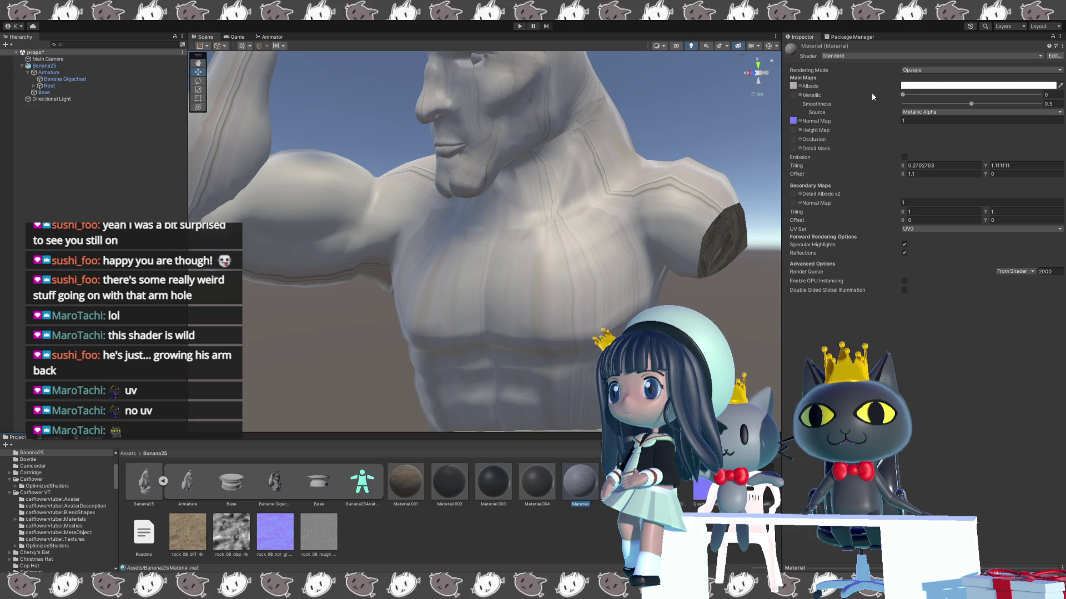
left_click(884, 85)
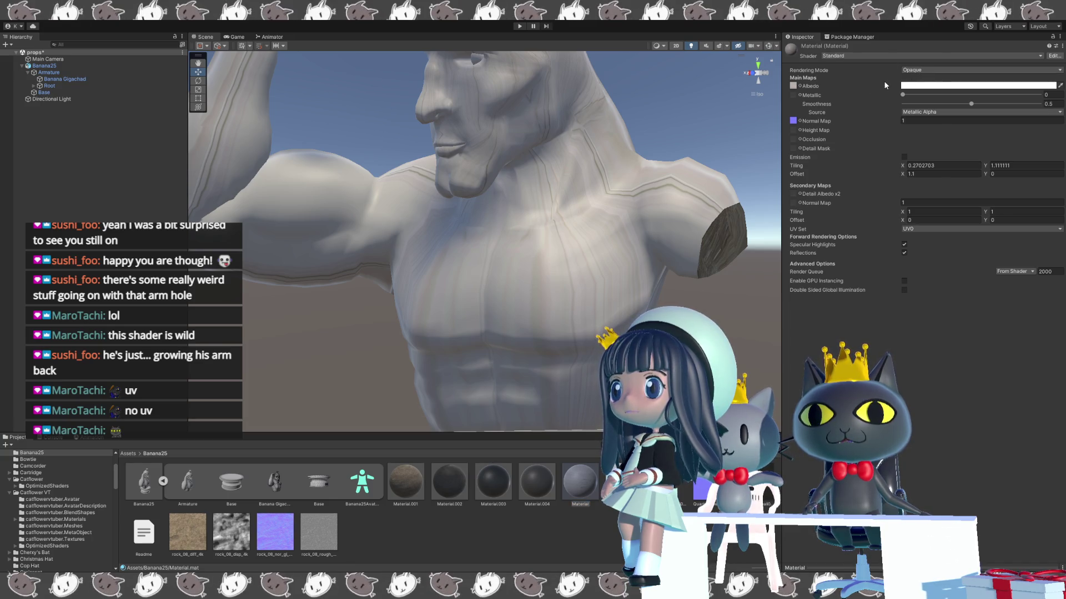
- Switch the body material to Poiyomi Toon and set the main texture's X offset to 1.21
key("ctrl+z")
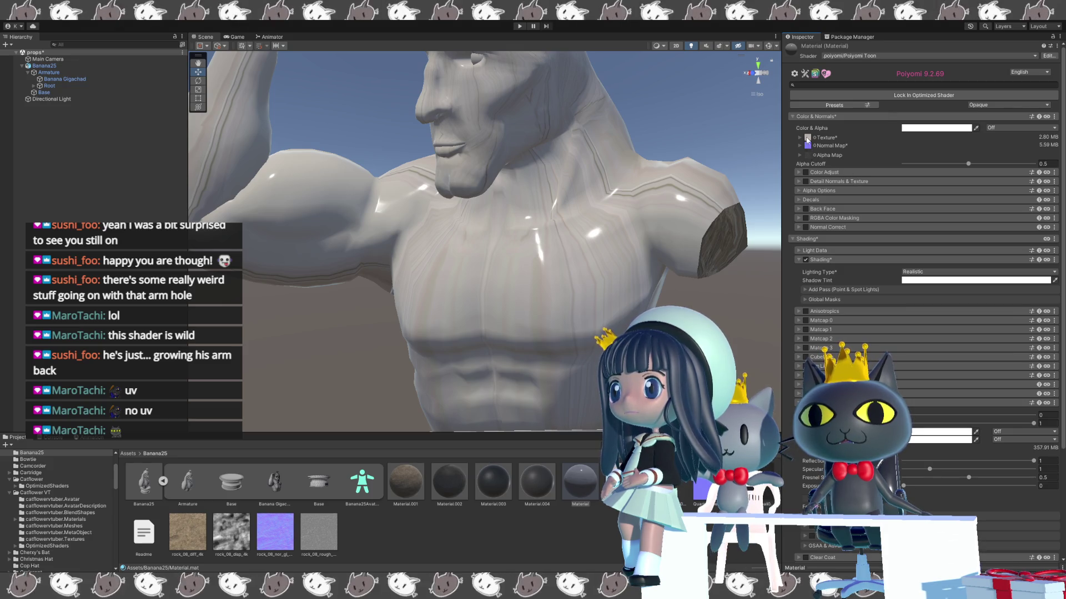
left_click(800, 137)
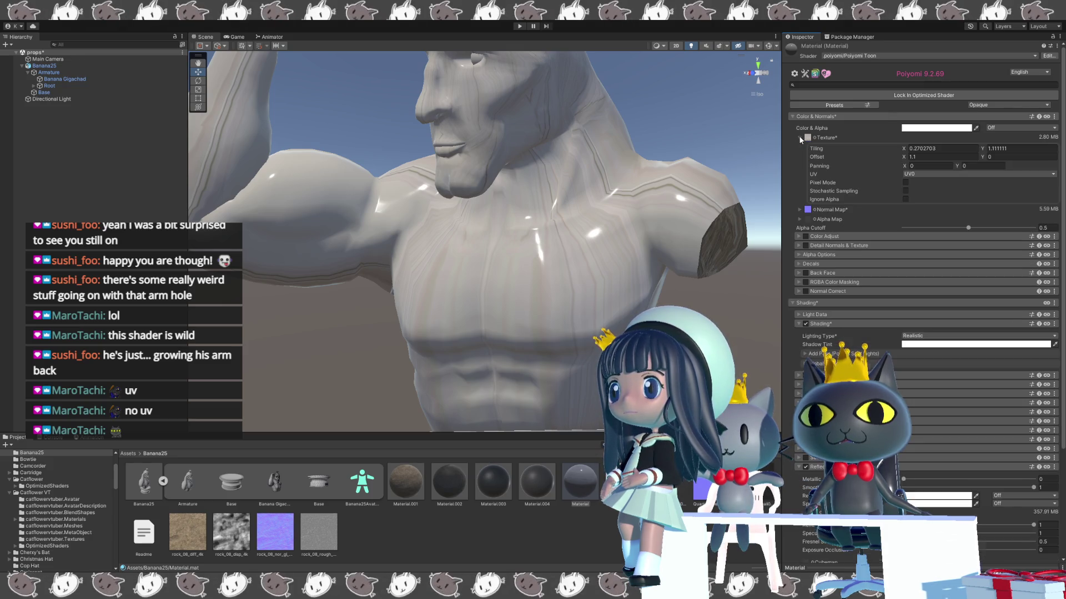
left_click_drag(903, 150, 906, 150)
left_click(911, 157)
type(".21")
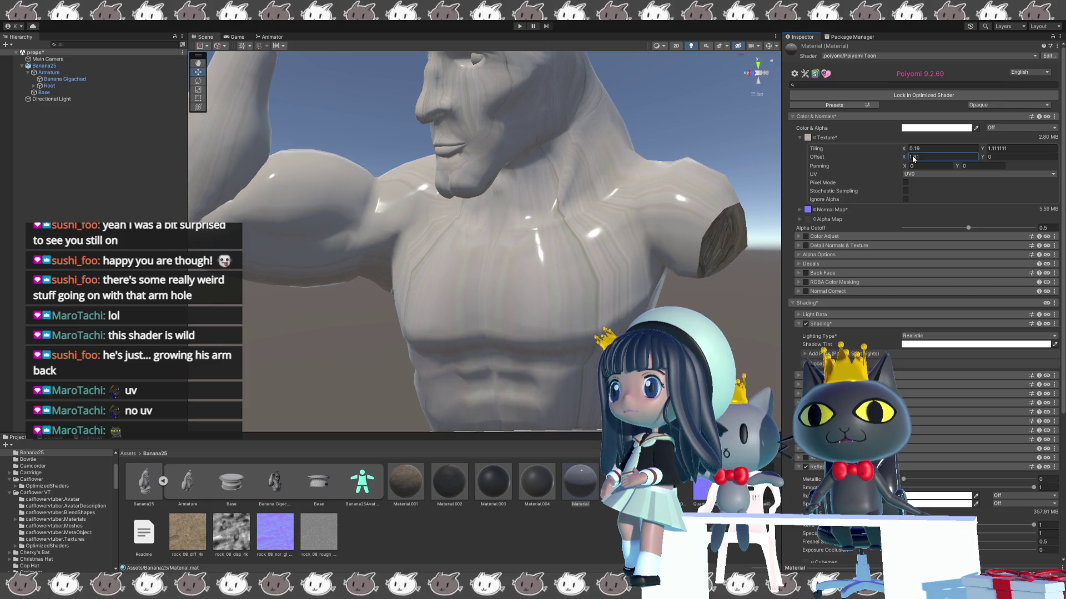
- Set the main texture's Y offset to -0.01 and its panning to 0.1 by -0.03
left_click(987, 157)
type(".13")
key("BackSpace")
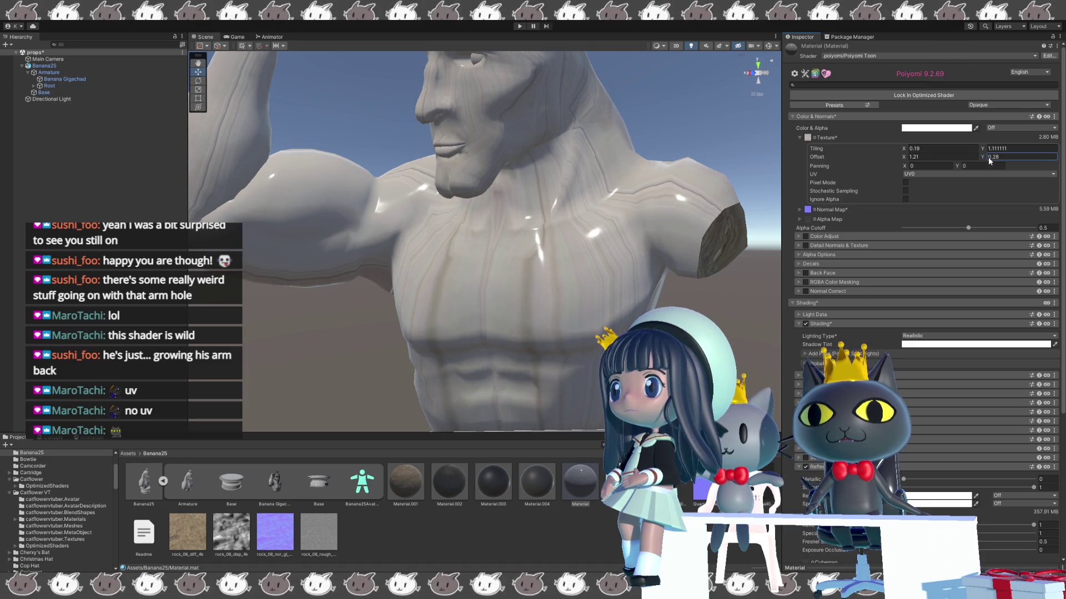
type("8")
key("BackSpace")
key("BackSpace")
key("BackSpace")
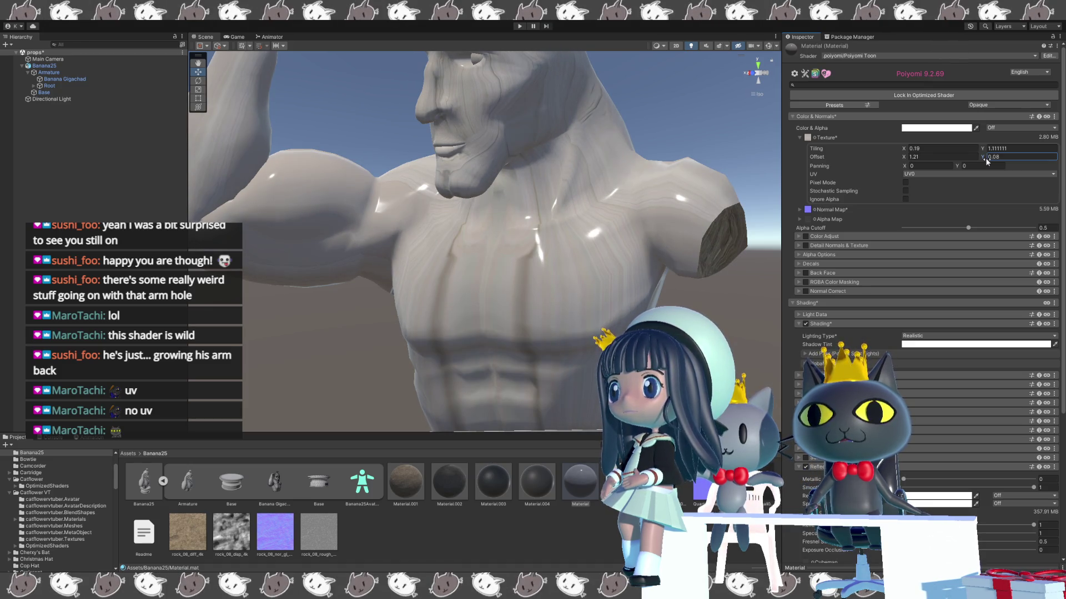
type("-0.01")
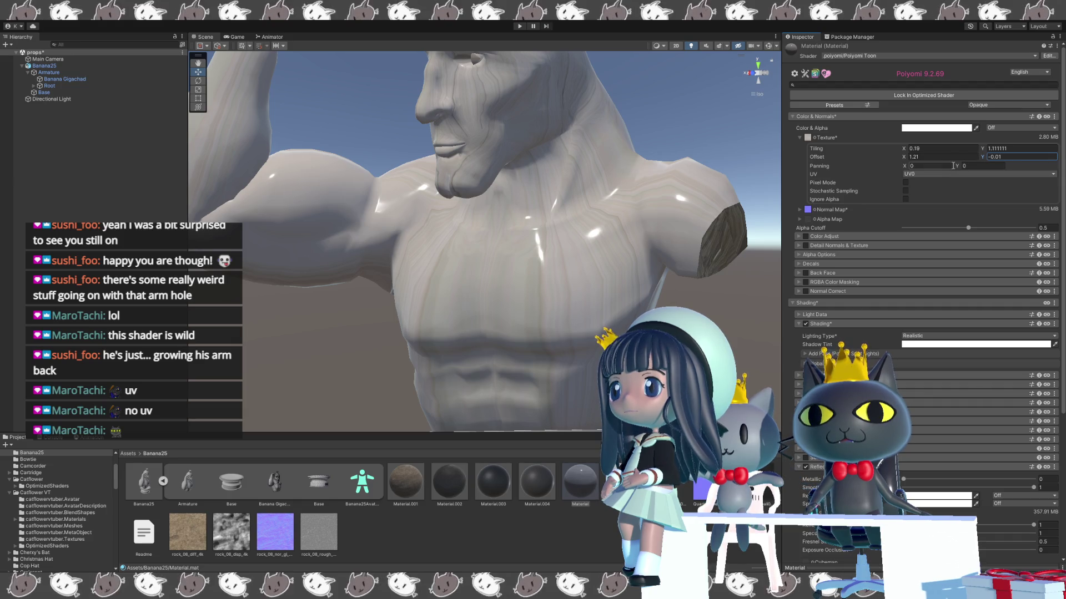
type("0.04")
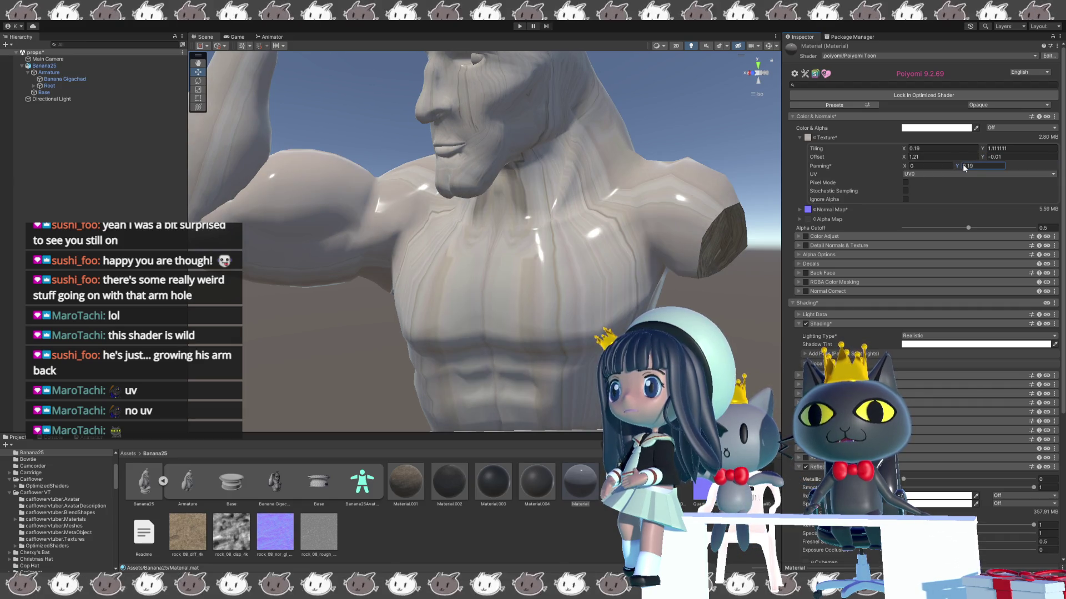
key("BackSpace")
key("BackSpace")
key("BackSpace")
type("-0.03")
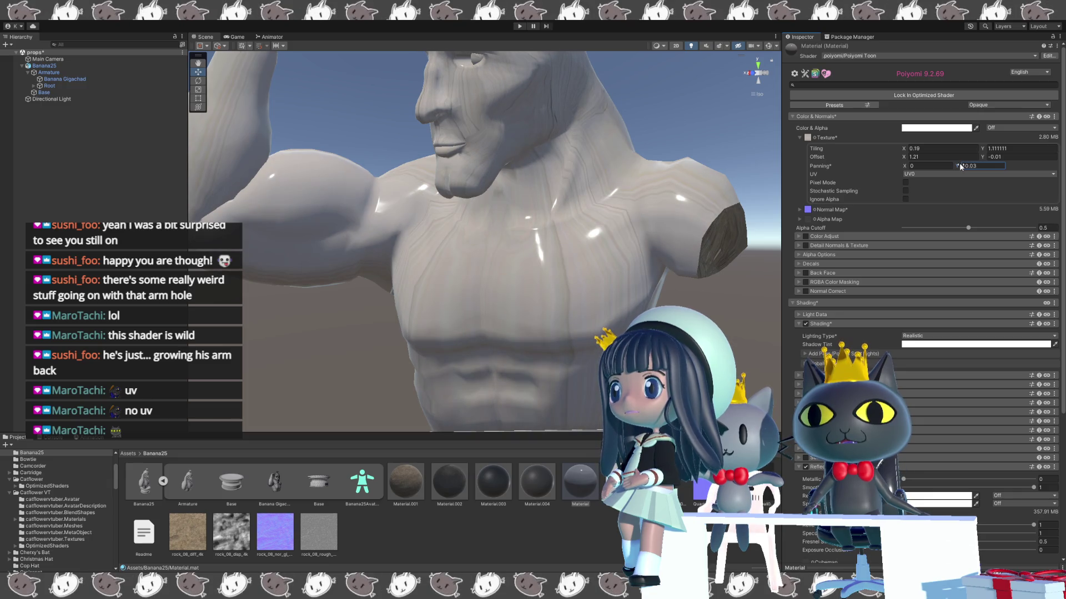
left_click(913, 166)
type("0.1")
- Raise the main texture's horizontal tiling step by step to 1.04
left_click(914, 149)
type("0.22")
key("BackSpace")
key("BackSpace")
type("54")
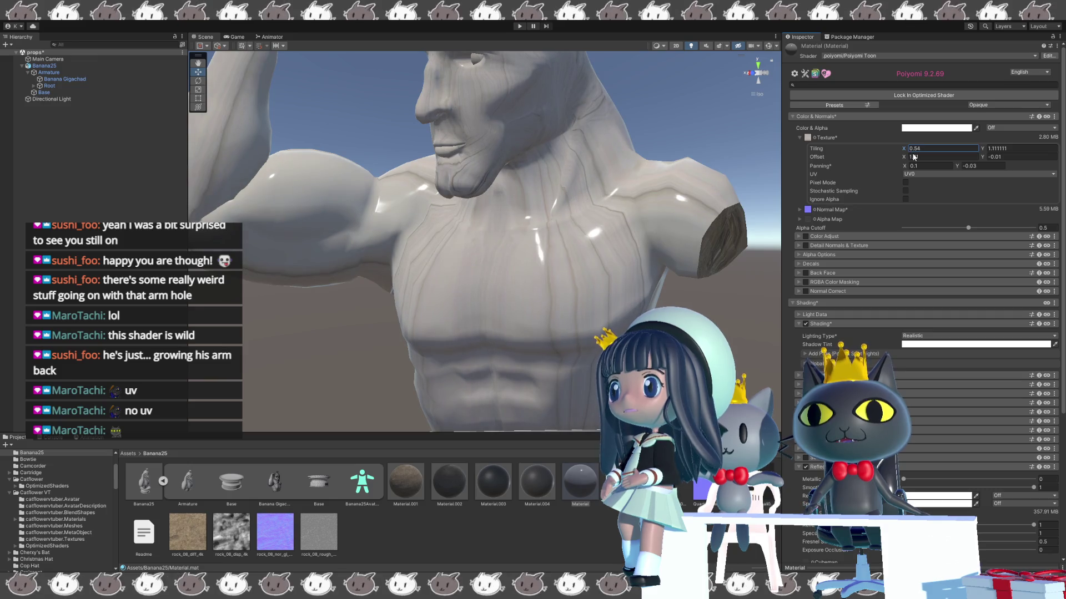
key("BackSpace")
key("BackSpace")
type("86")
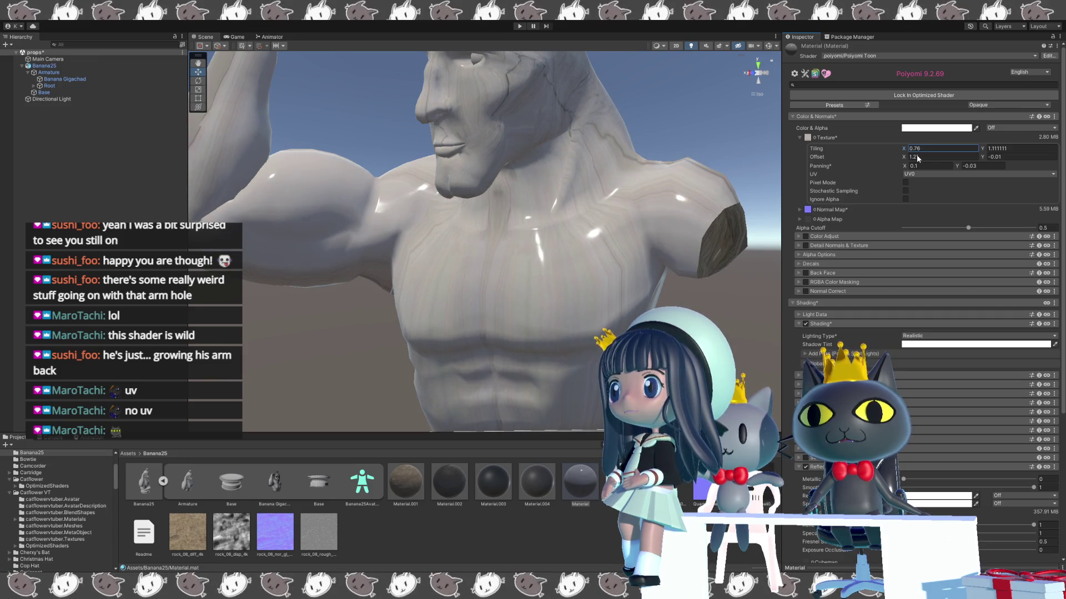
key("BackSpace")
key("BackSpace")
key("BackSpace")
type("1.04")
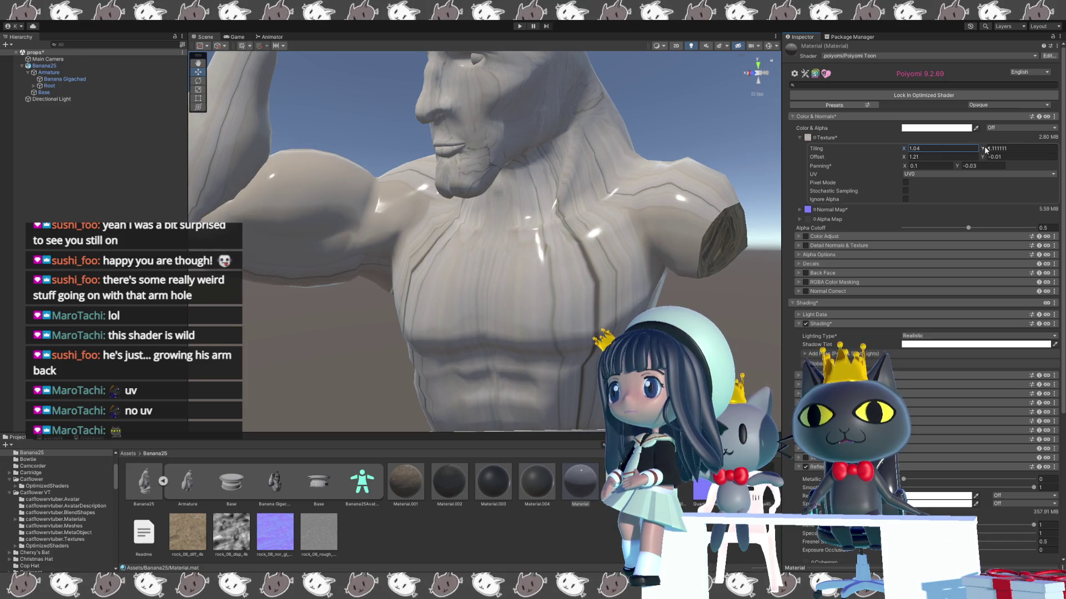
scroll(624, 267, "down", 5)
- Set the main texture's vertical panning to 0.87, viewing the statue in profile
left_click_drag(624, 266, 724, 266)
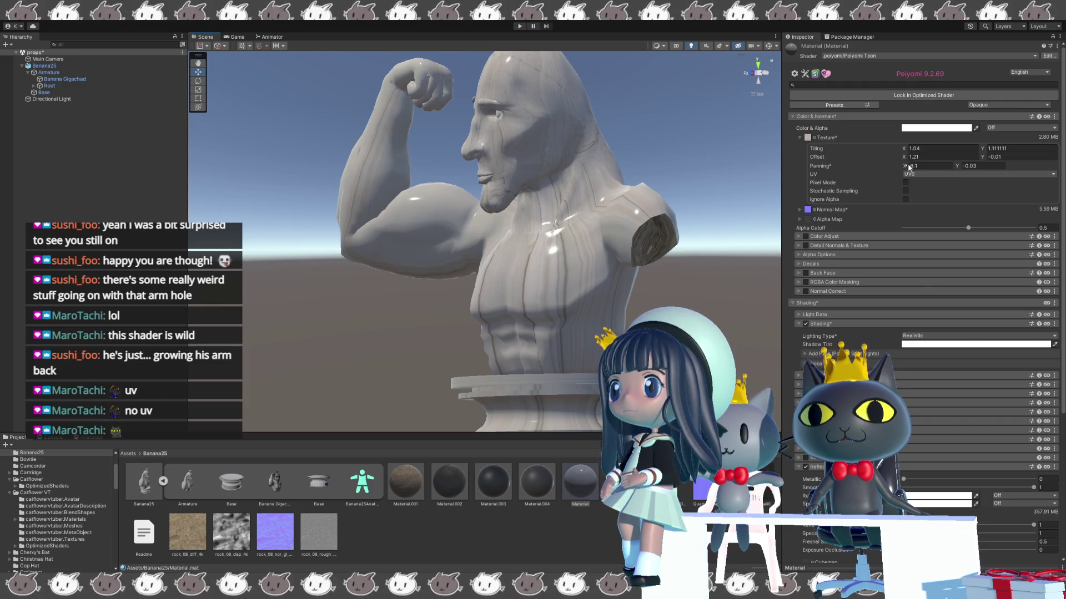
type("0.46")
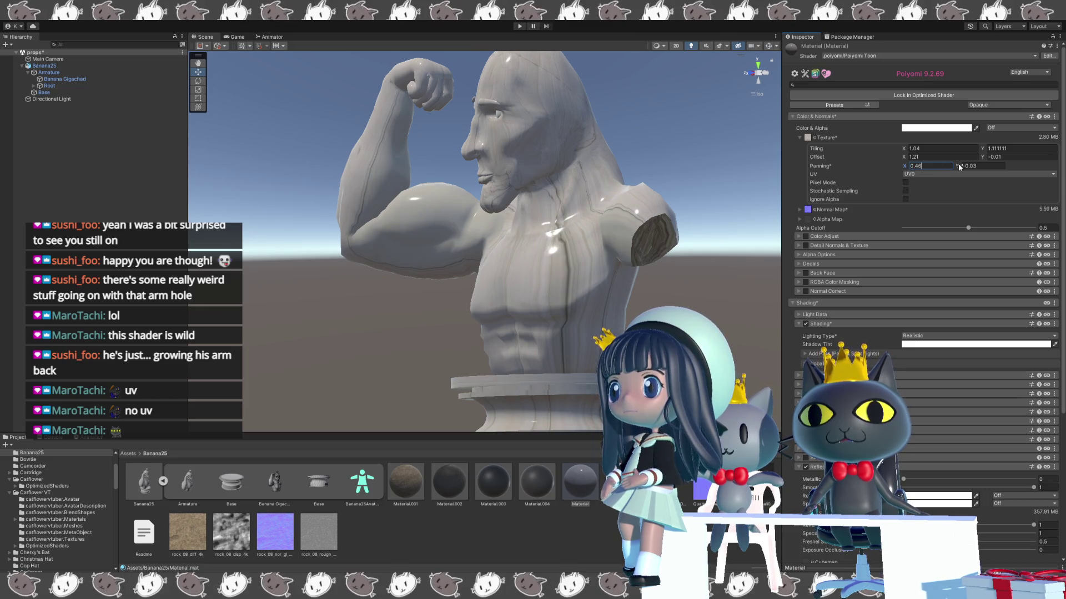
left_click_drag(958, 165, 962, 167)
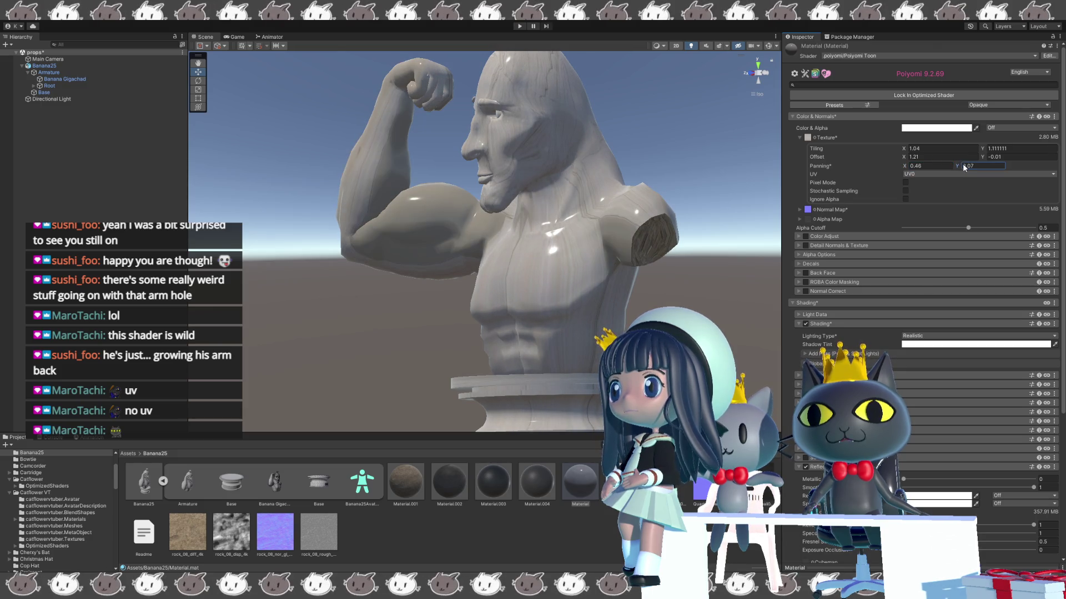
type("0.4")
key("BackSpace")
key("BackSpace")
type("87")
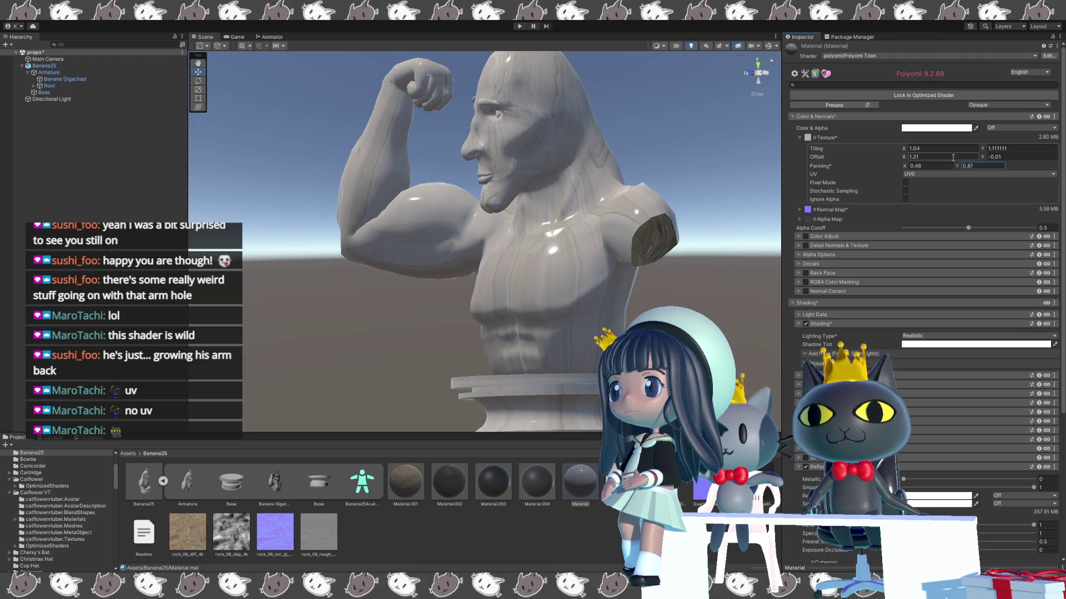
- Set the main texture tiling to 1.64 horizontally and 2 vertically
left_click(915, 153)
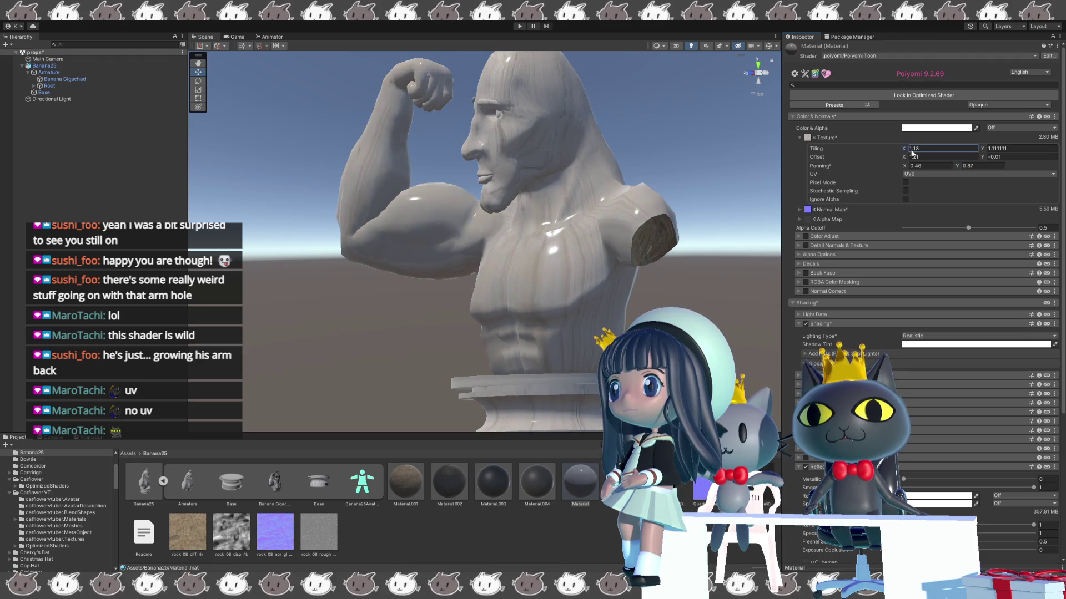
type("1.5")
key("BackSpace")
key("BackSpace")
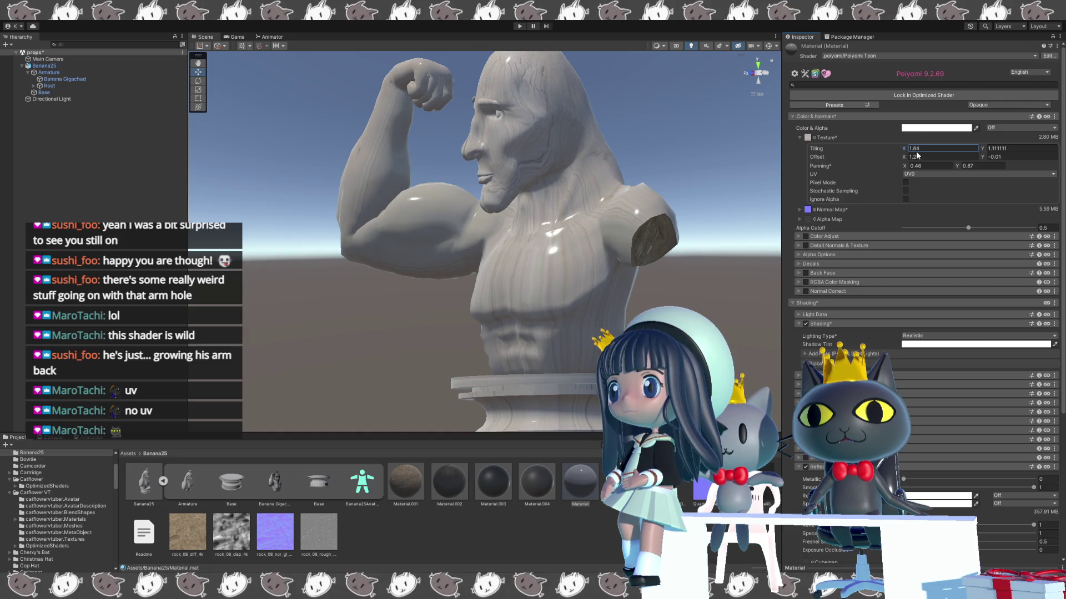
type("64")
left_click(989, 148)
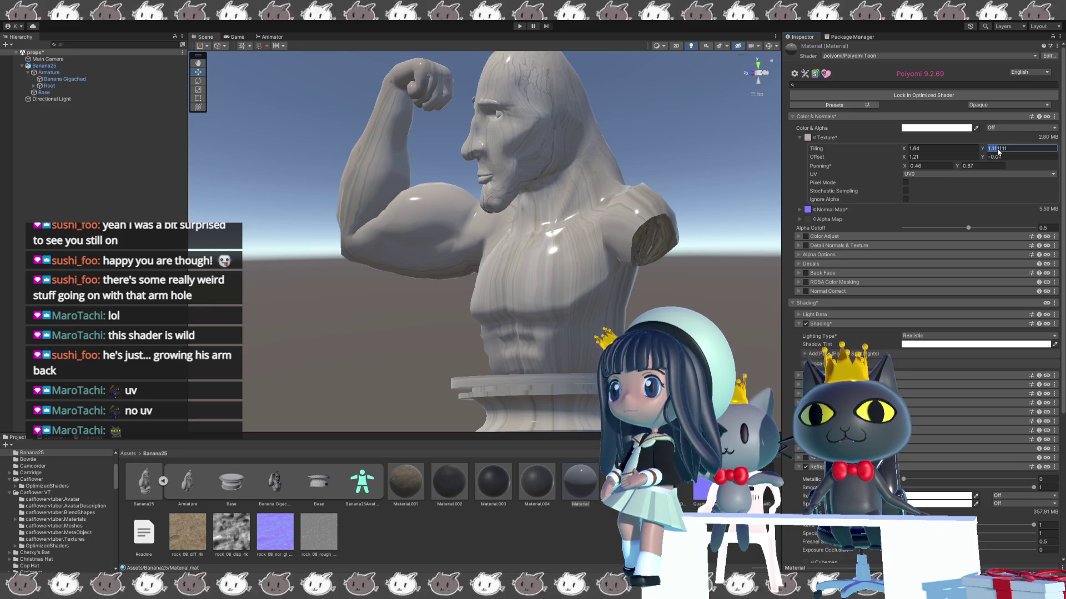
type("1.45")
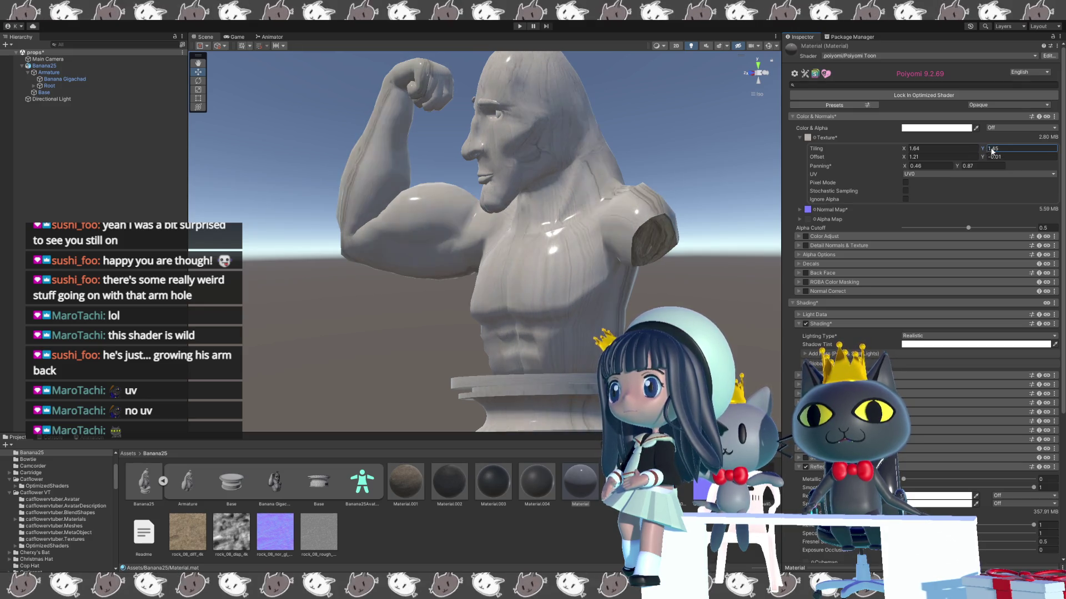
left_click_drag(993, 150, 997, 151)
type("2")
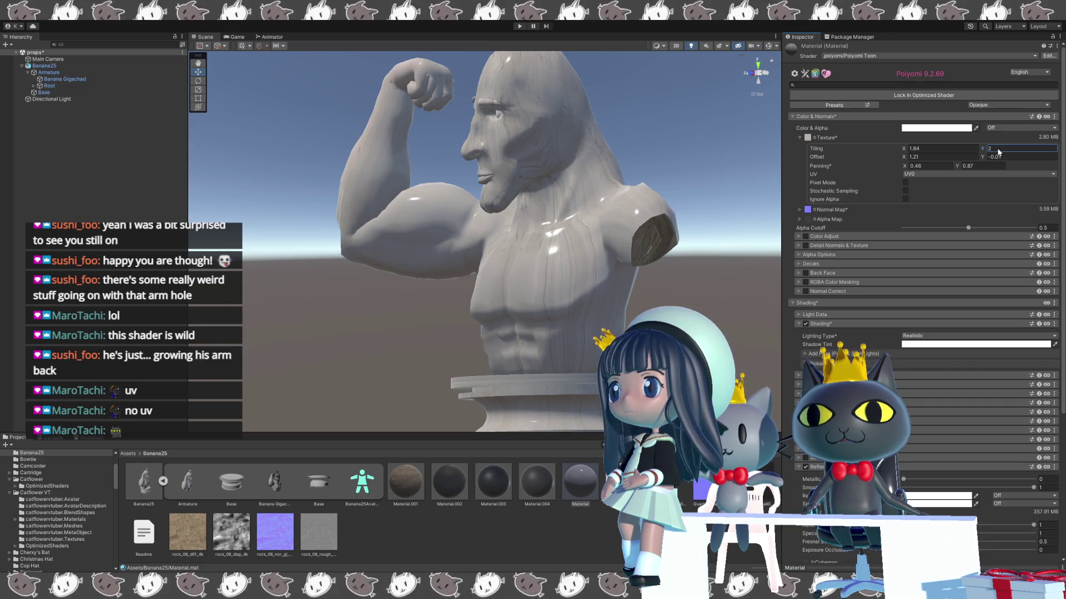
- Stretch horizontal tiling to about 3 and set panning to 2.66 by 2.12
mouse_move(766, 256)
left_mouse_down()
mouse_move(469, 272)
mouse_move(466, 263)
mouse_move(717, 210)
mouse_move(738, 229)
mouse_move(578, 284)
left_mouse_up()
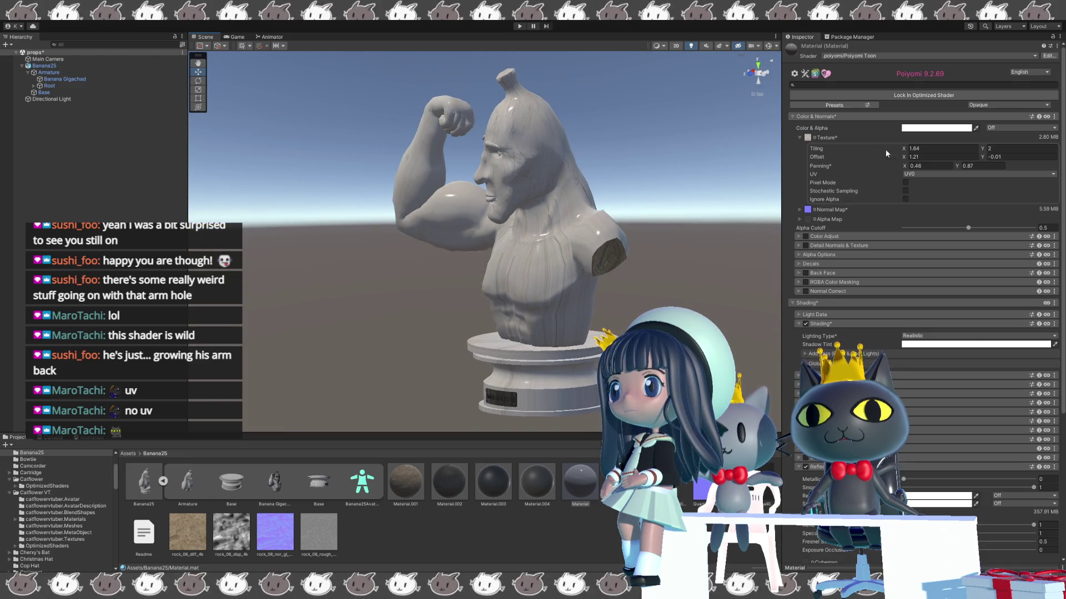
left_click_drag(905, 149, 936, 151)
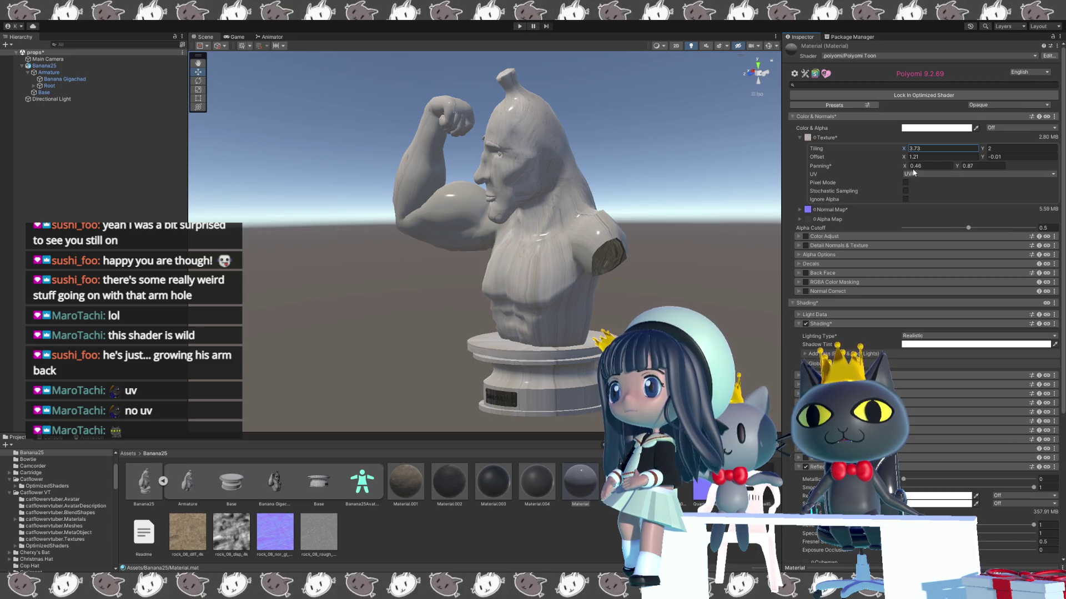
type("1.2")
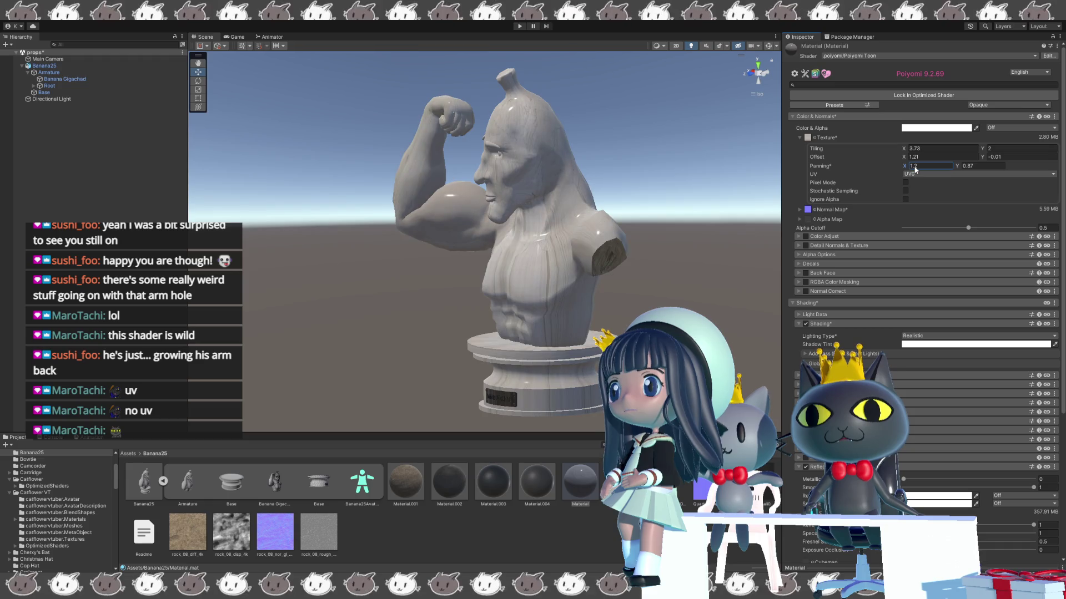
key("BackSpace")
key("BackSpace")
key("BackSpace")
type("2.66")
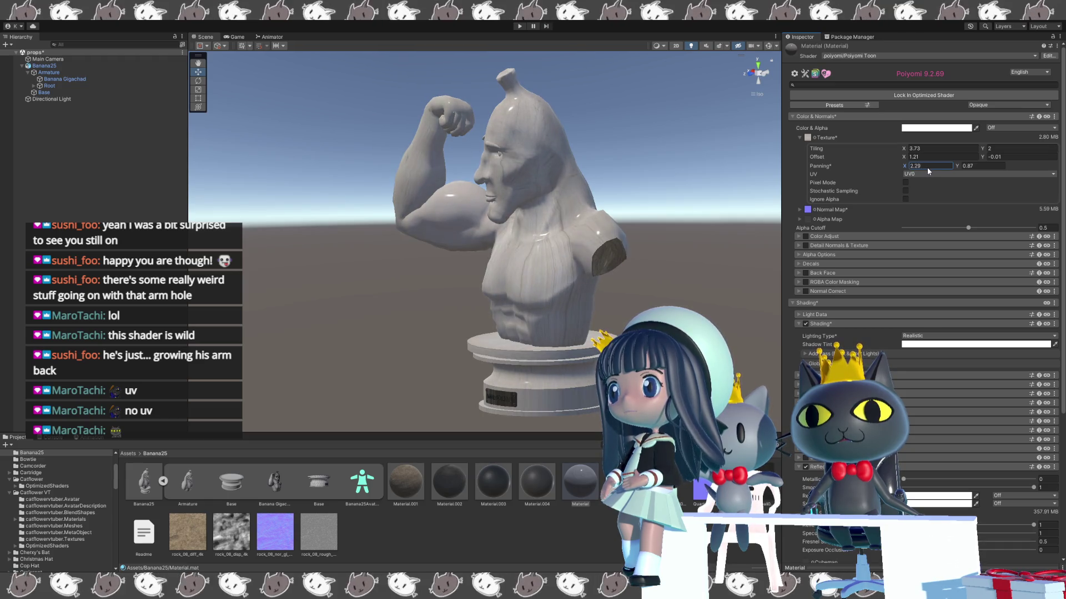
left_click(959, 164)
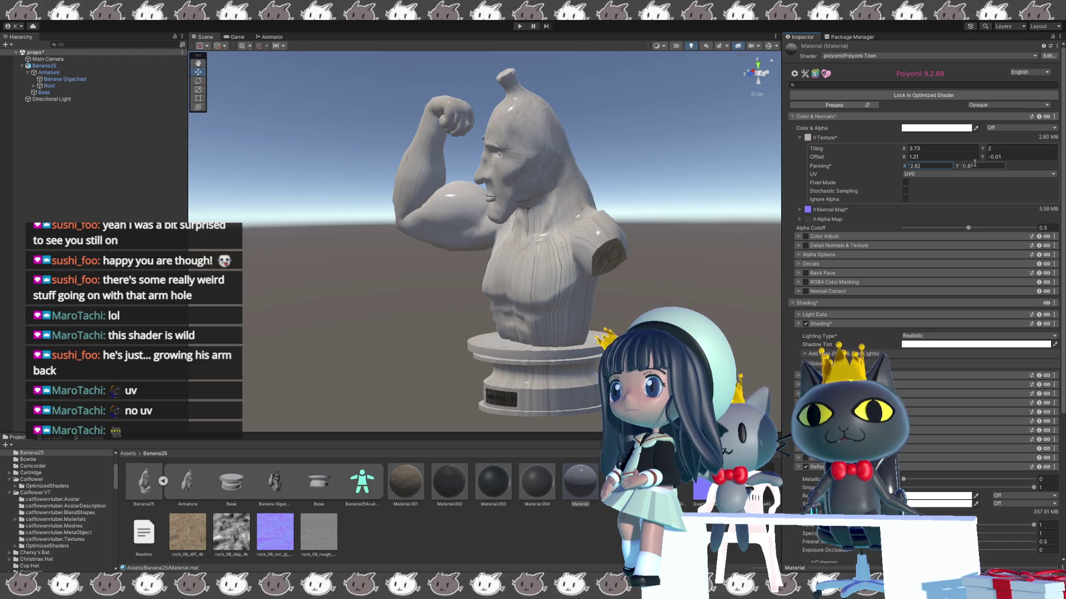
type("1.52")
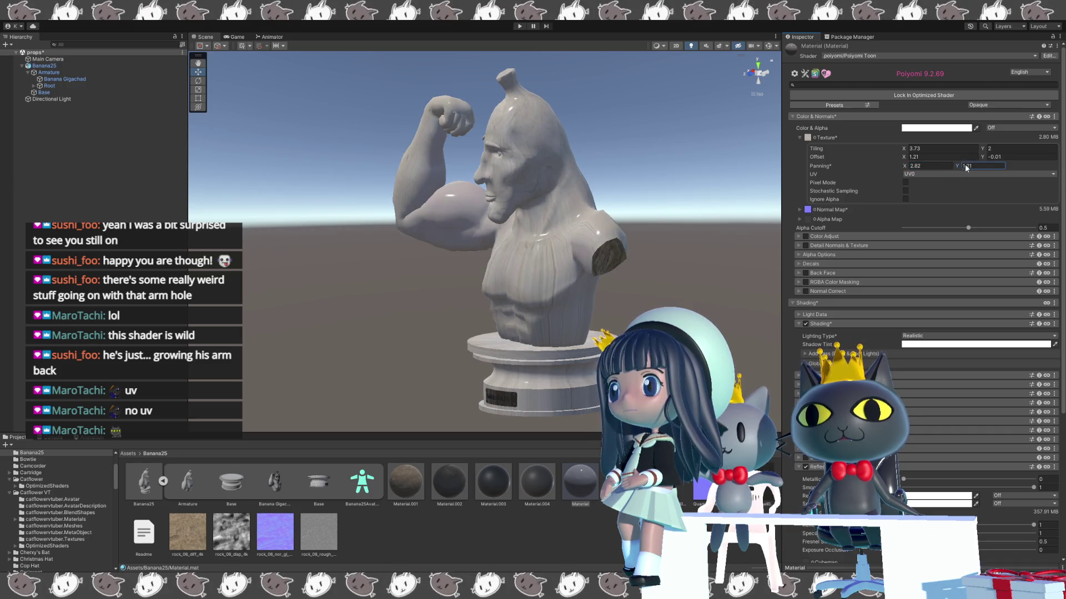
key("BackSpace")
key("BackSpace")
key("BackSpace")
type("2.12")
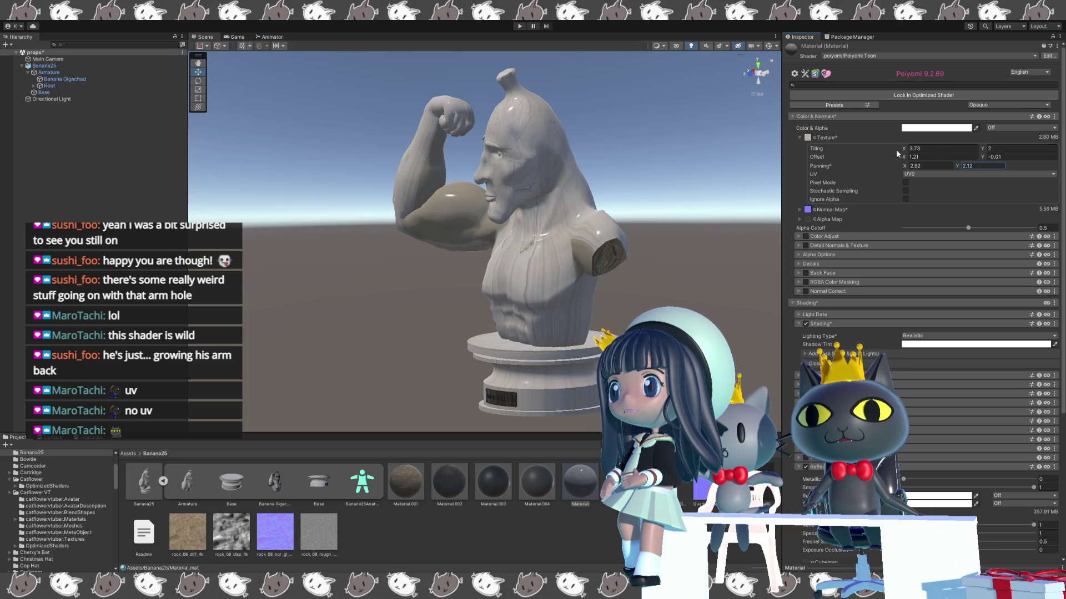
- Fine-tune horizontal tiling to 2.99 and shift the X offset to 2.48
mouse_move(908, 150)
left_mouse_down()
mouse_move(916, 154)
mouse_move(900, 155)
left_mouse_up()
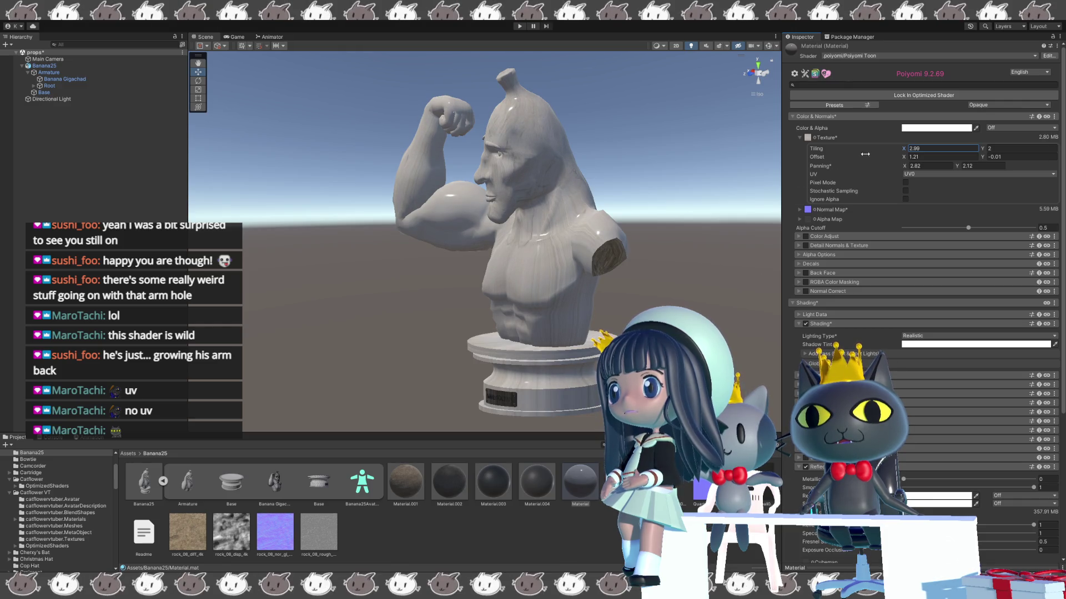
left_click(909, 158)
left_click_drag(906, 161, 916, 160)
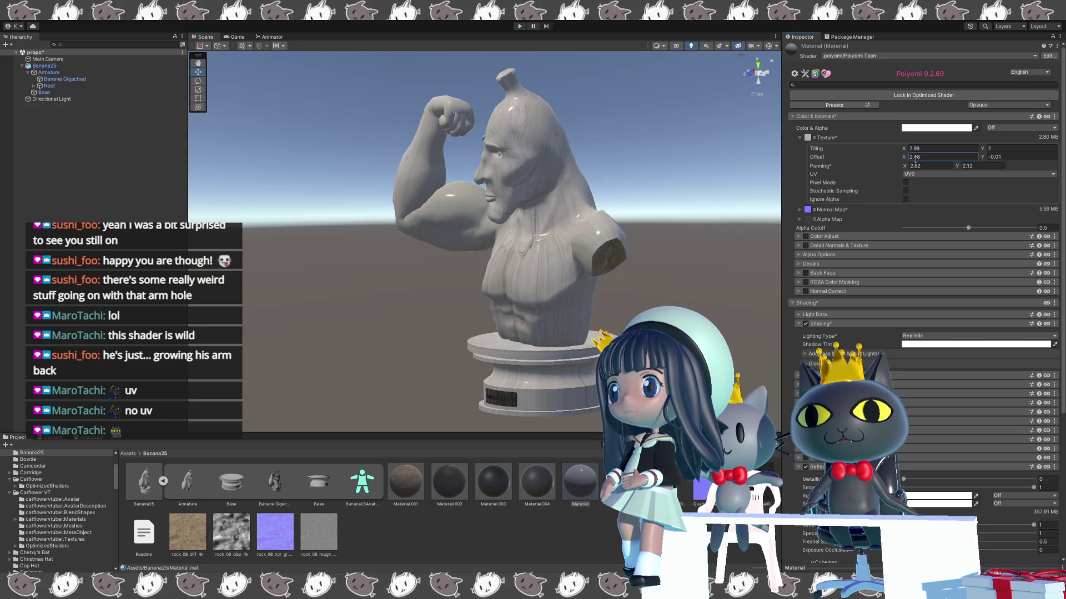
mouse_move(638, 299)
left_mouse_down()
mouse_move(704, 199)
mouse_move(379, 231)
mouse_move(661, 288)
left_mouse_up()
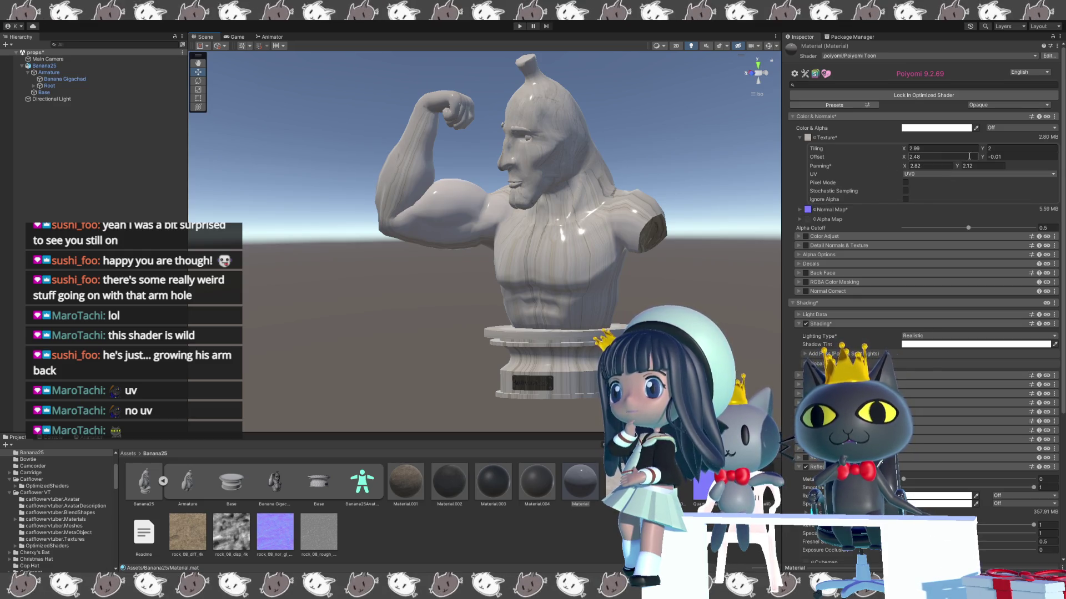
- Search the material properties for 'rotat' and raise the AL Spectrum value to 28
left_click(867, 84)
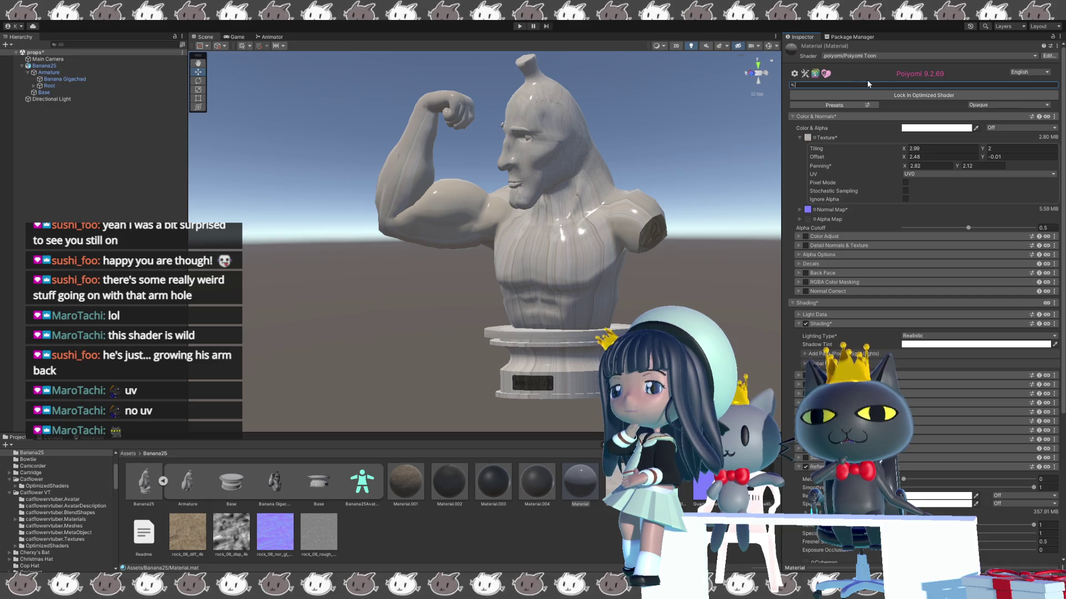
type("rota")
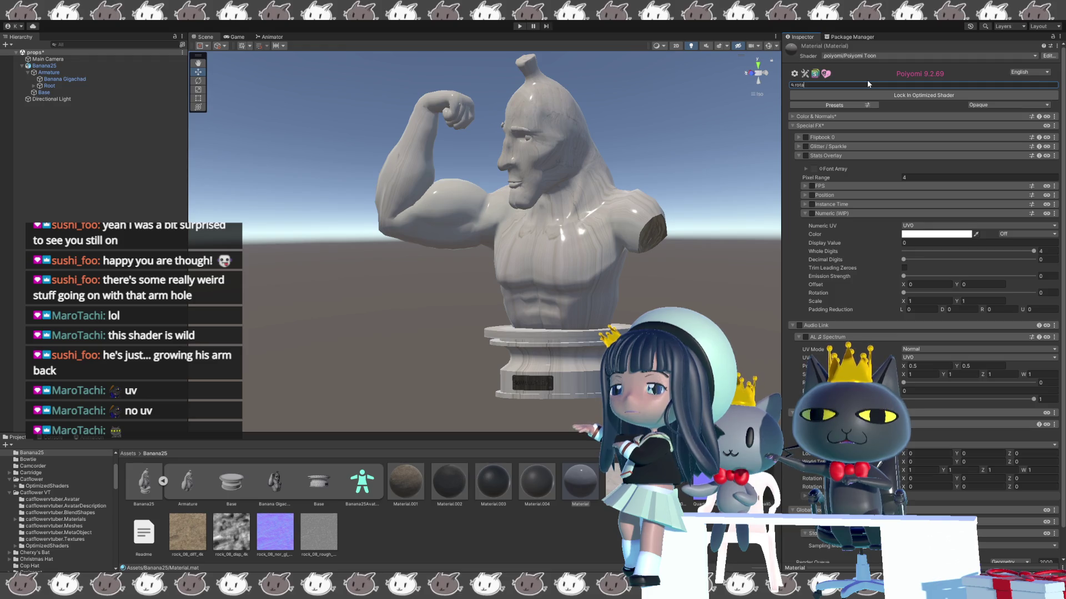
type("t")
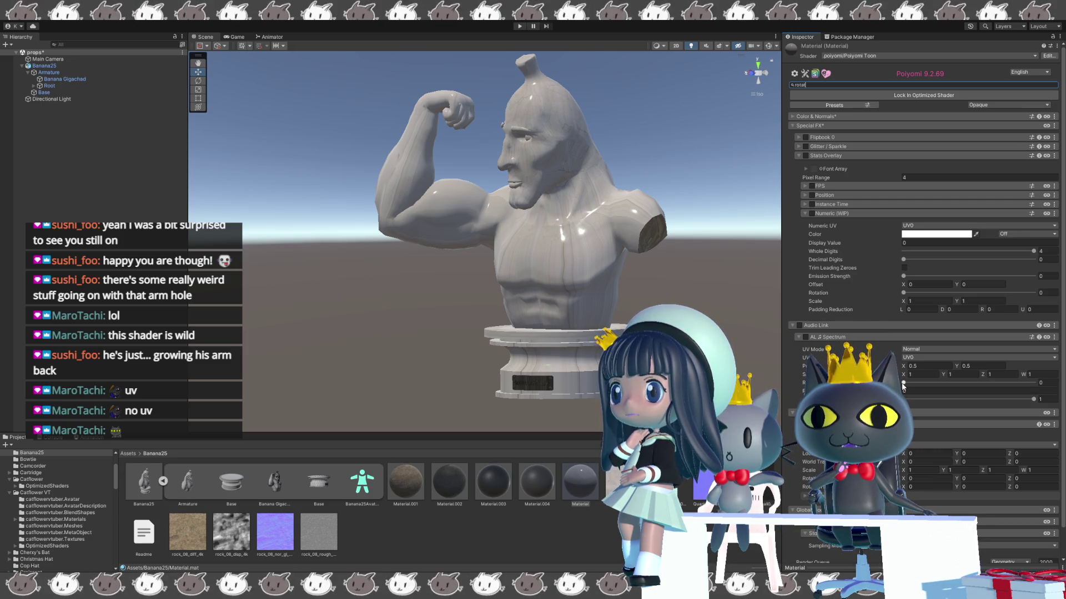
type("2")
key("BackSpace")
type("7")
left_click_drag(908, 385, 1010, 386)
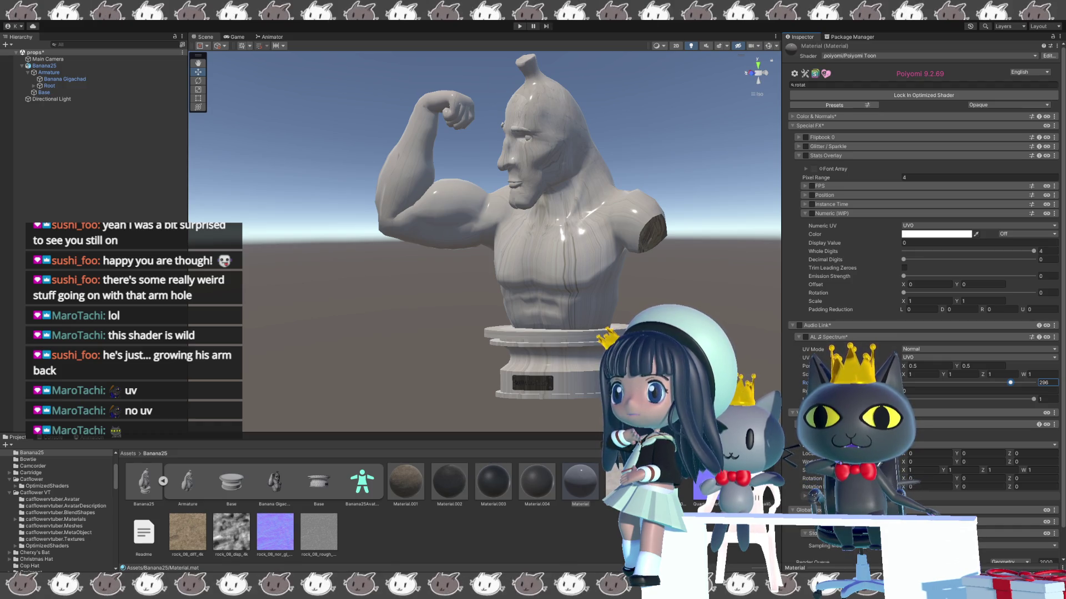
- Set the AL Spectrum Scale X to 1.83
left_click(913, 374)
type("1.28")
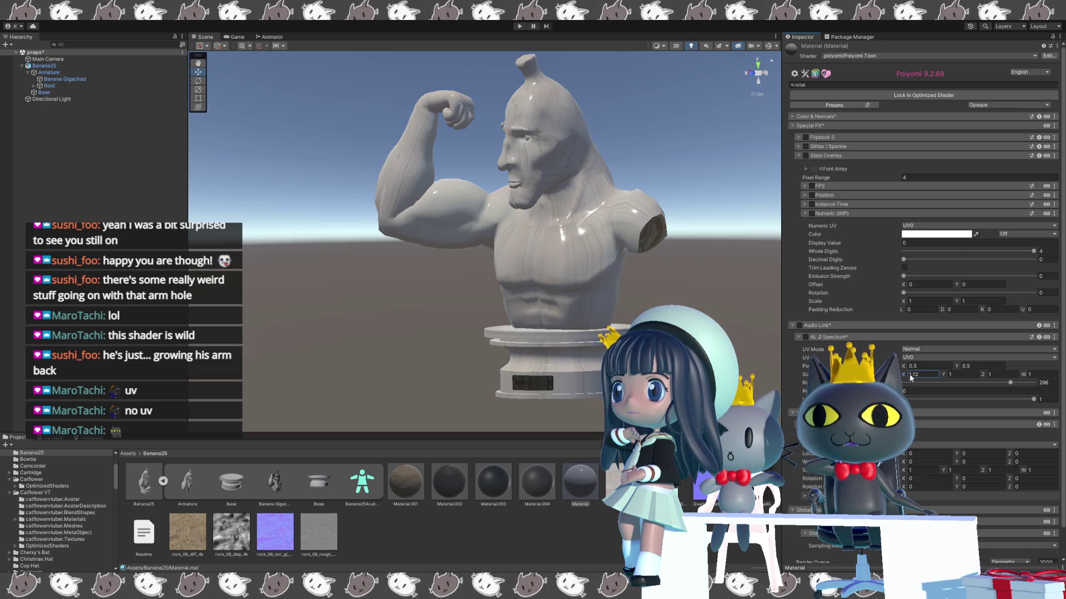
key("BackSpace")
key("BackSpace")
type("83")
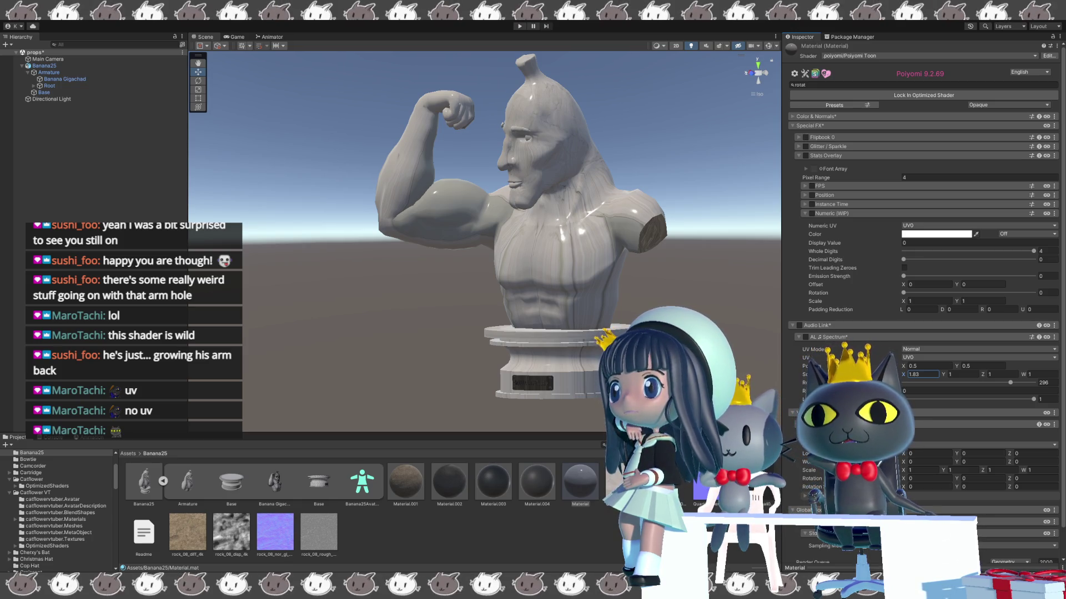
left_click(921, 117)
- Reset the main texture to tiling 1 by 1 with offset and panning 0
left_click(922, 147)
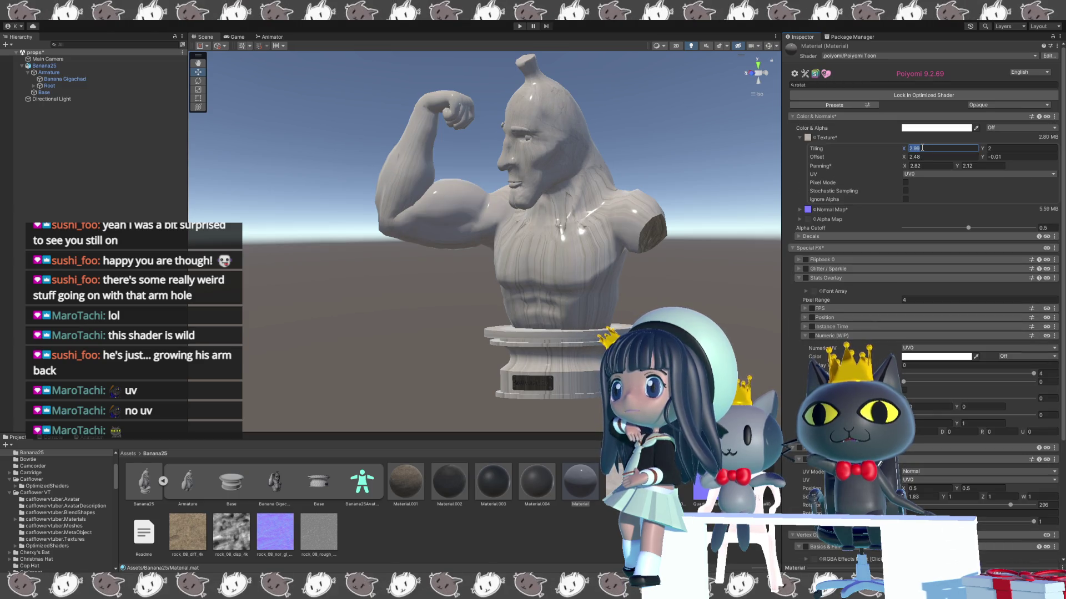
type("1")
key("Tab")
type("1")
key("Tab")
type("0")
key("Tab")
type("0")
key("Tab")
type("0")
key("Tab")
type("0")
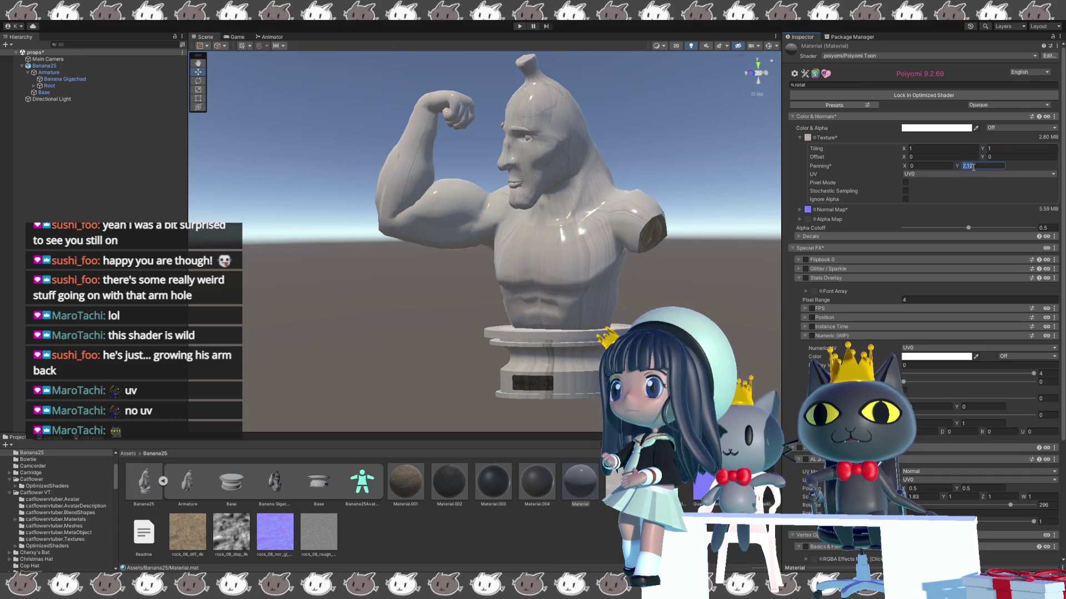
- Reset the normal map to tiling 1 and offset 0, then collapse Stats Overlay
left_click(799, 209)
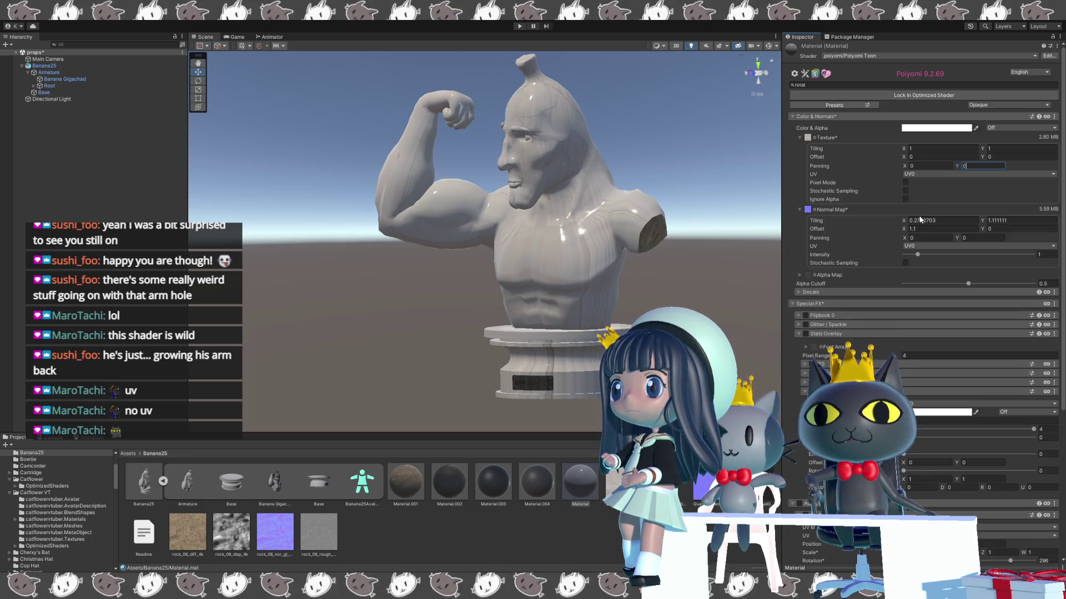
left_click(921, 220)
type("1")
left_click(999, 220)
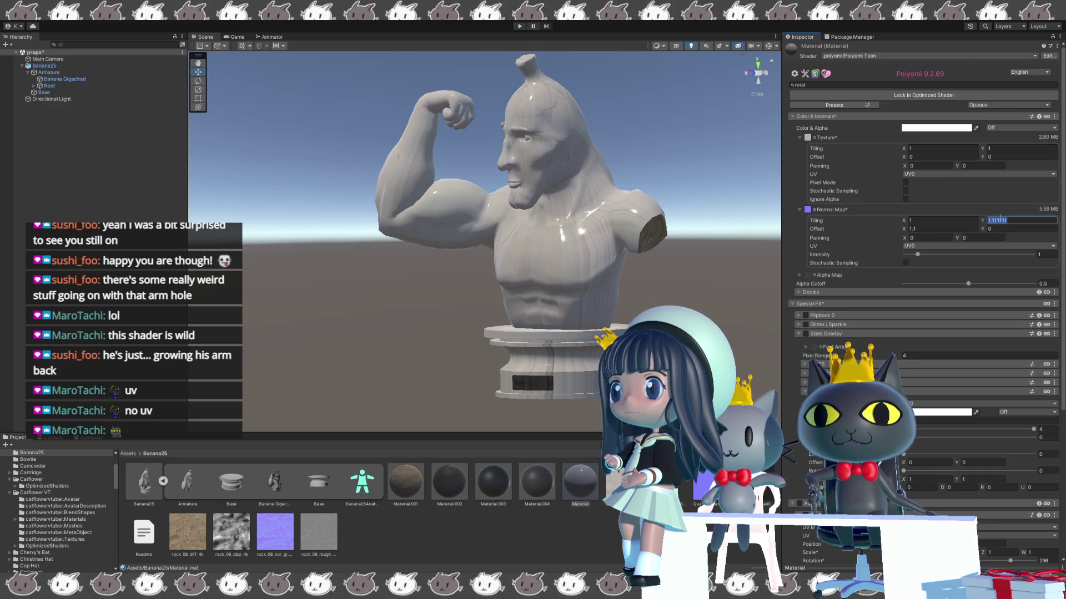
type("1")
left_click(943, 229)
type("0")
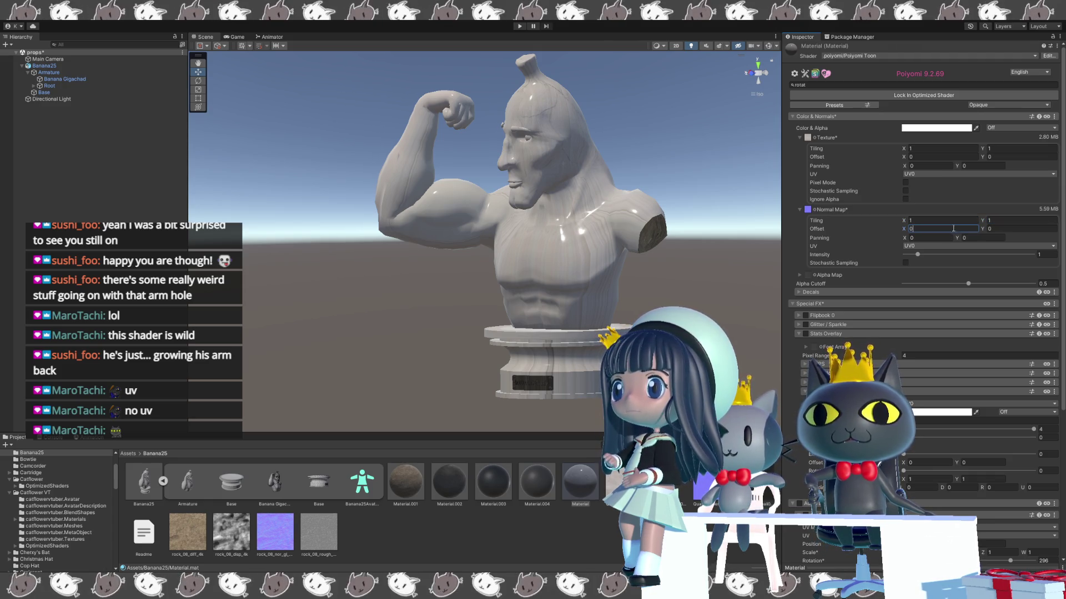
left_click(870, 198)
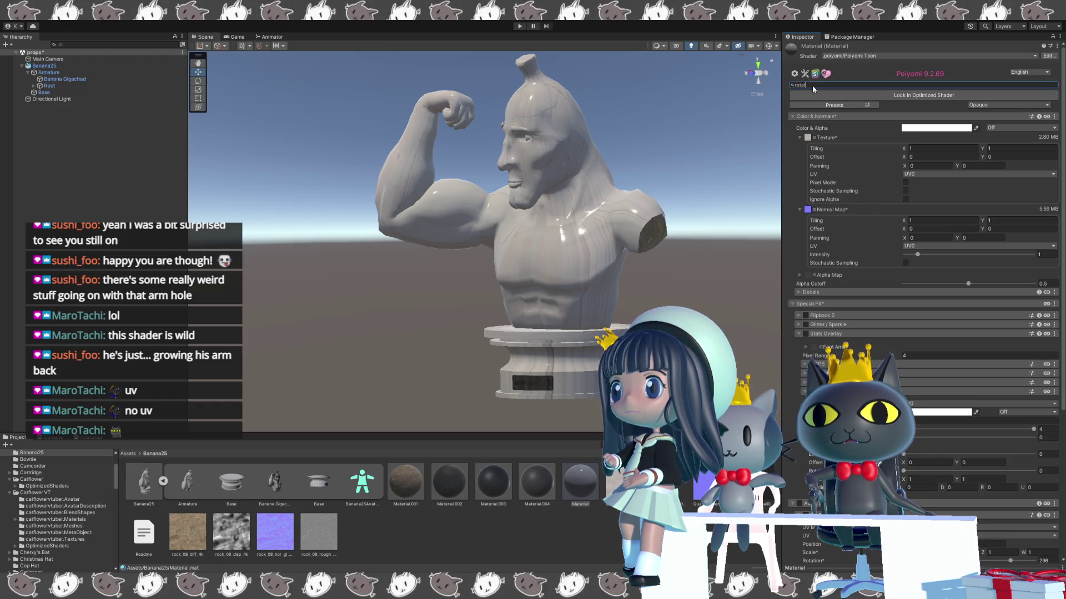
scroll(924, 302, "down", 7)
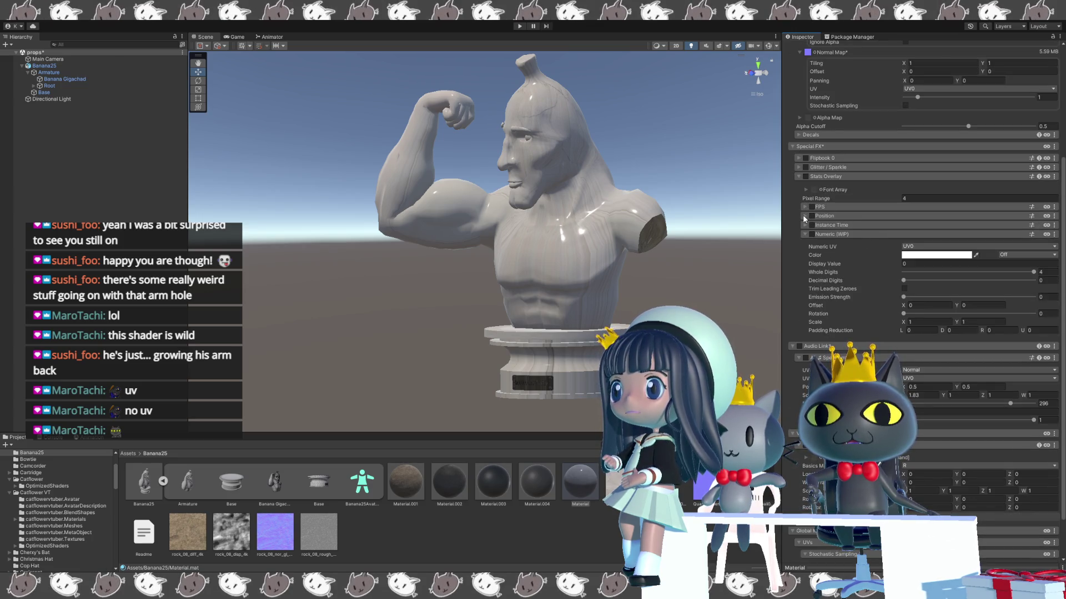
left_click(798, 176)
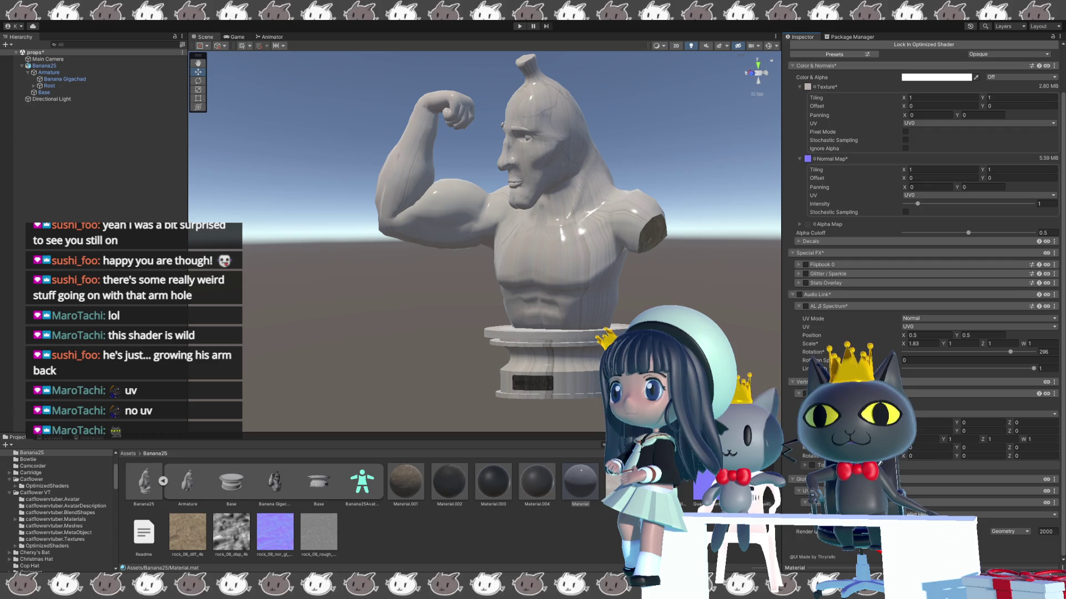
- Change a Vertex Options X value to 1.05, then 5, and orbit to inspect the arm stump
left_click(915, 439)
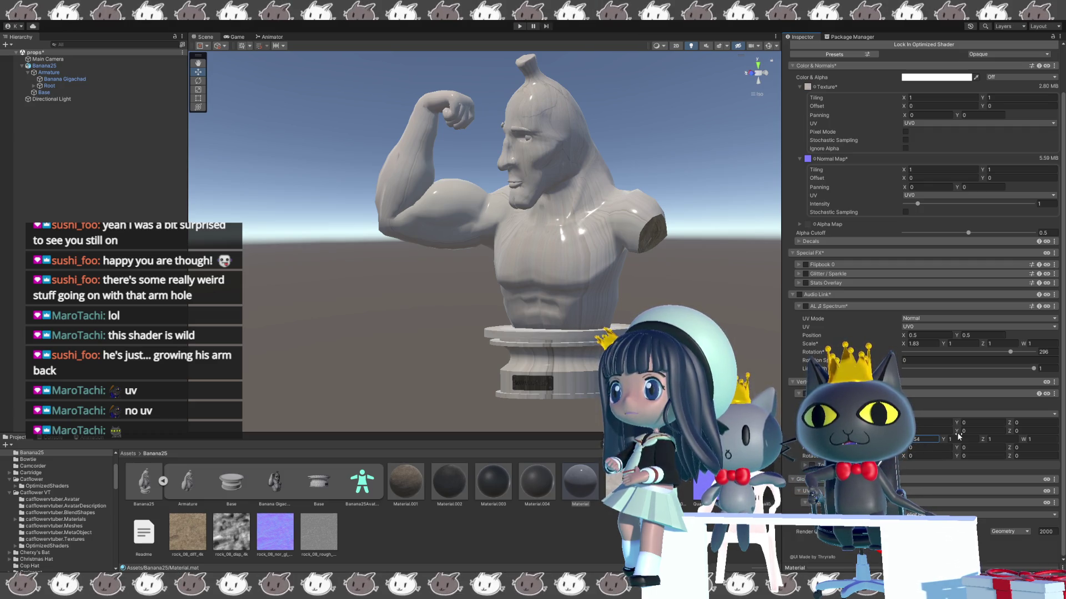
type("1.08")
key("BackSpace")
type("5")
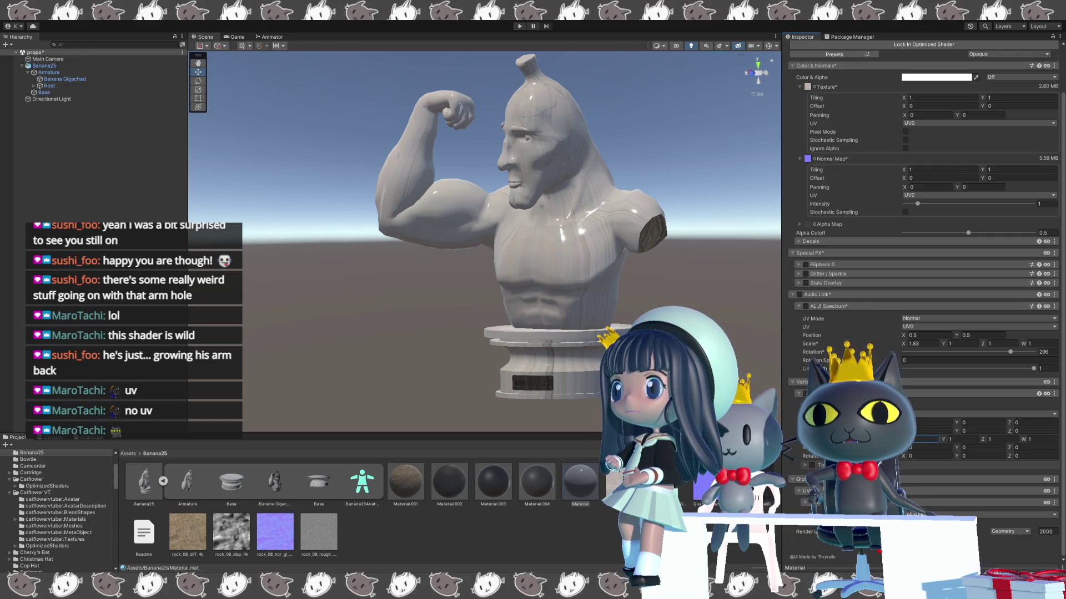
left_click(580, 481)
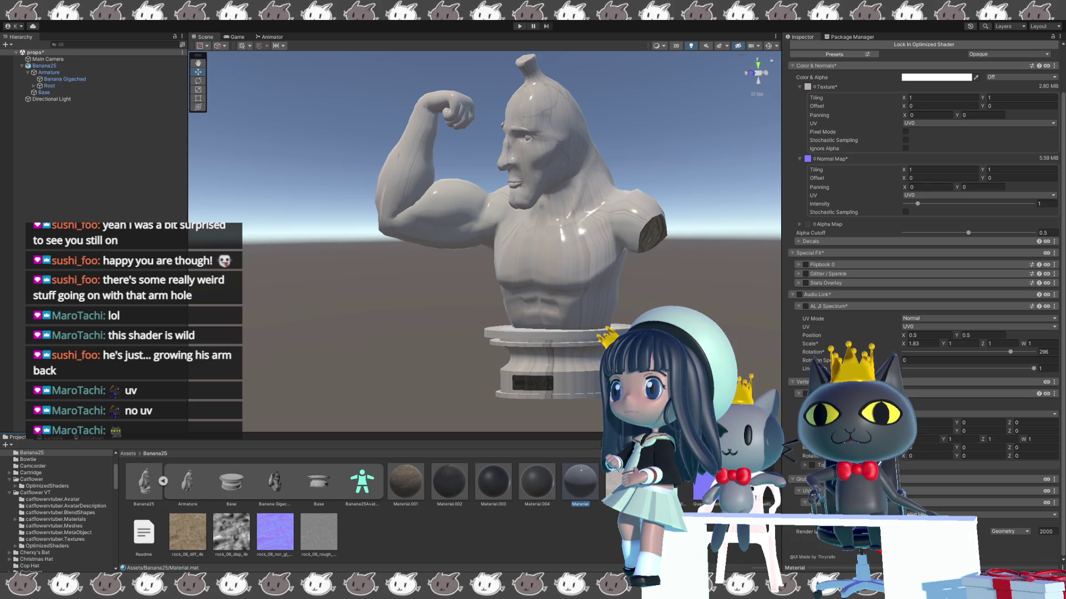
left_click(916, 439)
type("5")
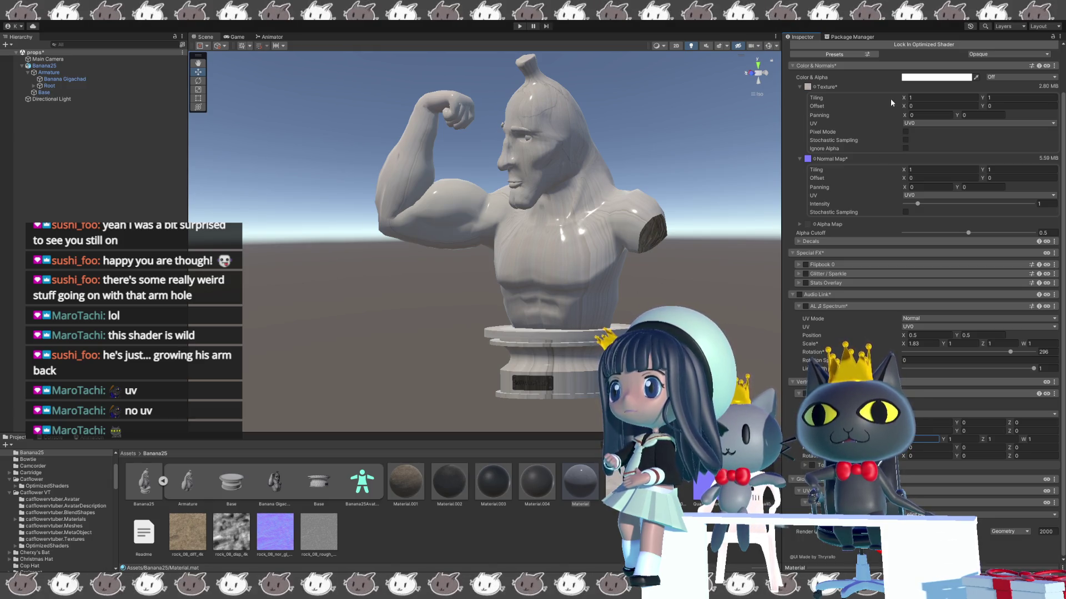
scroll(890, 99, "up", 3)
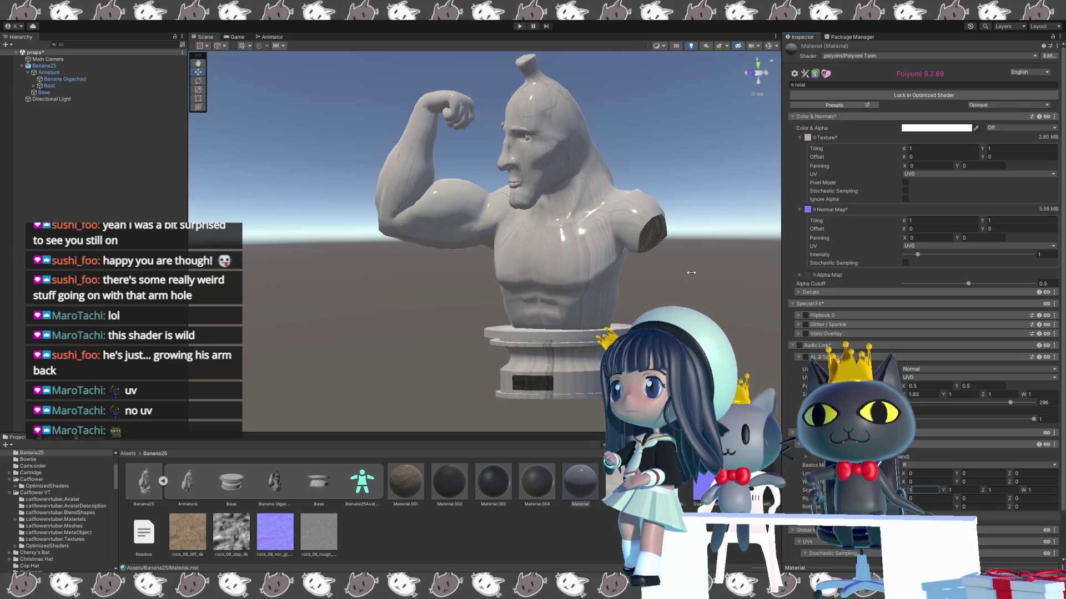
mouse_move(691, 272)
left_mouse_down()
mouse_move(639, 277)
mouse_move(707, 285)
mouse_move(744, 318)
left_mouse_up()
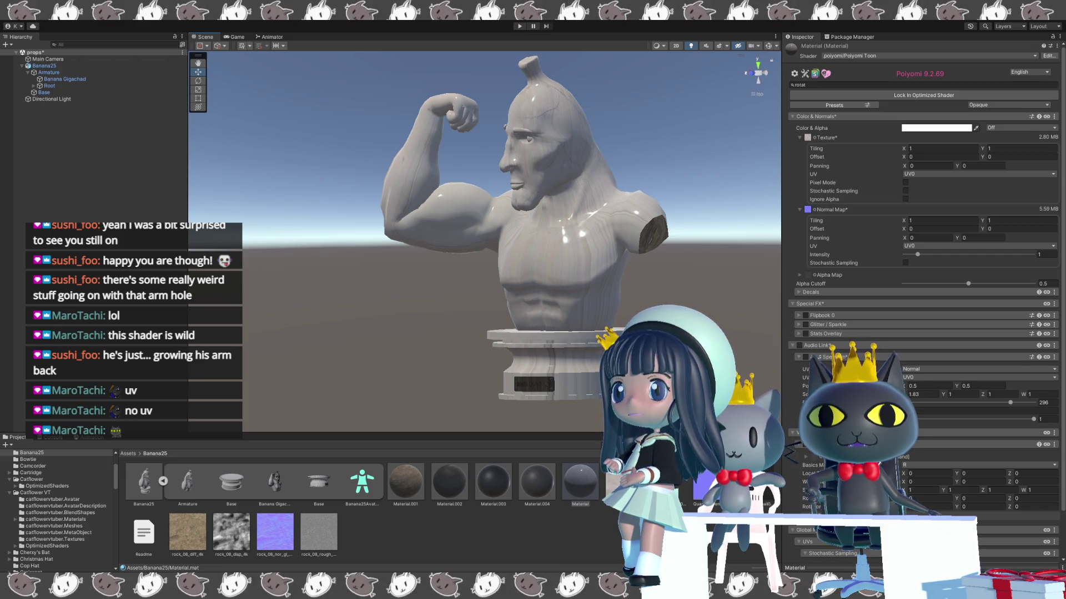
scroll(807, 359, "down", 4)
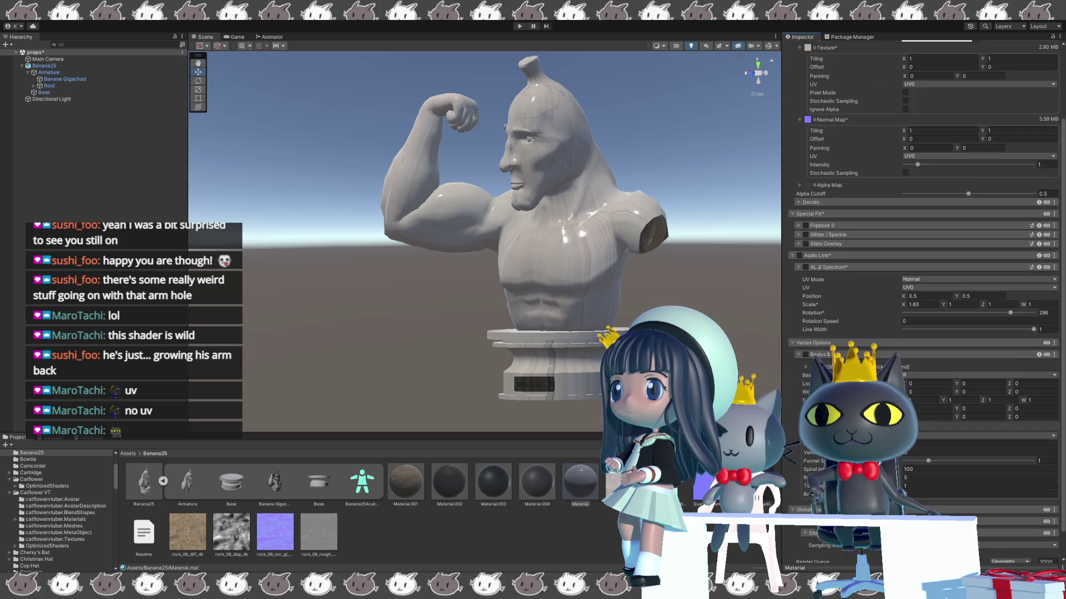
- Toggle the vertex Basics options on and off and briefly expand the fallback settings
left_click(805, 355)
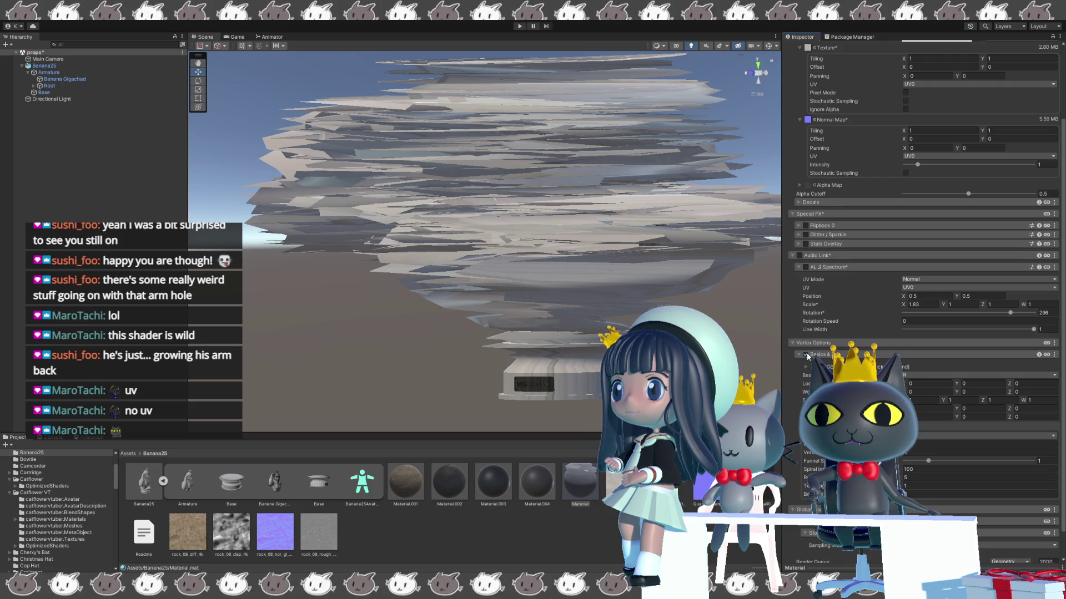
left_click(806, 355)
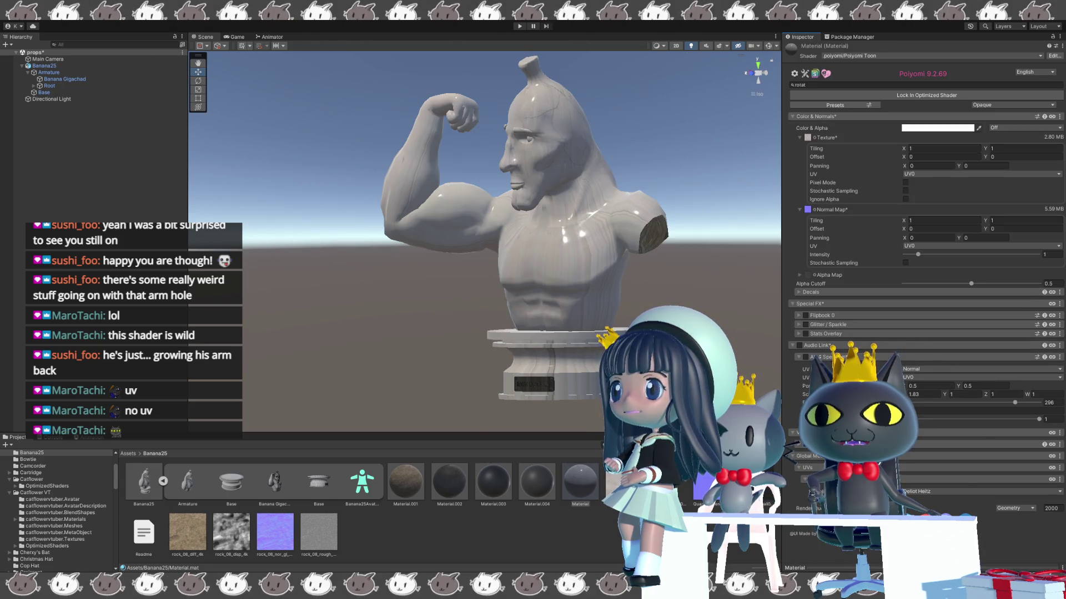
left_click(806, 456)
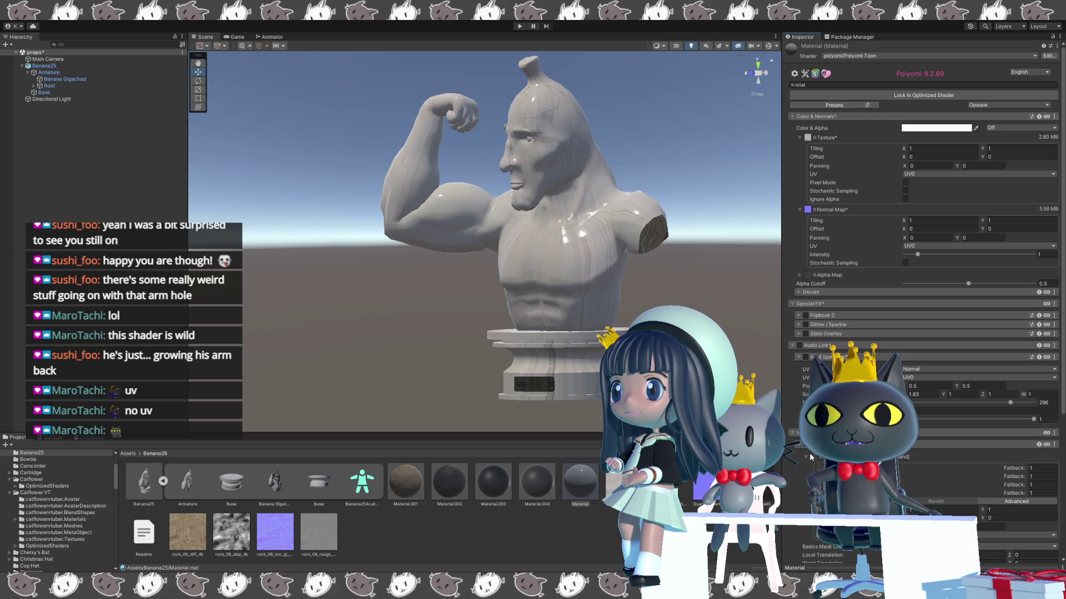
left_click(815, 458)
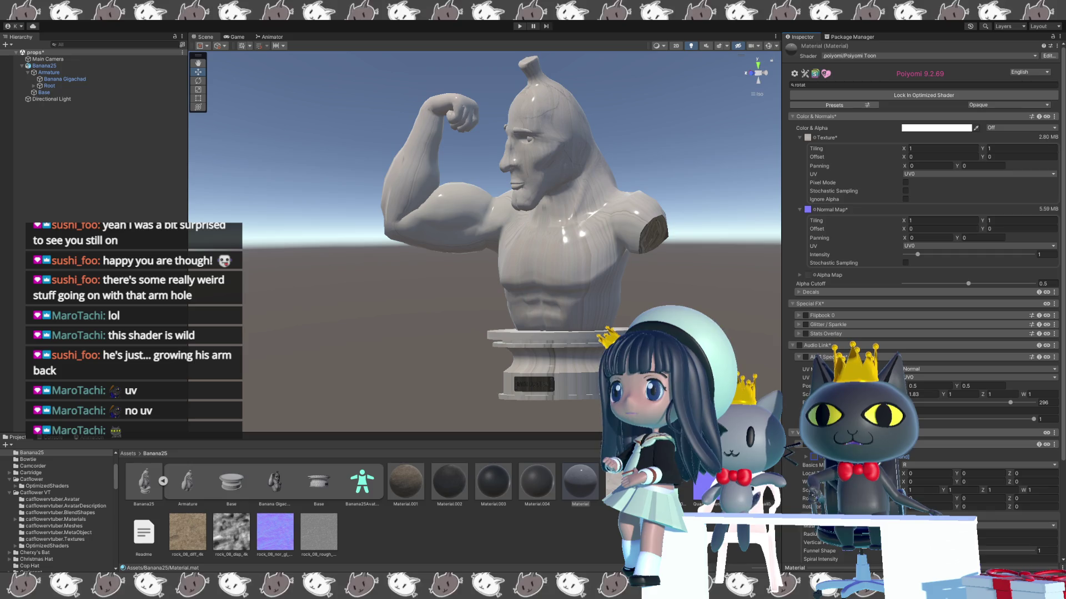
scroll(922, 300, "down", 3)
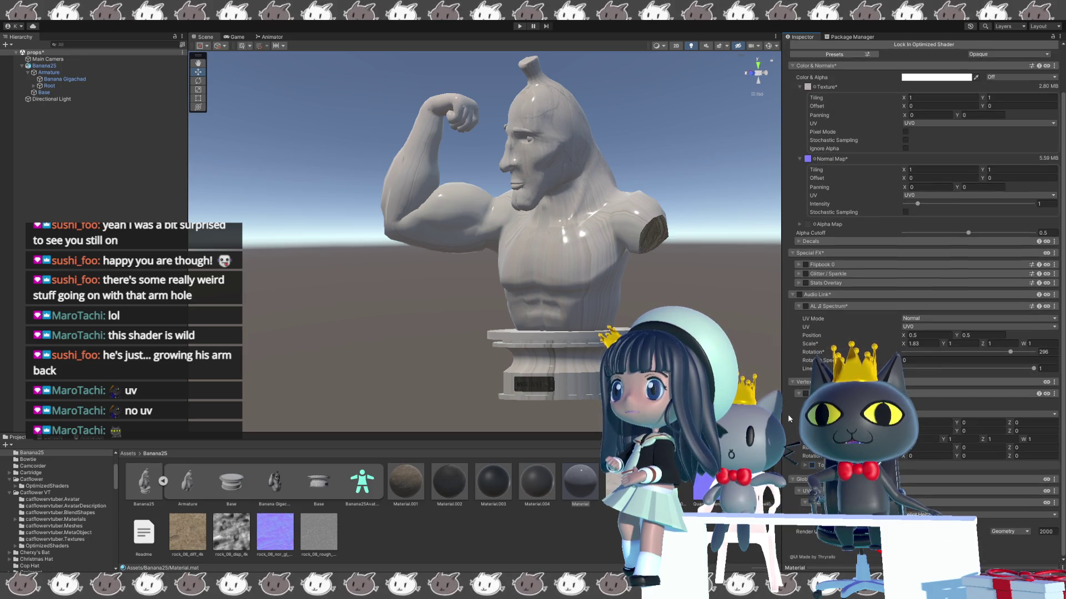
scroll(921, 299, "up", 3)
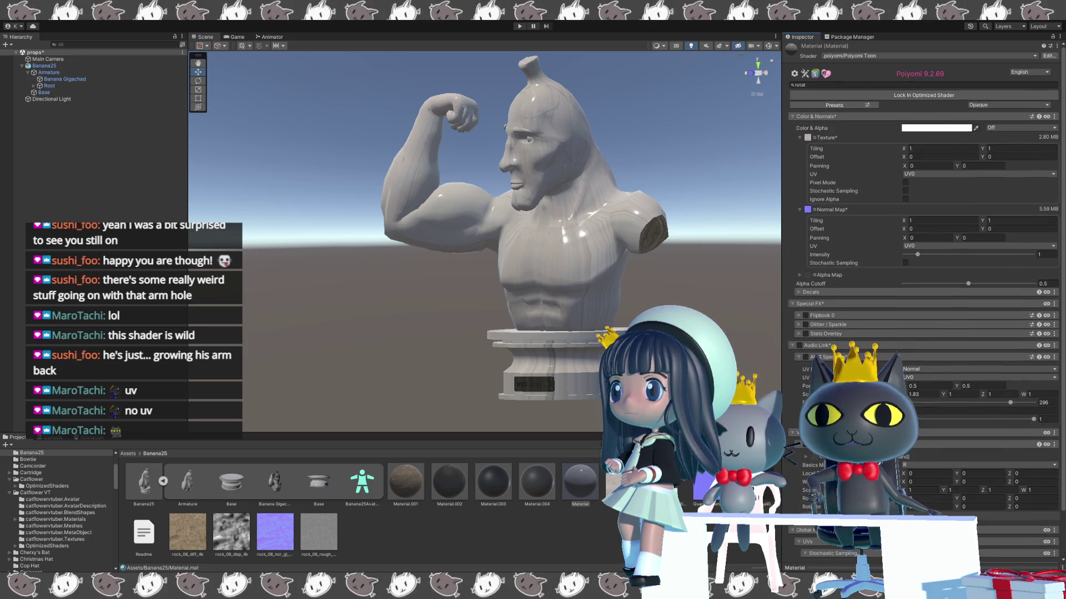
- Set the AL Spectrum Scale X to -3.48, then toggle Audio Link on and back off
left_click(917, 394)
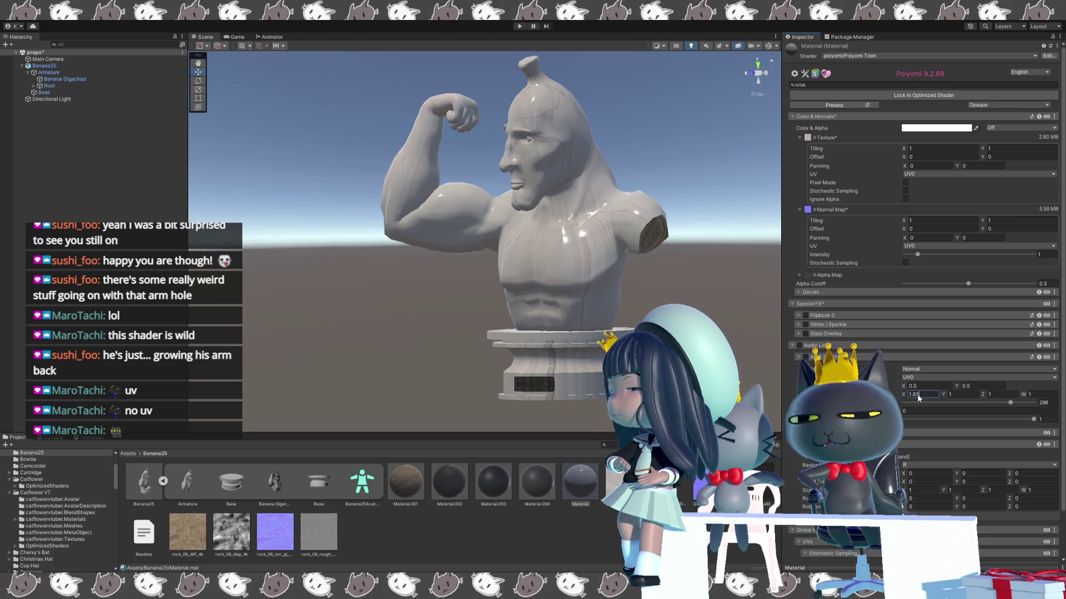
double_click(921, 394)
type("-3")
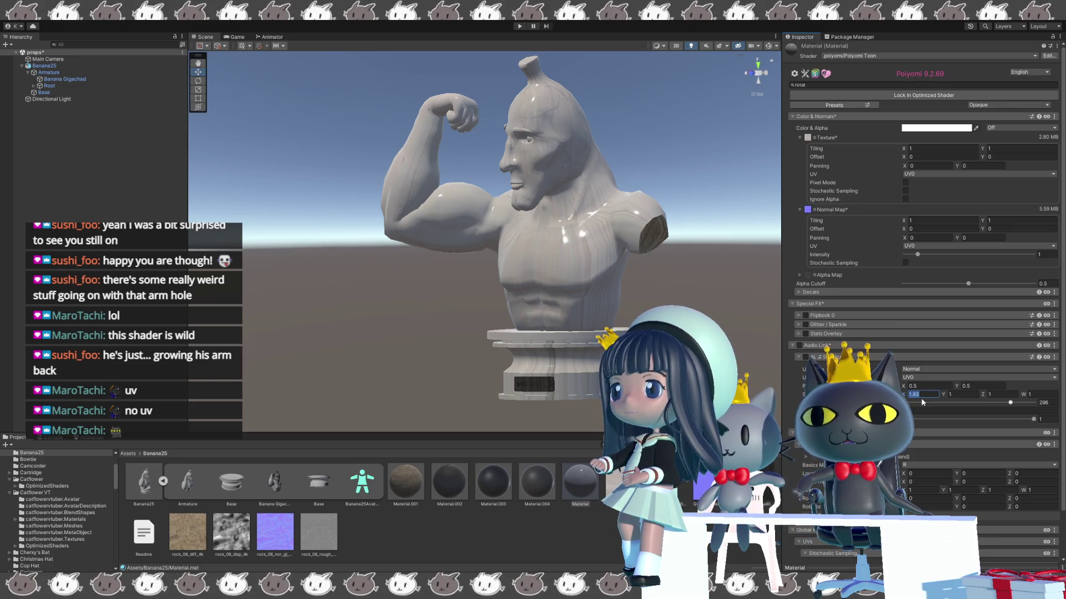
type(".3")
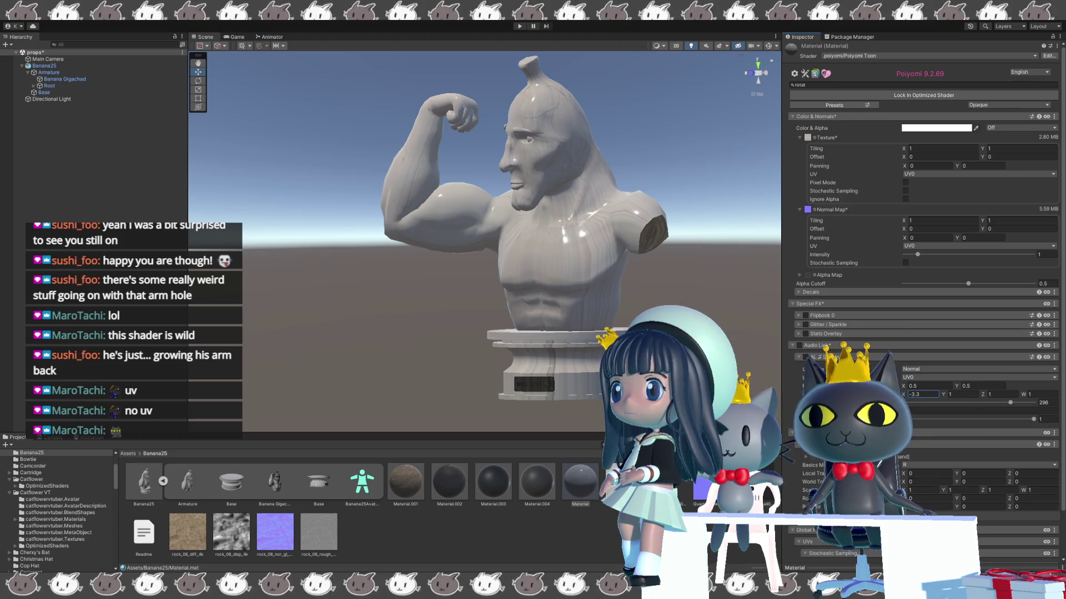
type("-3.91")
left_click_drag(904, 395, 905, 396)
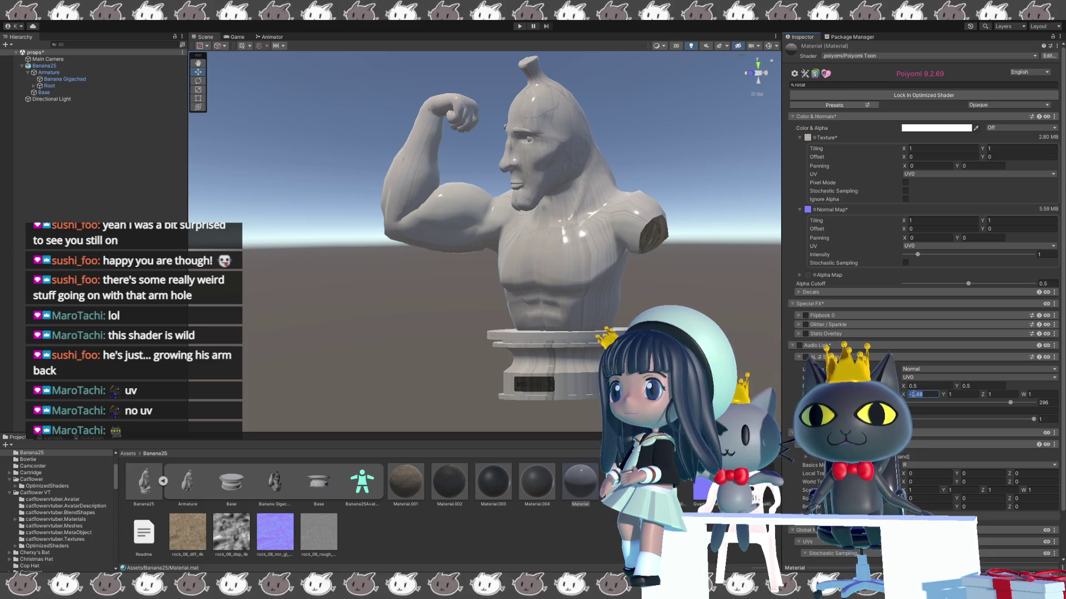
key("Return")
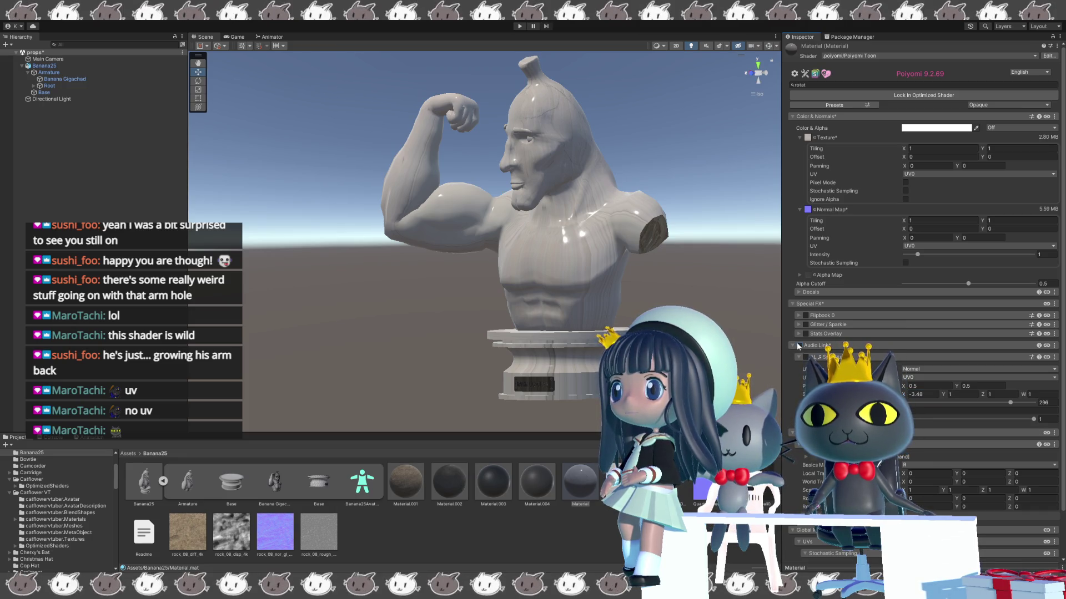
left_click(798, 345)
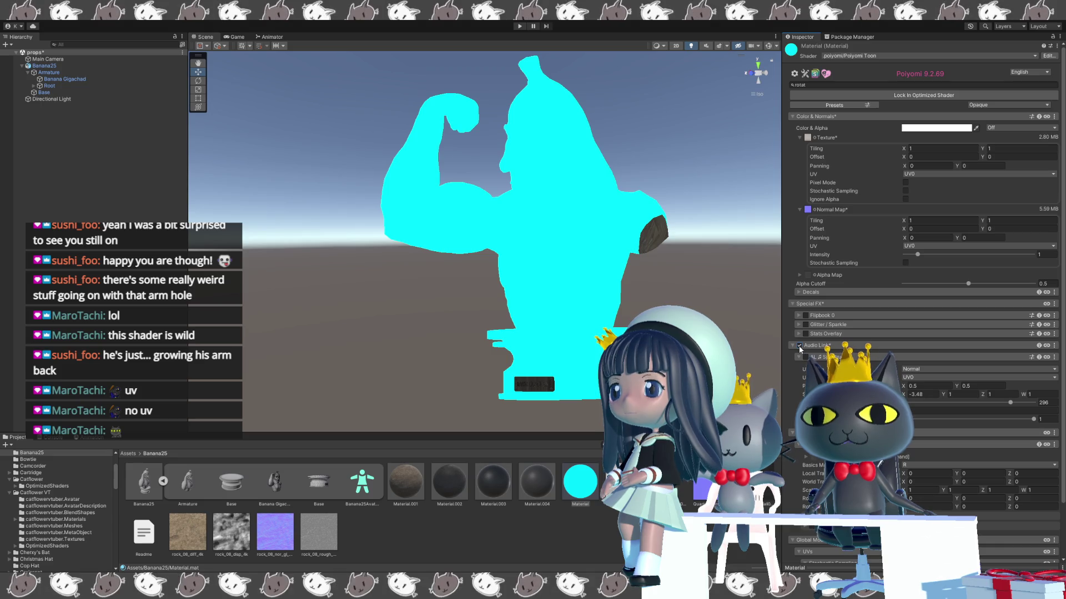
left_click(800, 346)
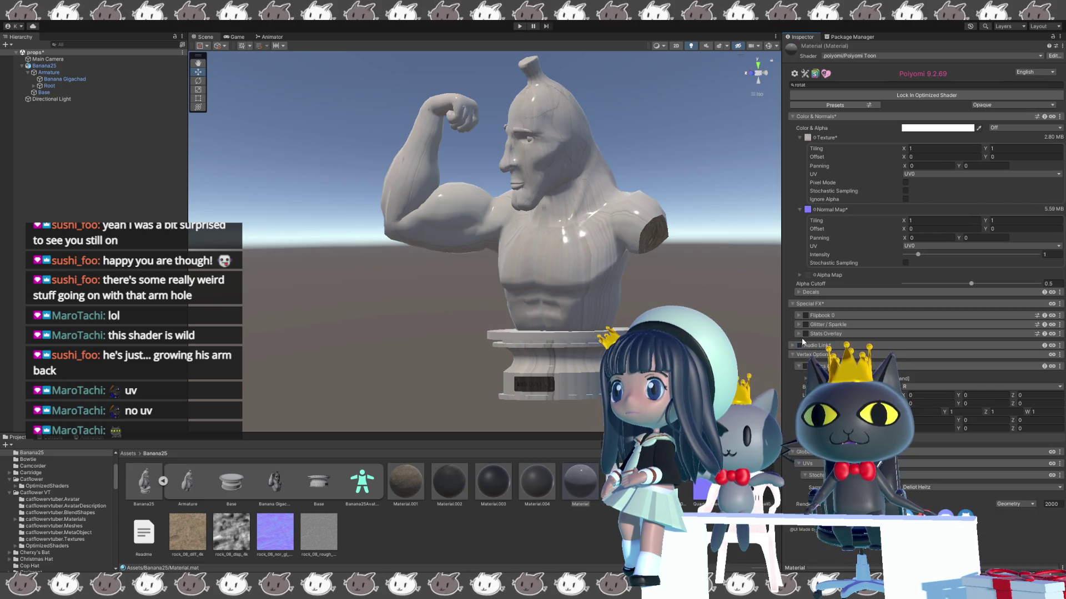
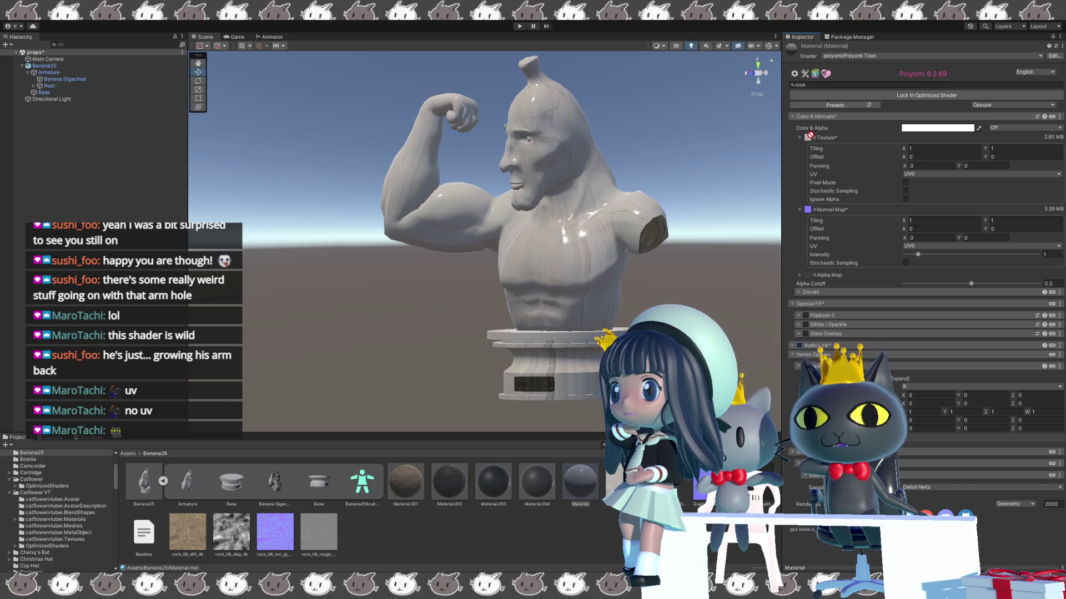
- Add the QuartziteDenali002 texture to the Banana25 folder, check its import settings, and reselect Material
left_click_drag(804, 140, 505, 530)
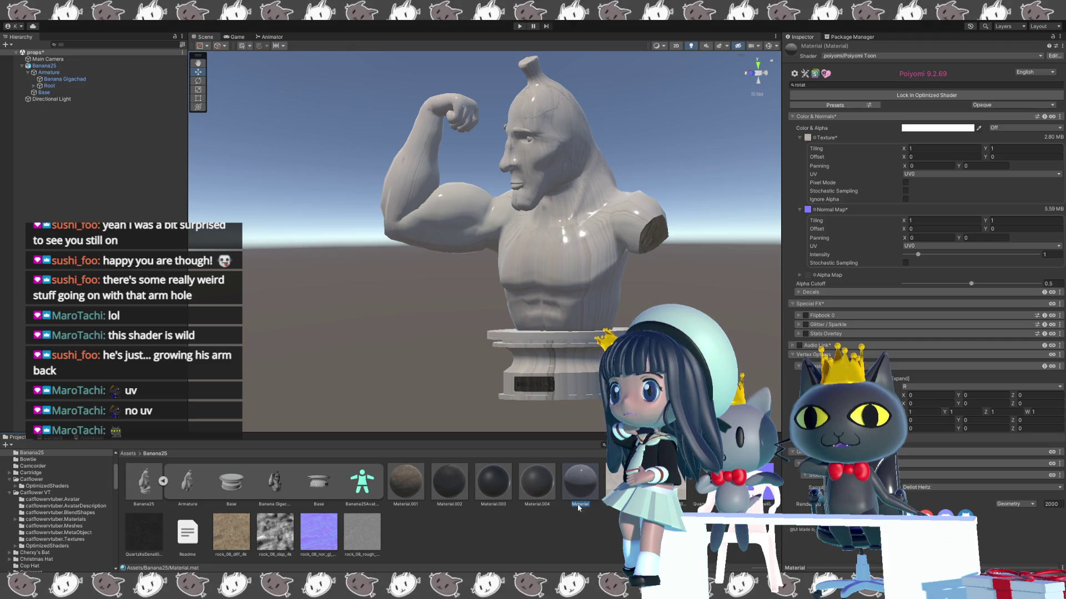
left_click(144, 533)
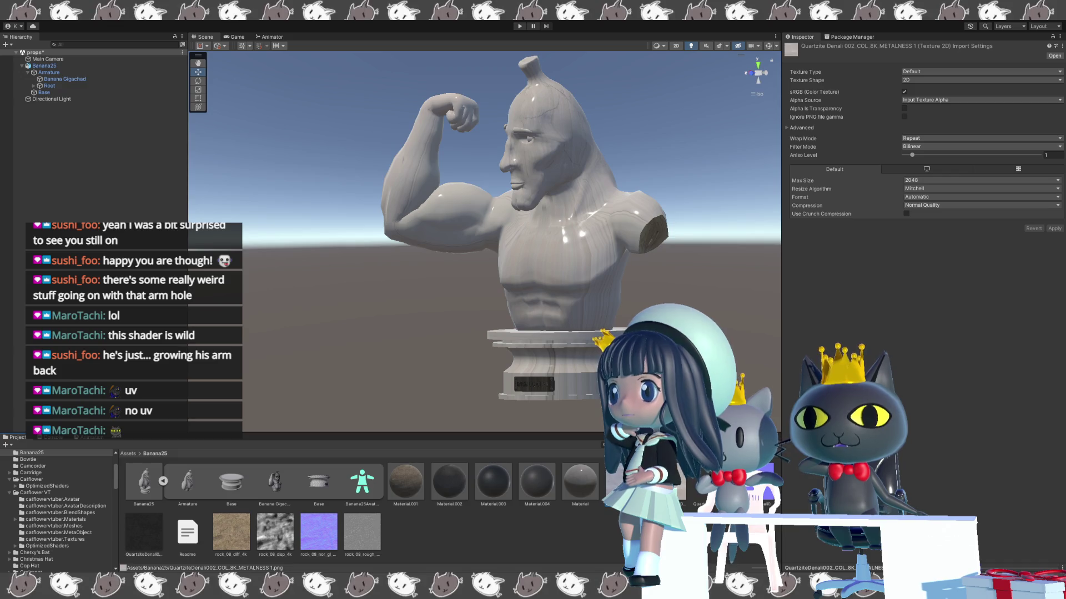
left_click(582, 482)
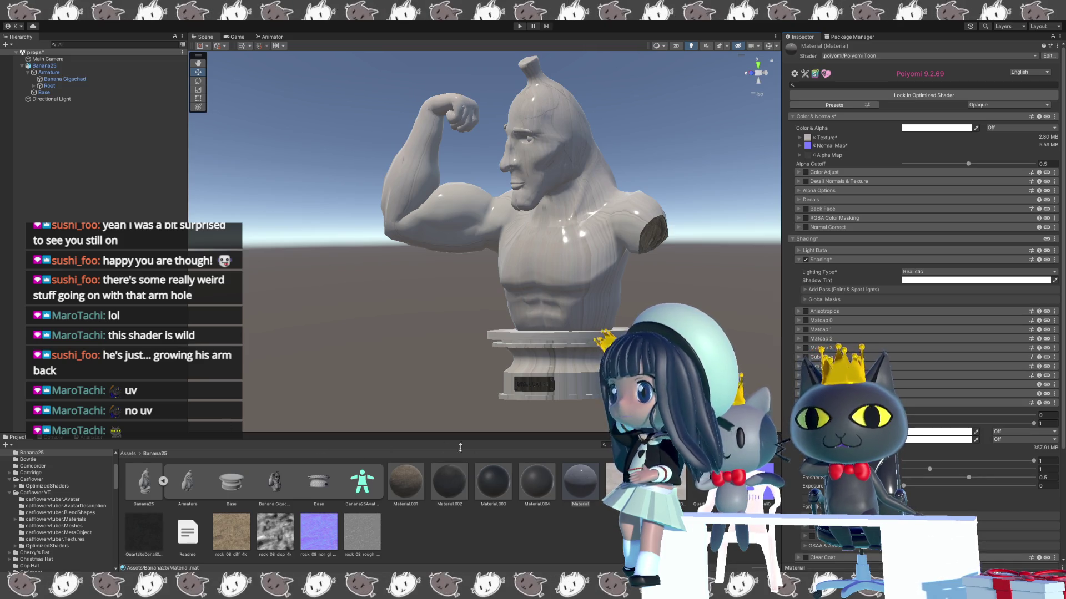
- Drop a new texture into Material's Poiyomi main Texture slot and expand its tiling options
left_click(711, 482)
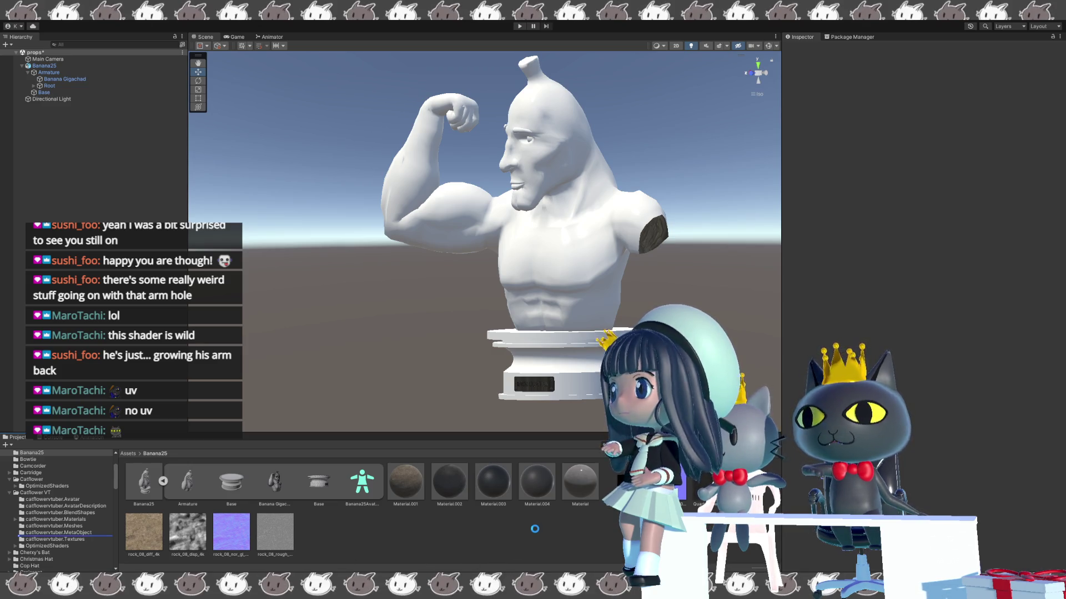
left_click(582, 485)
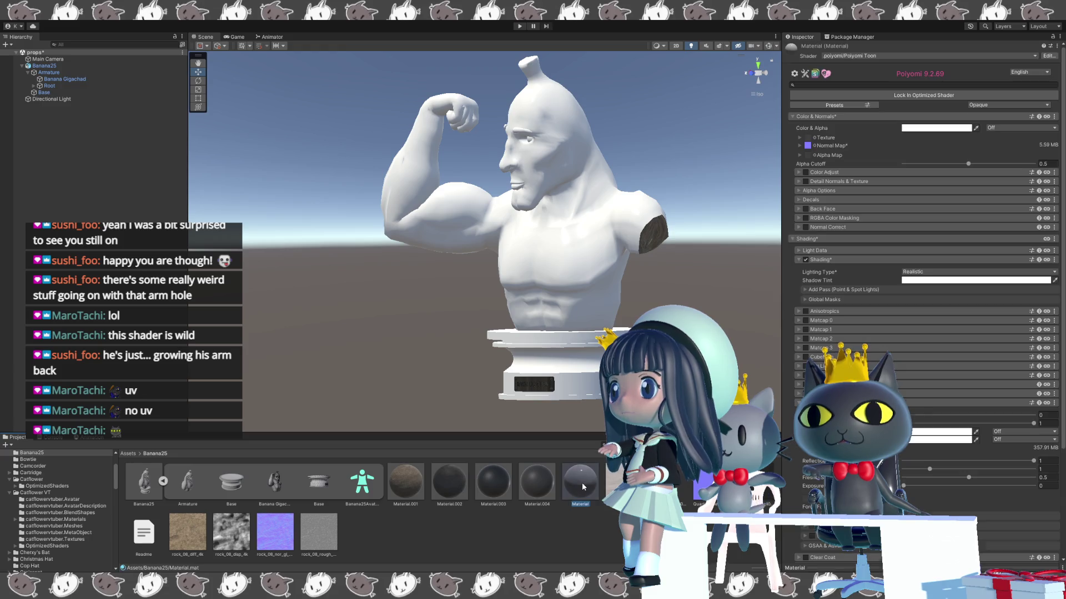
left_click_drag(581, 486, 806, 137)
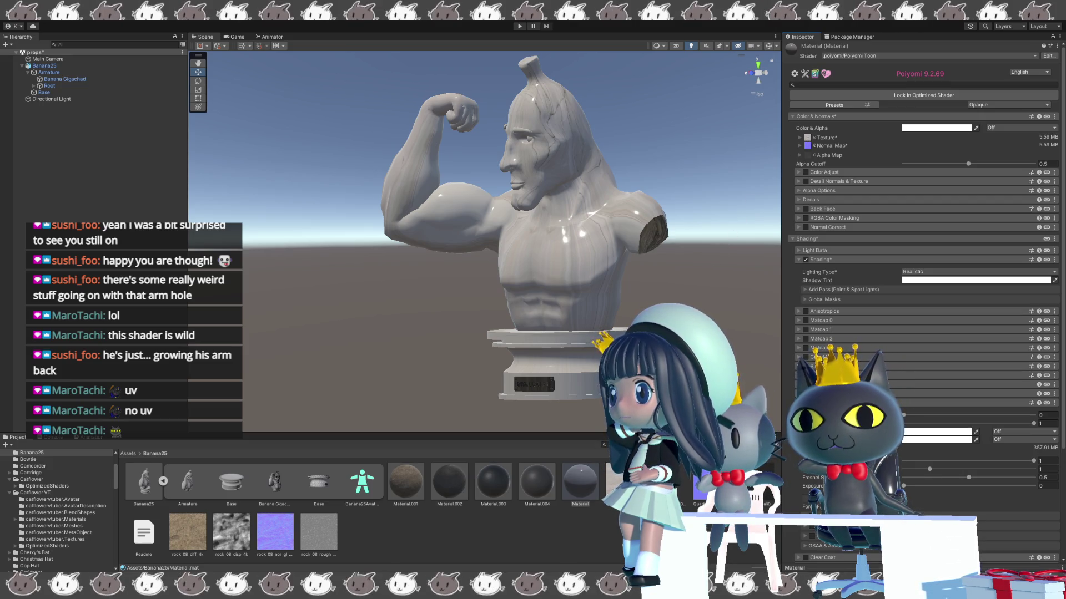
left_click(798, 138)
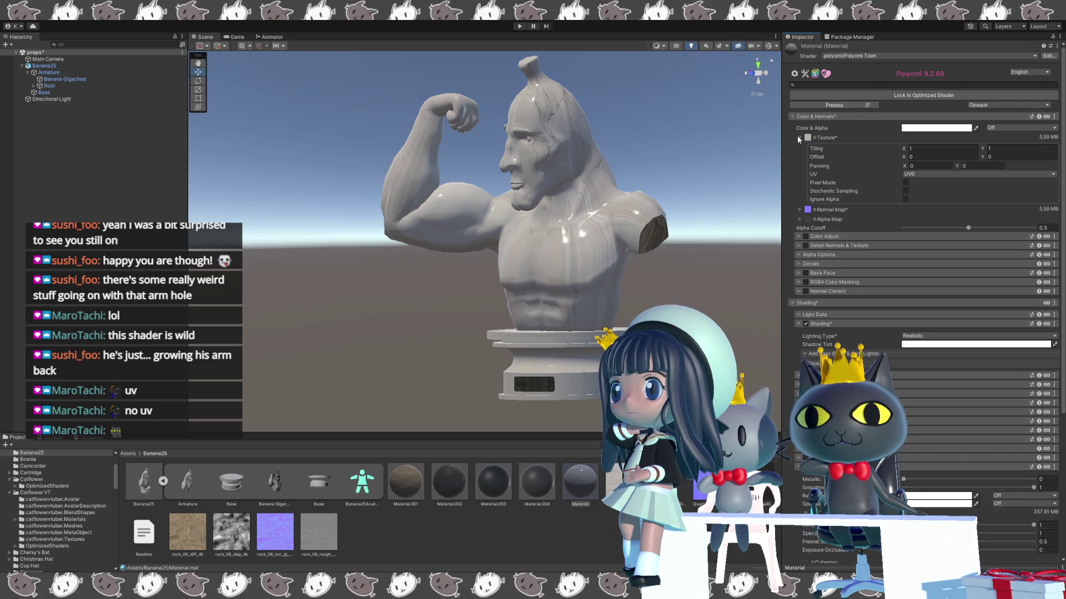
- Enter main-texture panning values, settling on Panning Y at -0.79
left_click_drag(691, 288, 659, 302)
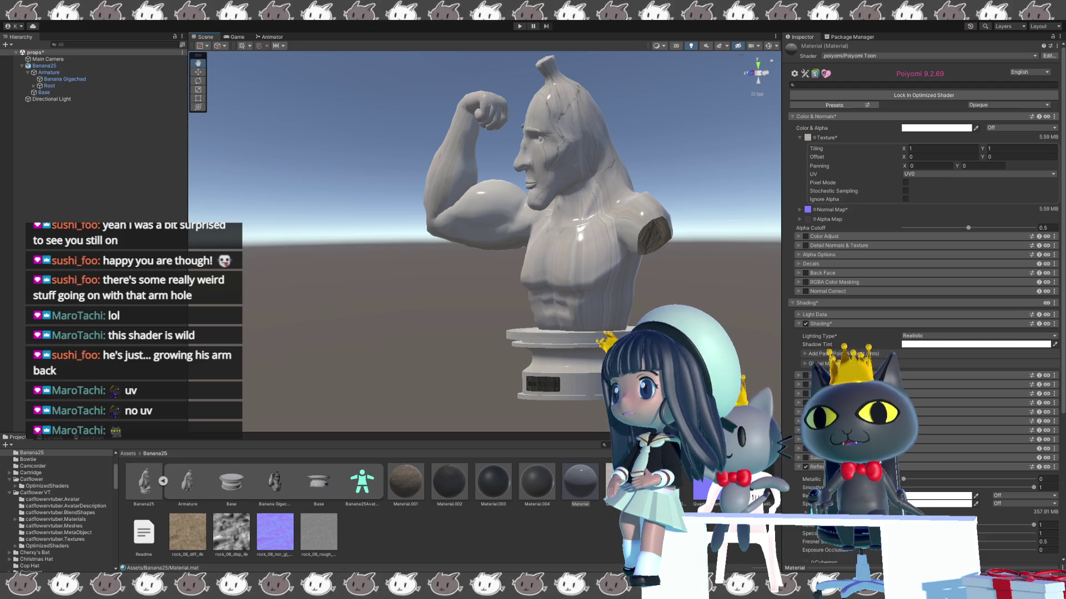
left_click(910, 166)
type("0.26")
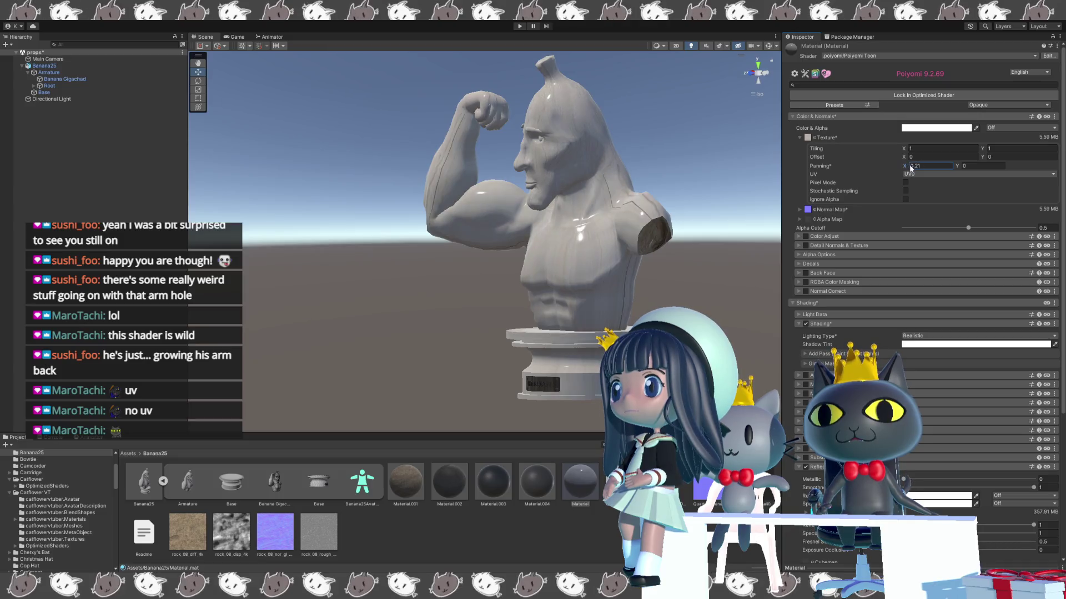
key("BackSpace")
key("BackSpace")
type("48")
left_click(960, 166)
type("-0.28")
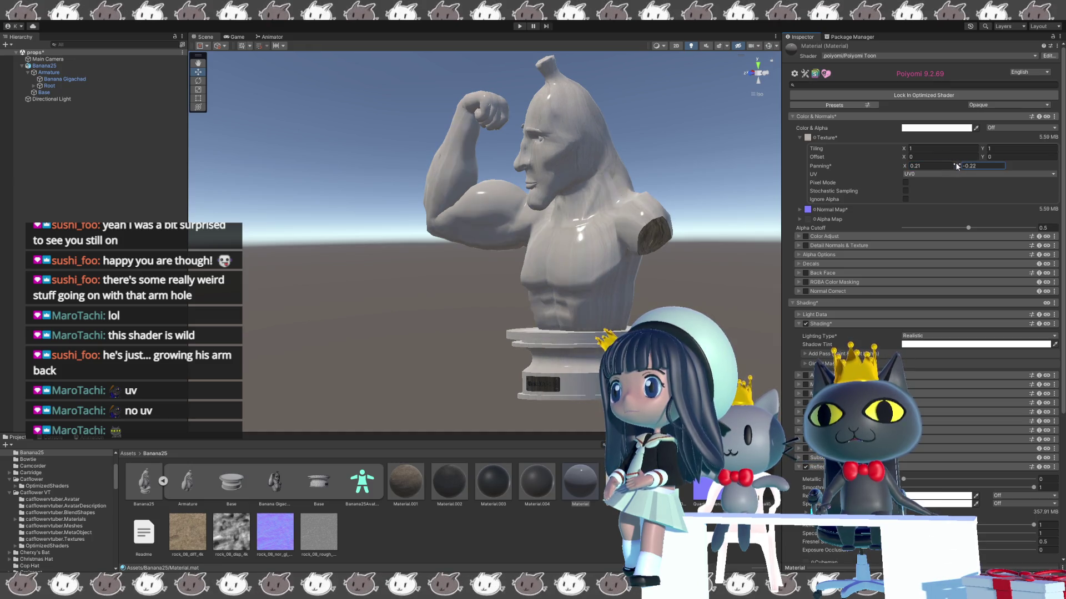
key("BackSpace")
key("BackSpace")
type("6")
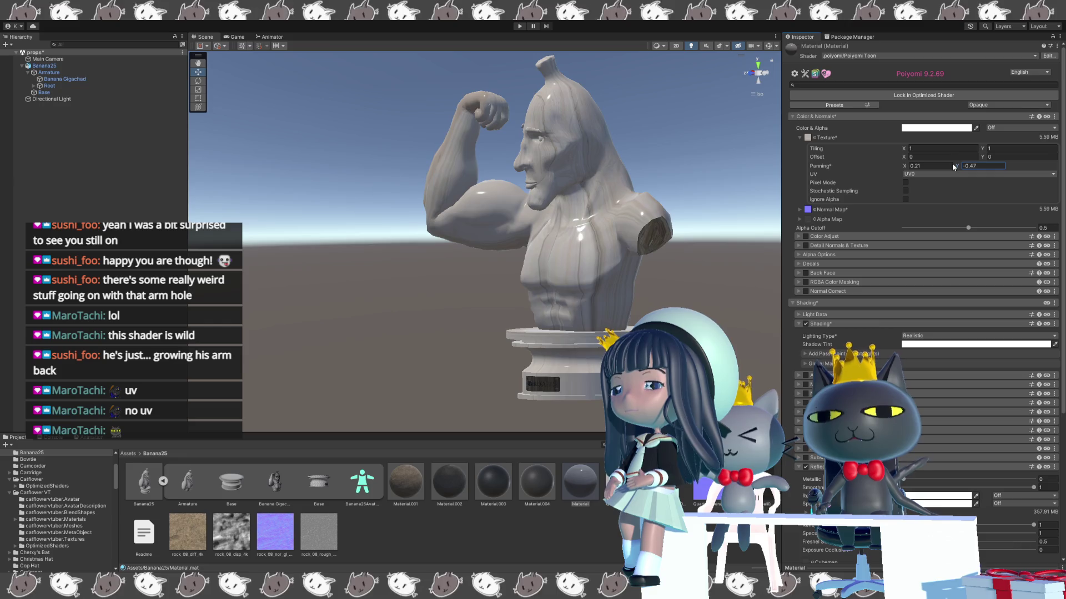
type("3")
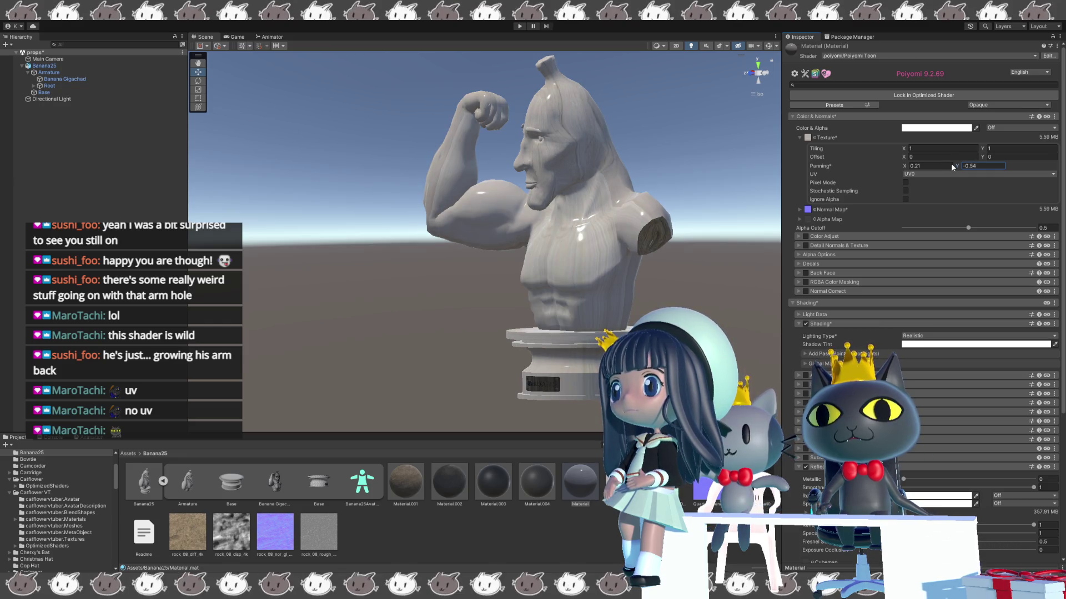
key("BackSpace")
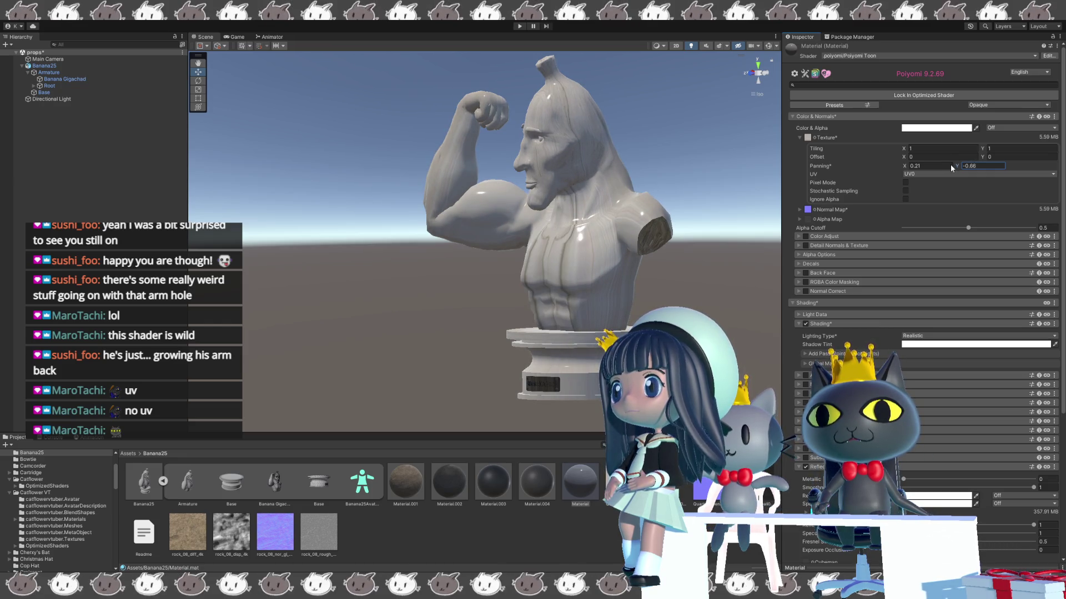
key("BackSpace")
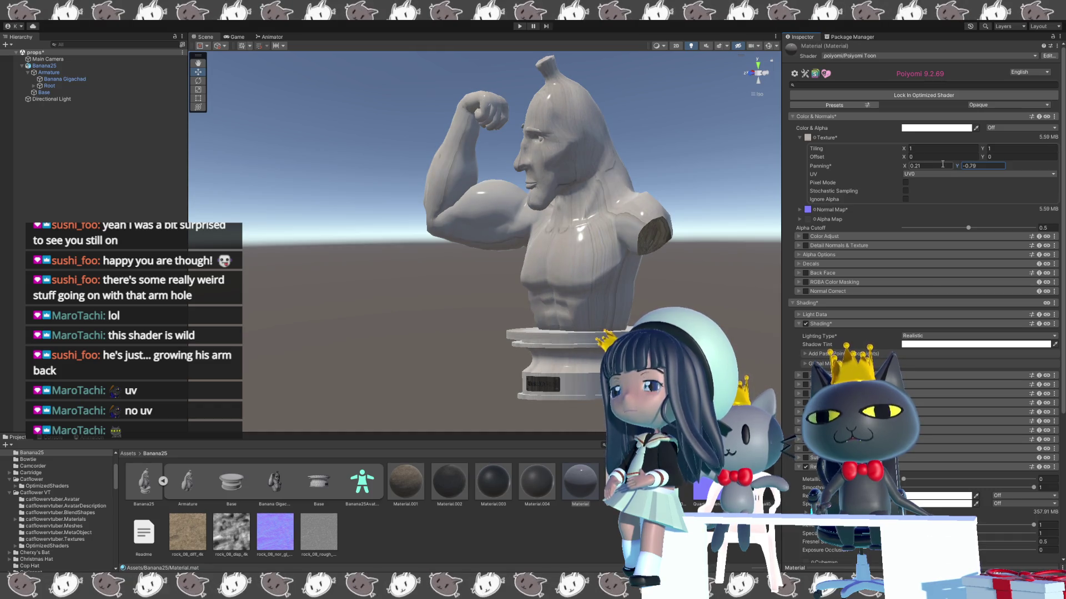
type("79")
- Raise Panning X to 0.36, untick Stochastic Sampling, and start nudging the horizontal offset
left_click_drag(903, 168, 910, 166)
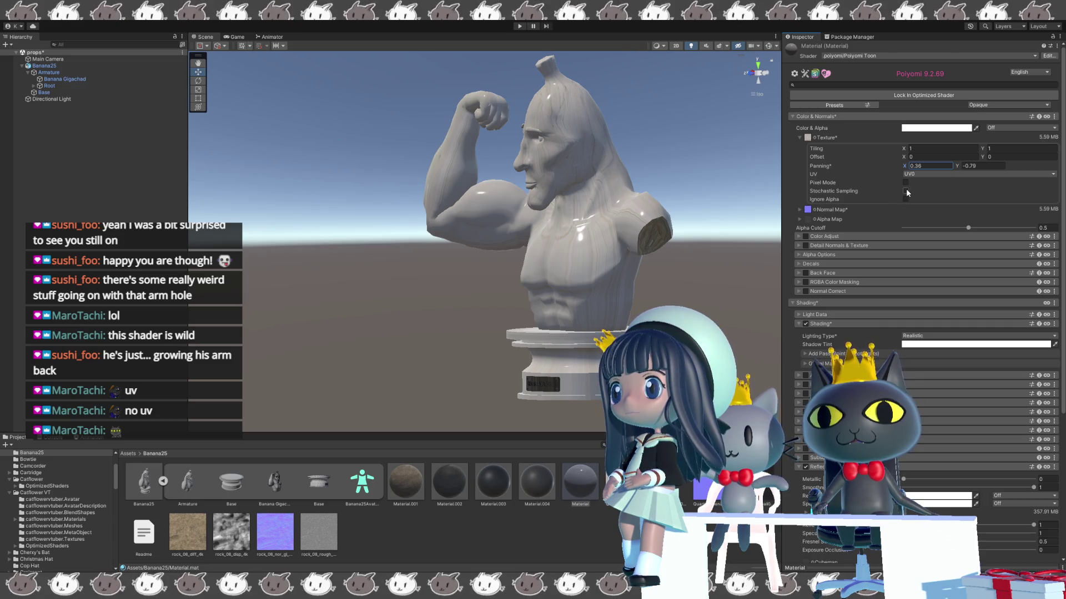
left_click(906, 192)
left_click(913, 148)
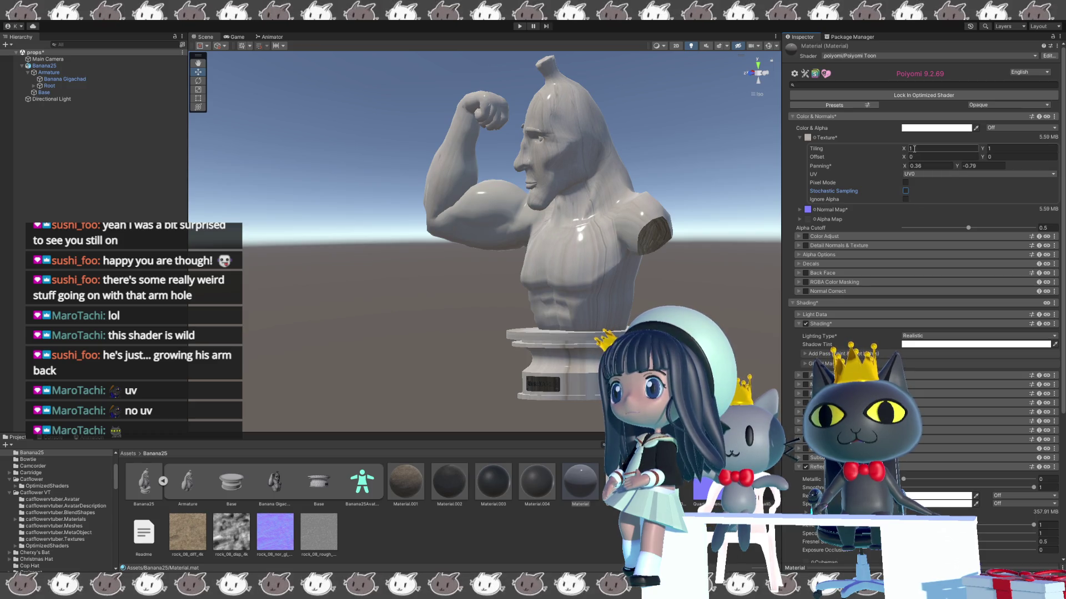
left_click_drag(907, 160, 909, 162)
type(".05")
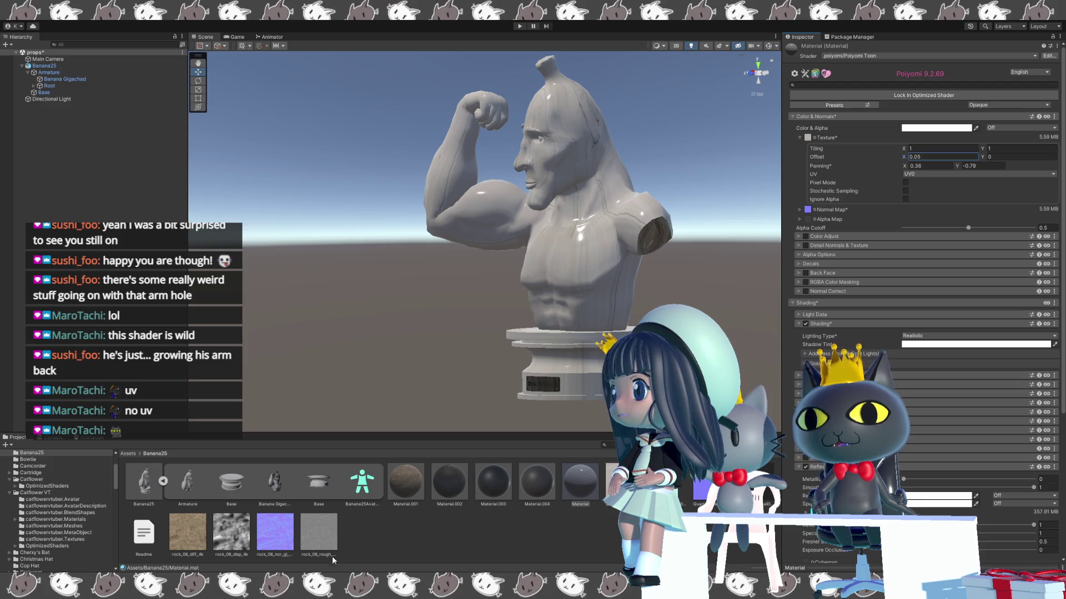
- Select the QuartziteDenali002 texture to check its import settings
left_click(702, 486)
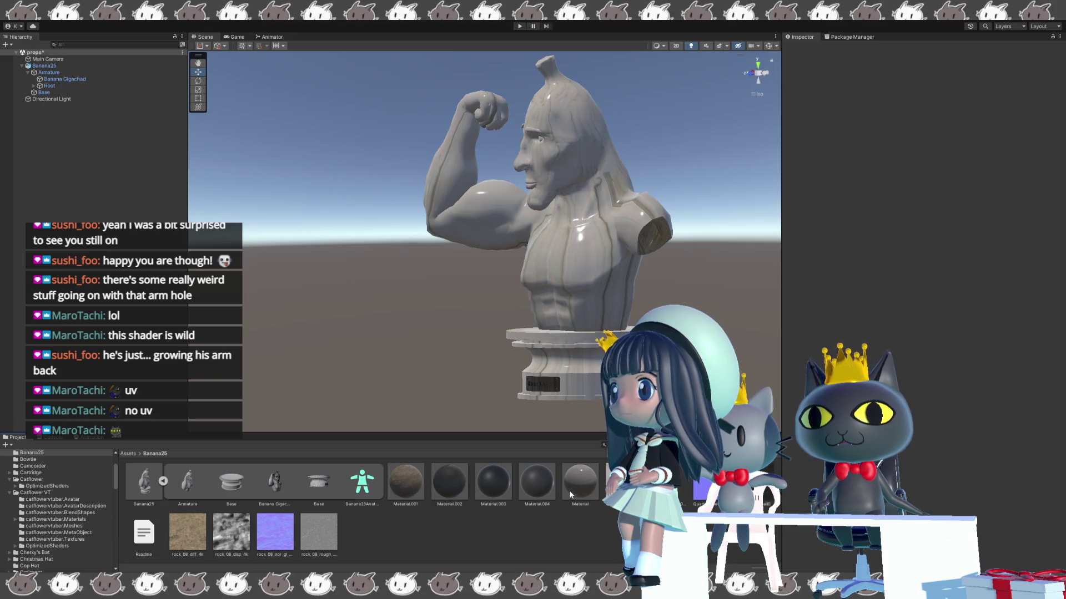
- Reset Material's main-texture Offset X and Panning X and Y to 0, then face the statue front-on
left_click(571, 494)
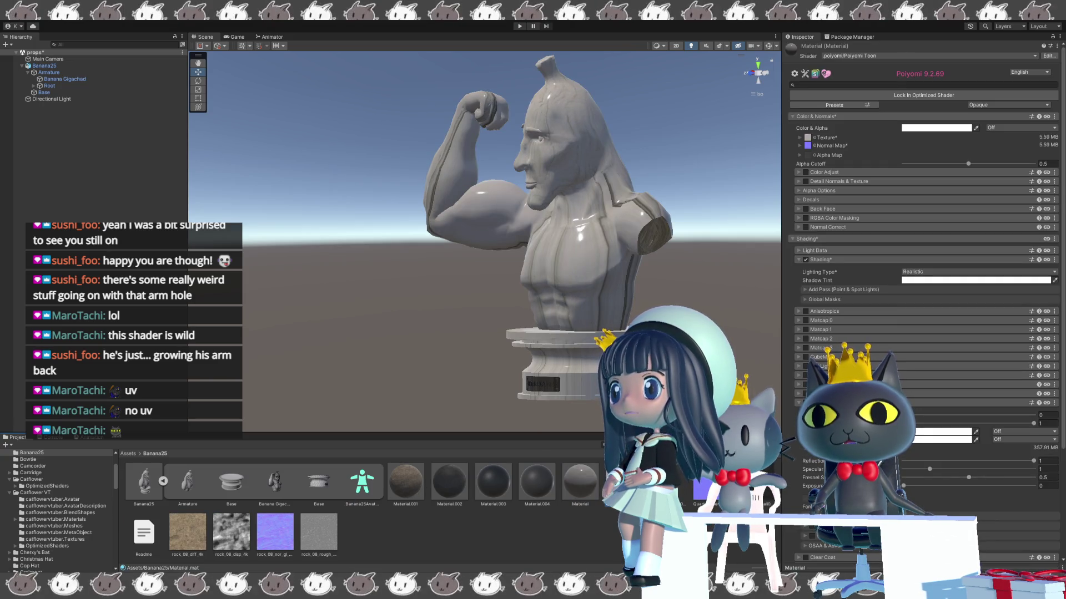
left_click(801, 139)
left_click(925, 157)
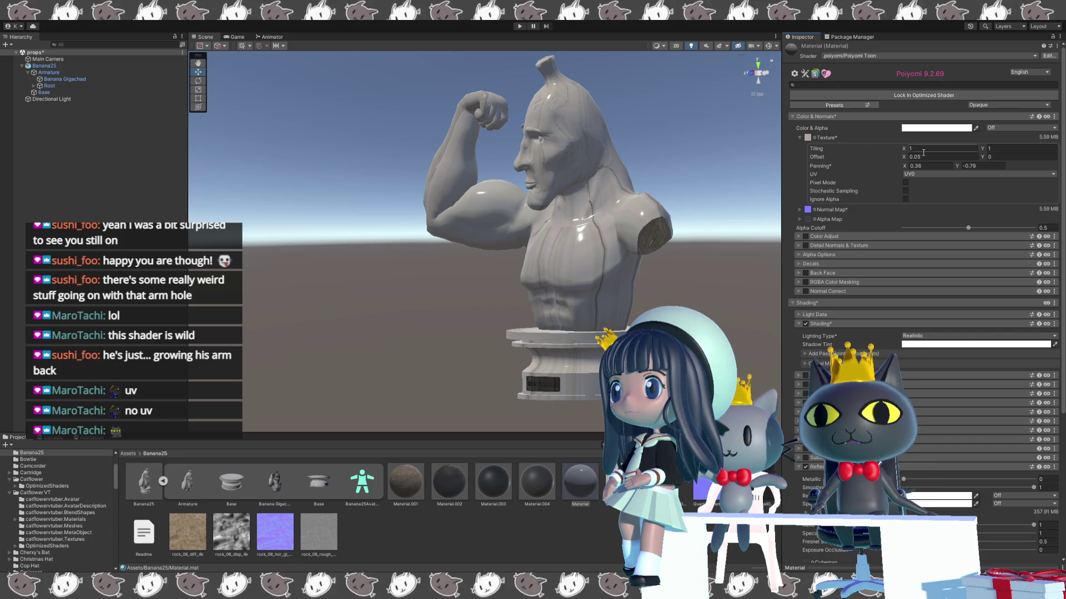
double_click(929, 157)
type("0")
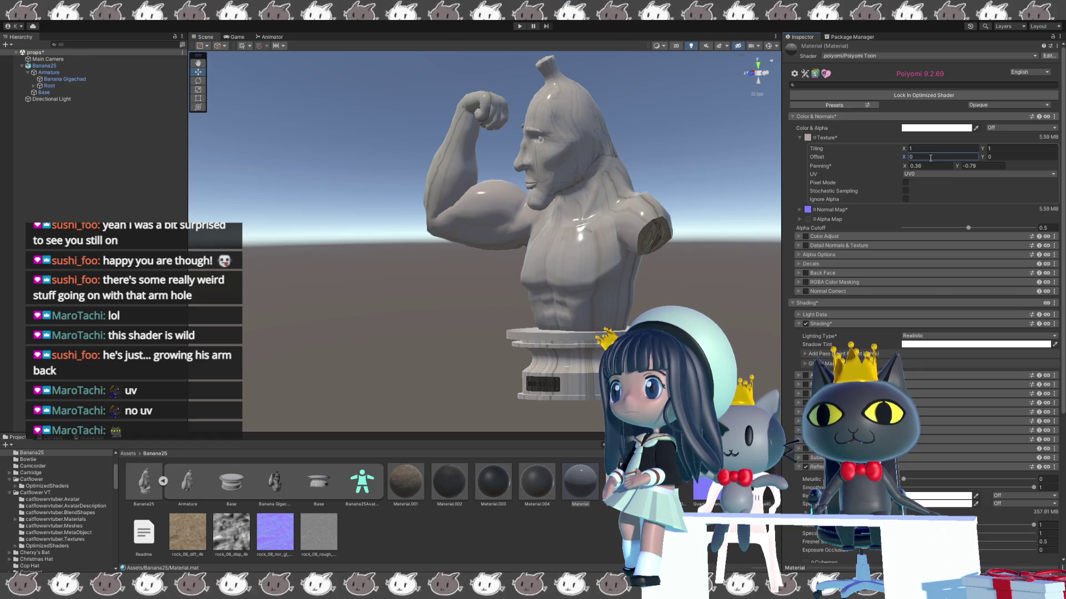
double_click(933, 165)
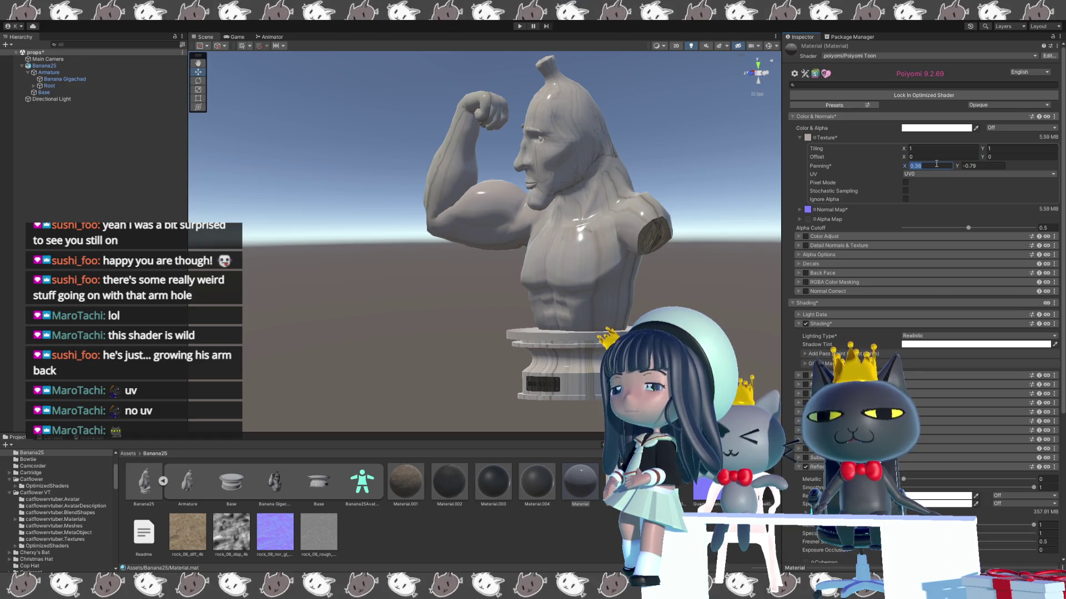
type("0")
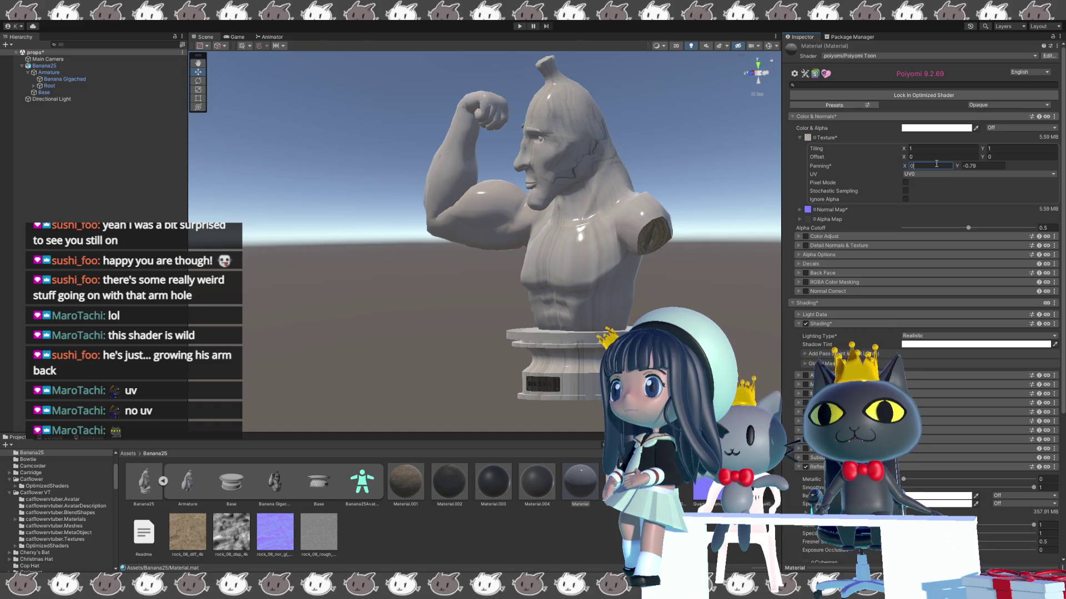
left_click(980, 165)
type("0")
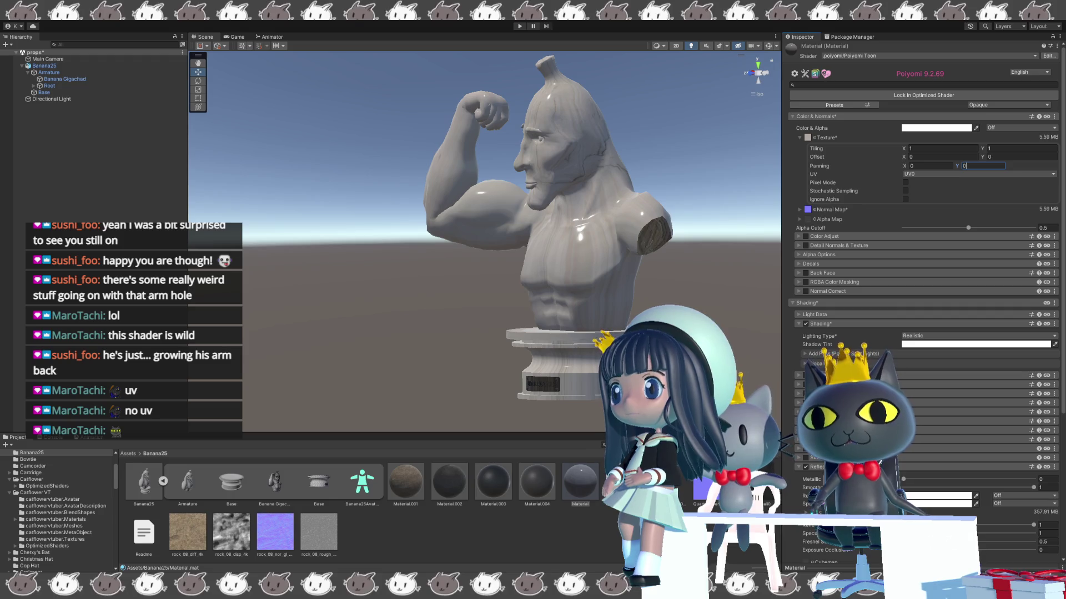
left_click(391, 315)
mouse_move(393, 320)
left_mouse_down()
mouse_move(505, 310)
mouse_move(199, 302)
mouse_move(699, 300)
mouse_move(611, 298)
left_mouse_up()
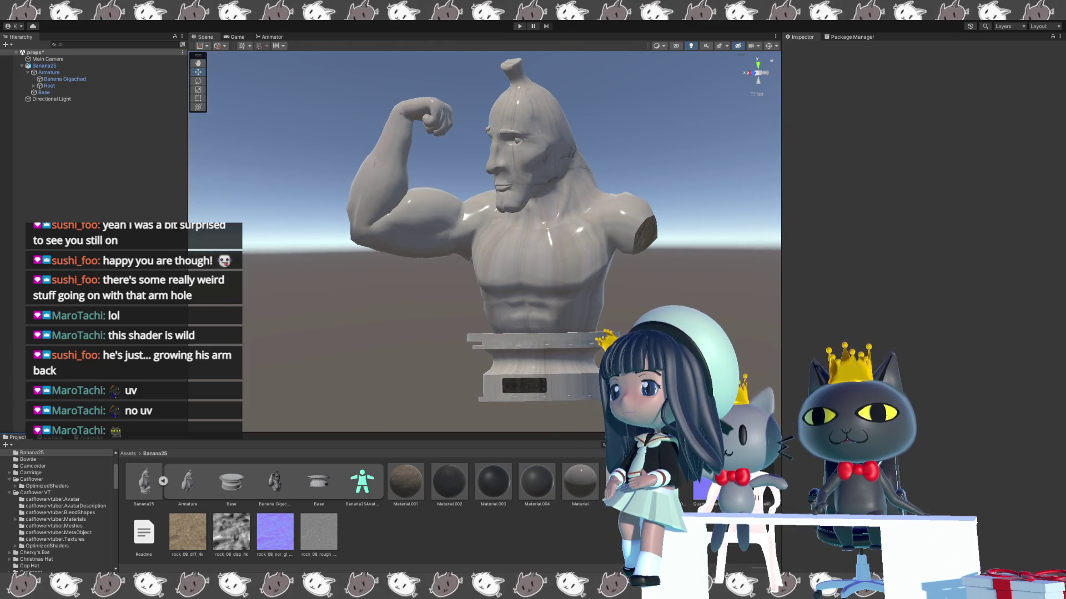
- Raise Material's main-texture Tiling X from 2.32 through 3.53 and 5.98 to over 7, then select the normal map
left_click(702, 483)
left_click(580, 488)
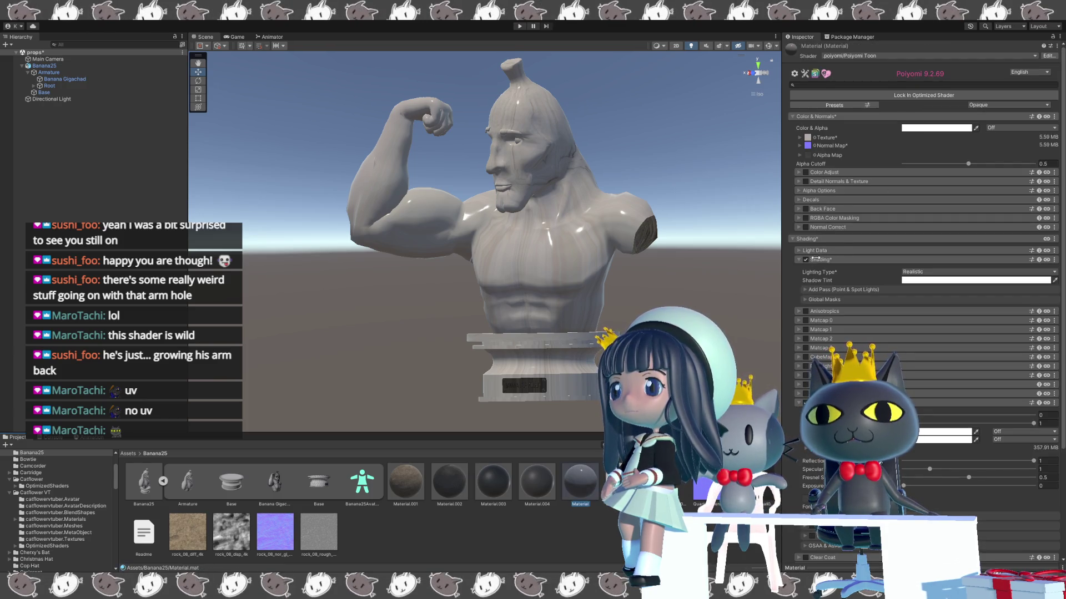
left_click(798, 138)
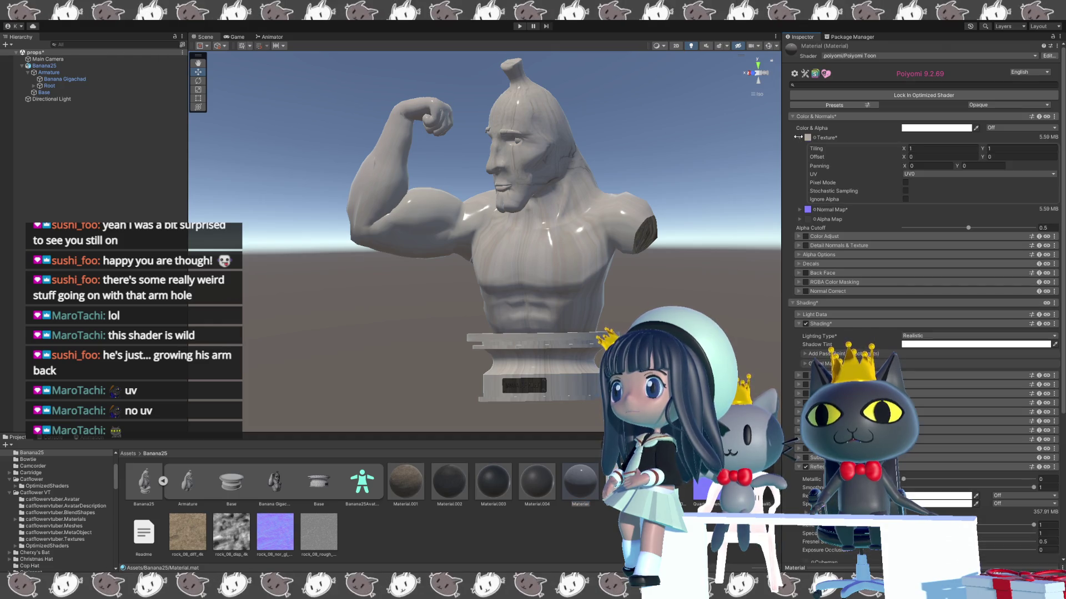
left_click(911, 148)
type("128")
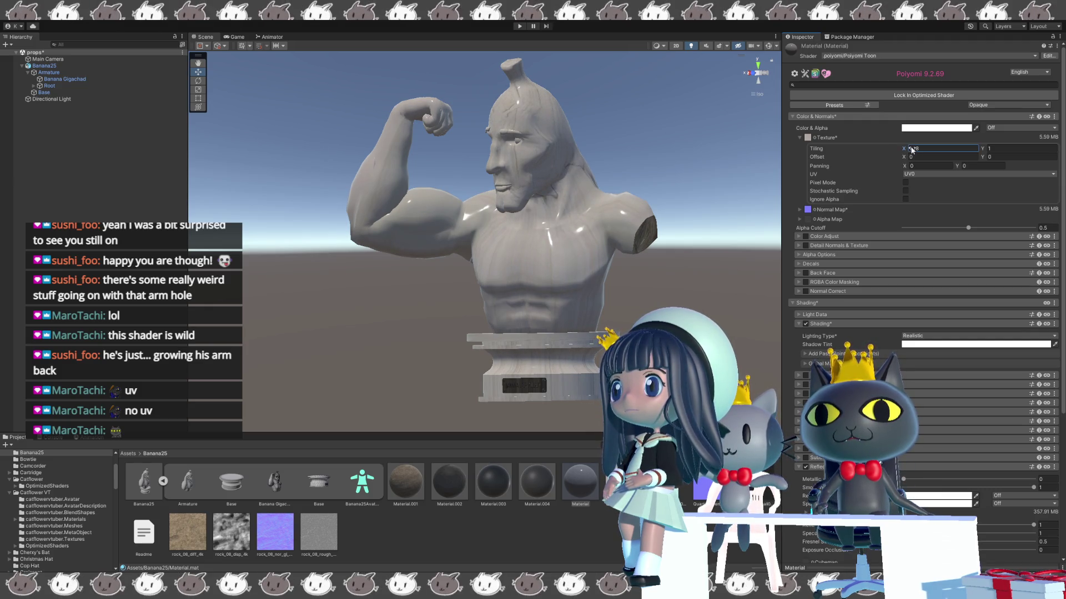
type(".32")
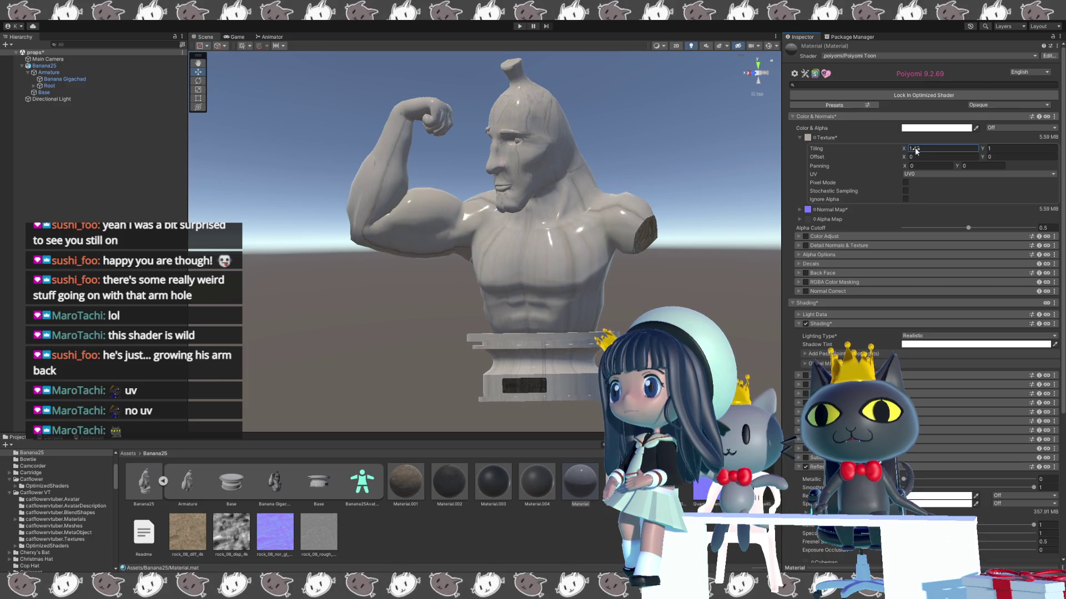
key("BackSpace")
key("BackSpace")
key("BackSpace")
type("3.53")
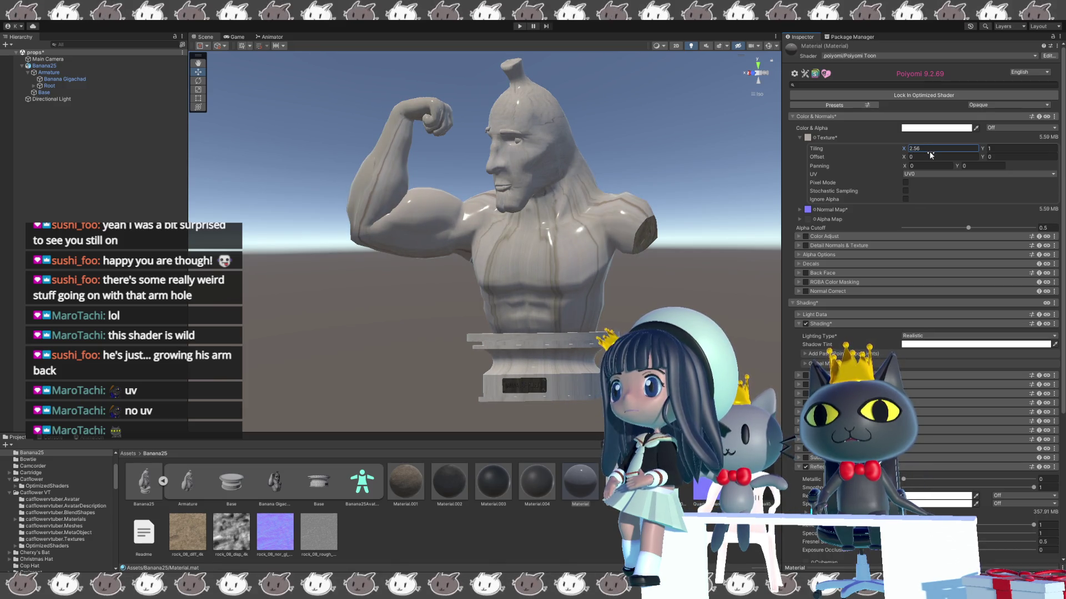
key("BackSpace")
key("BackSpace")
key("BackSpace")
type("5.98")
left_click_drag(980, 148, 1014, 149)
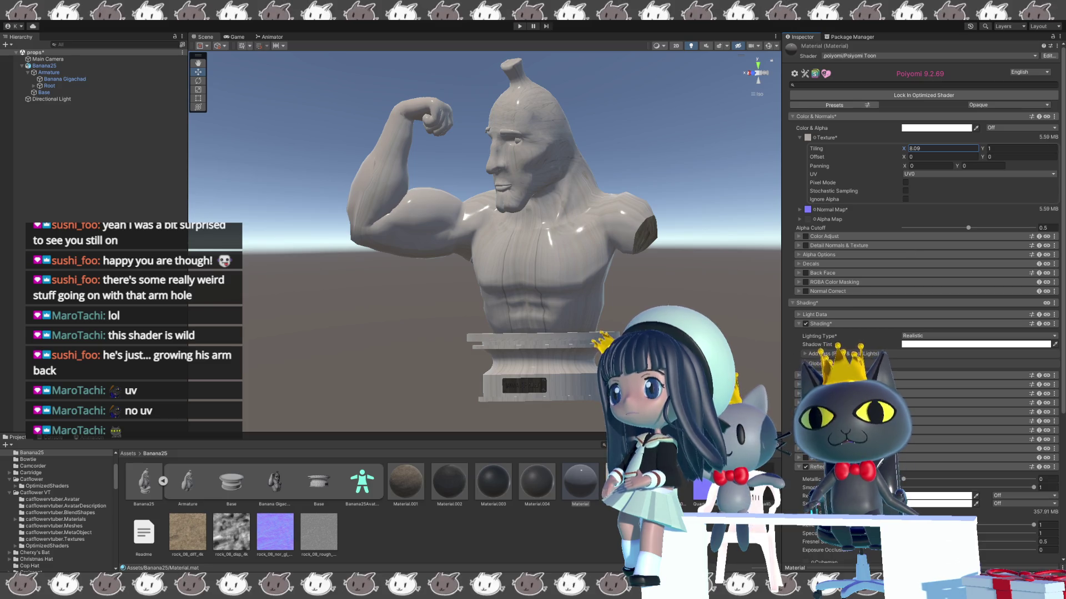
left_click(702, 488)
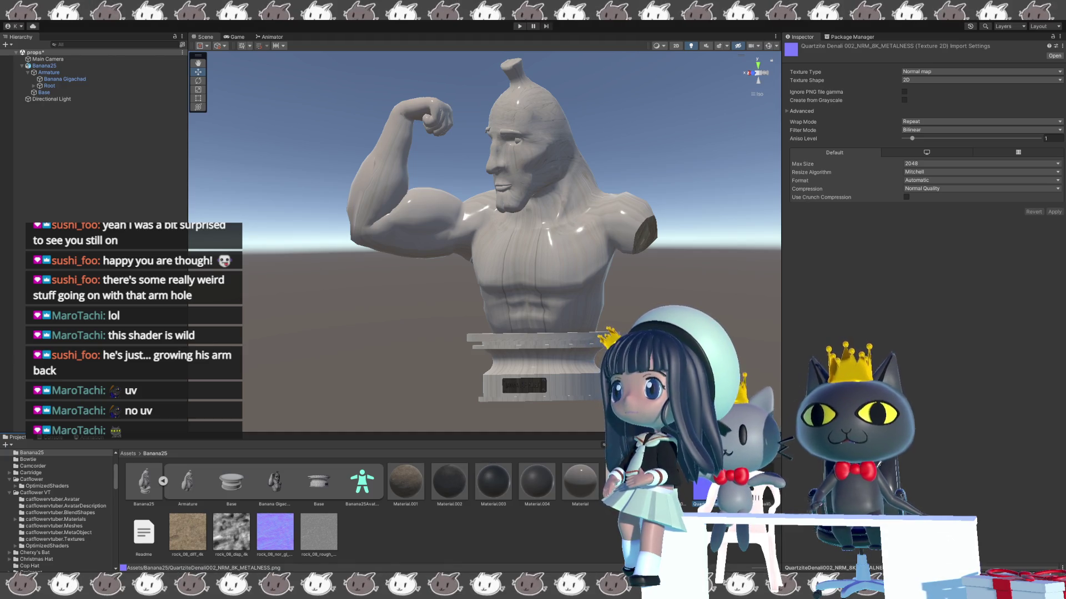
key("Right")
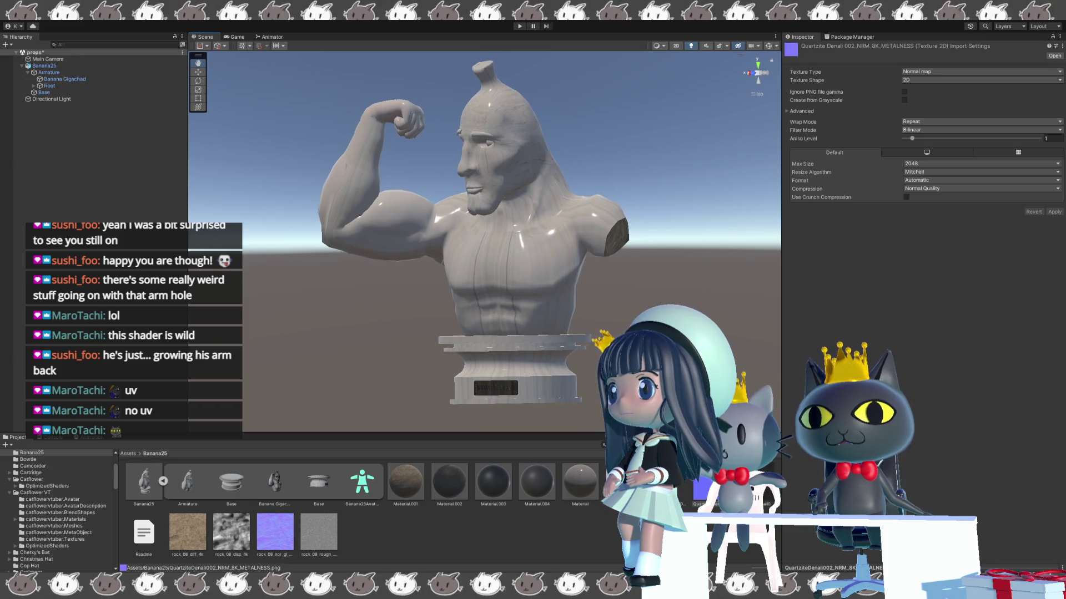
mouse_move(682, 303)
left_mouse_down()
mouse_move(440, 312)
mouse_move(368, 344)
mouse_move(435, 311)
mouse_move(658, 305)
left_mouse_up()
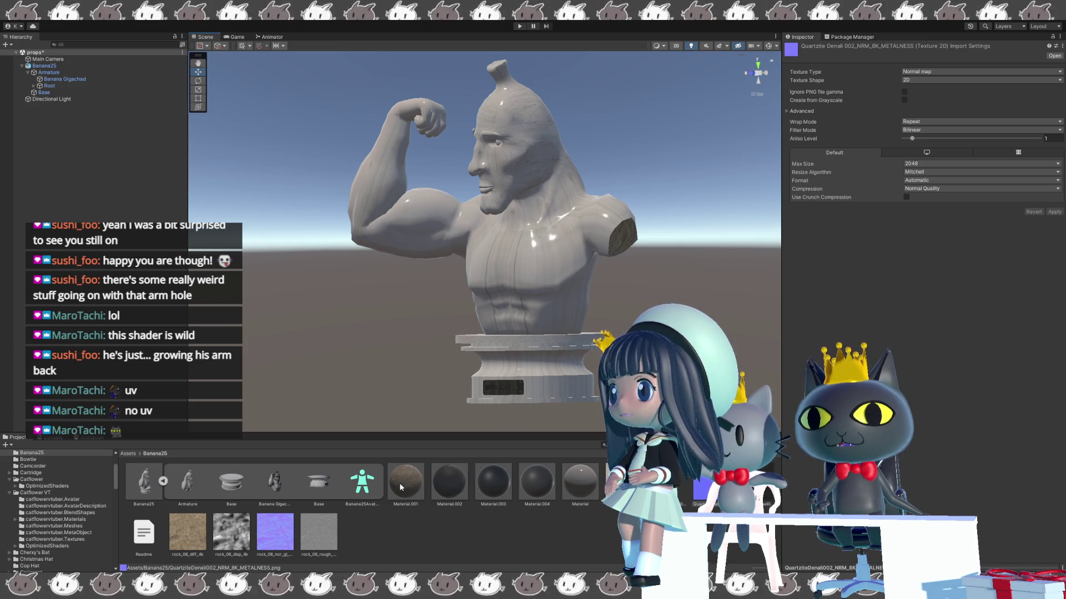
scroll(554, 382, "up", 2)
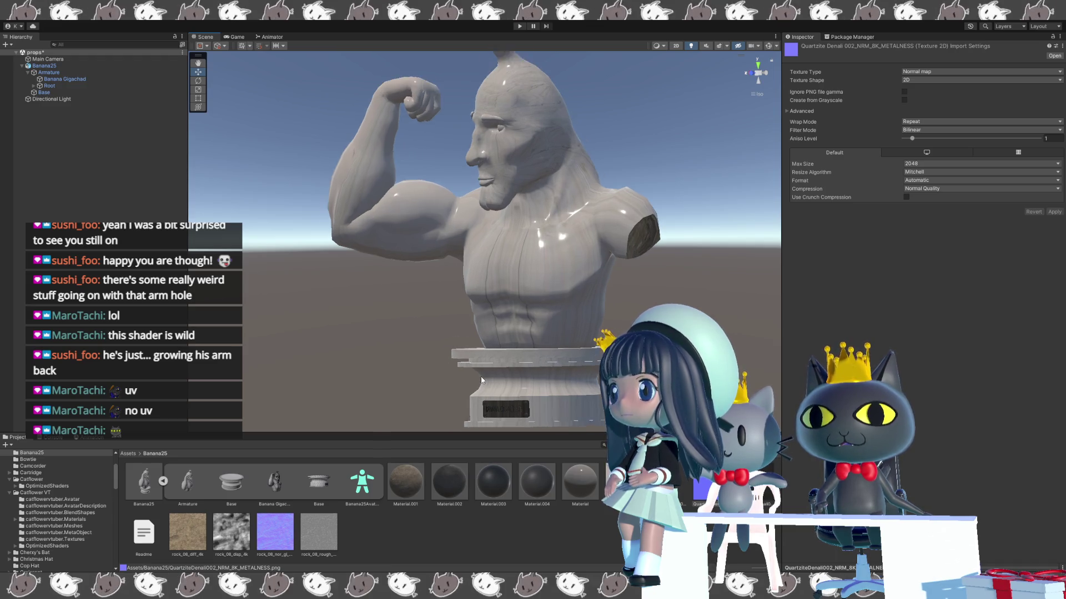
scroll(577, 302, "up", 3)
mouse_move(588, 301)
left_mouse_down()
mouse_move(585, 213)
mouse_move(560, 208)
left_mouse_up()
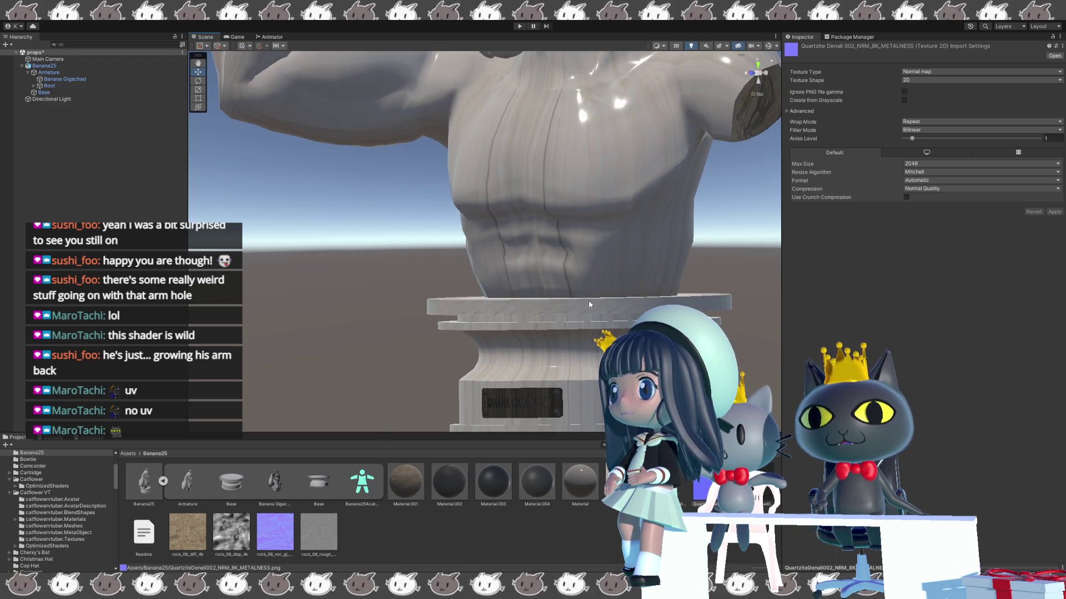
scroll(560, 203, "down", 5)
mouse_move(506, 231)
left_mouse_down()
mouse_move(458, 343)
mouse_move(577, 313)
mouse_move(438, 361)
left_mouse_up()
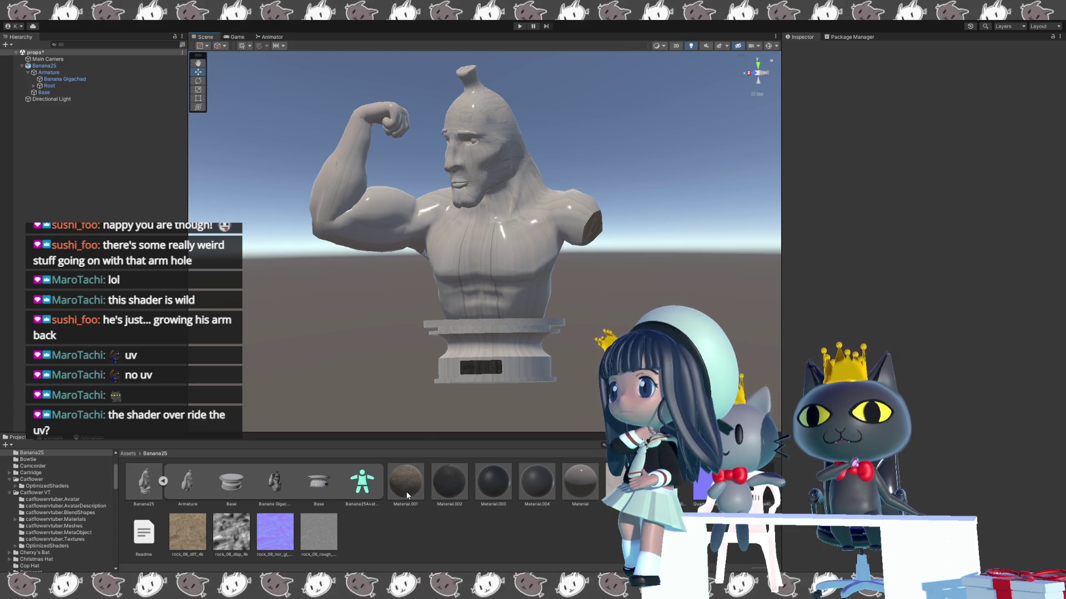
- Select Material to show its Poiyomi Toon 9.2.69 shader settings again
left_click(582, 481)
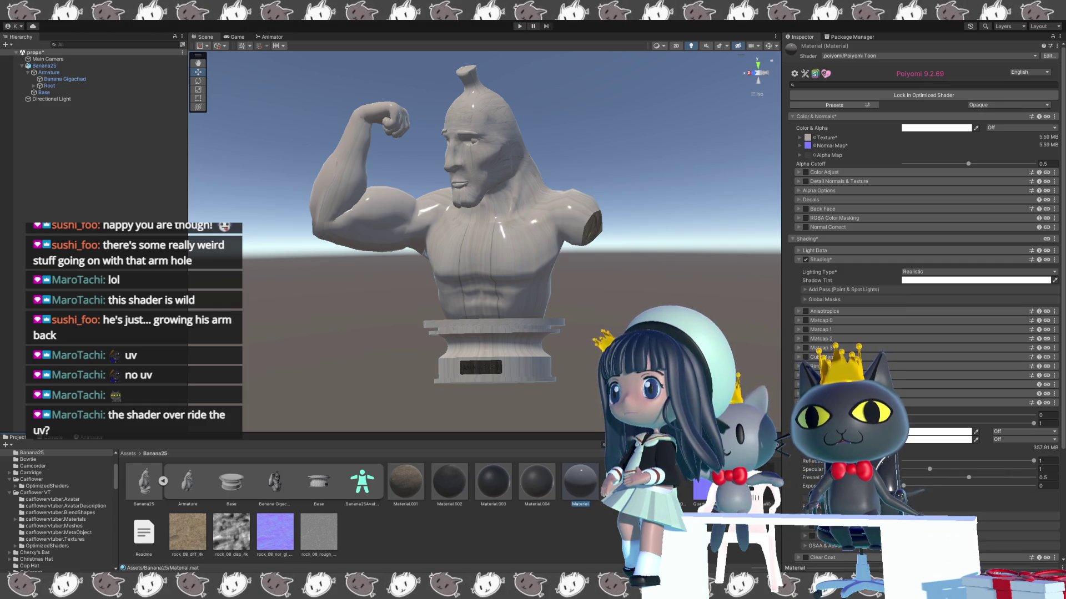
- Inspect Material.002's Texture and Normal Map foldouts, both using tiling 1
mouse_move(695, 257)
left_mouse_down()
mouse_move(566, 340)
mouse_move(579, 337)
left_mouse_up()
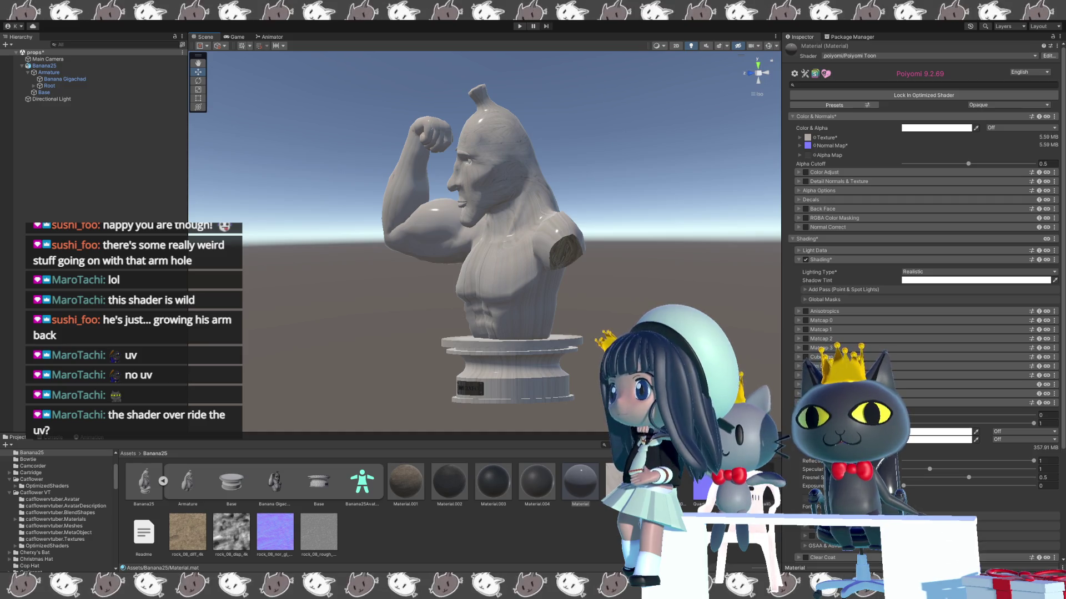
left_click(448, 481)
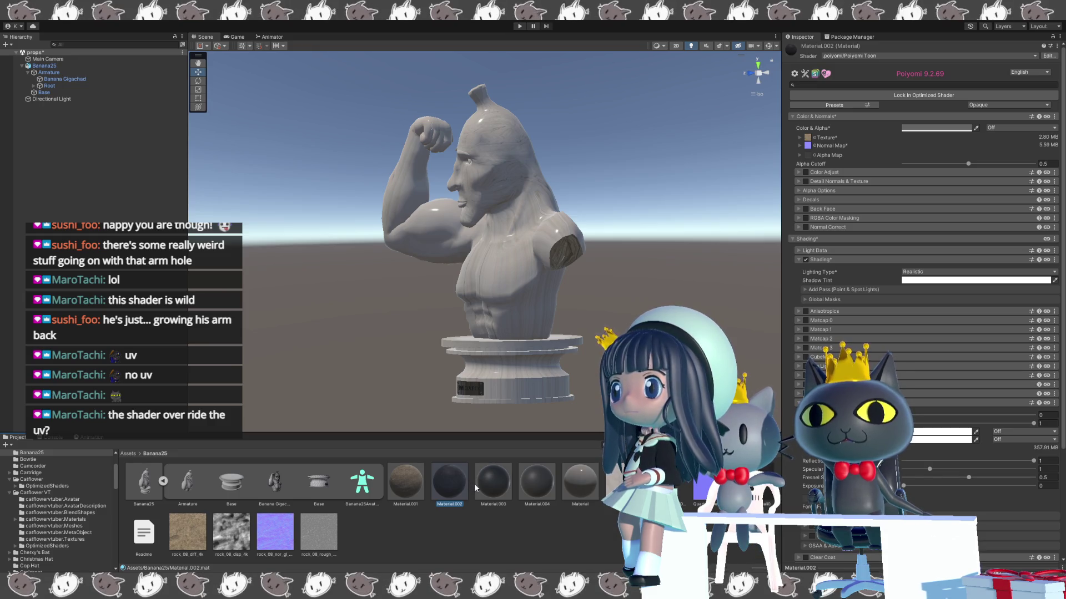
left_click(806, 140)
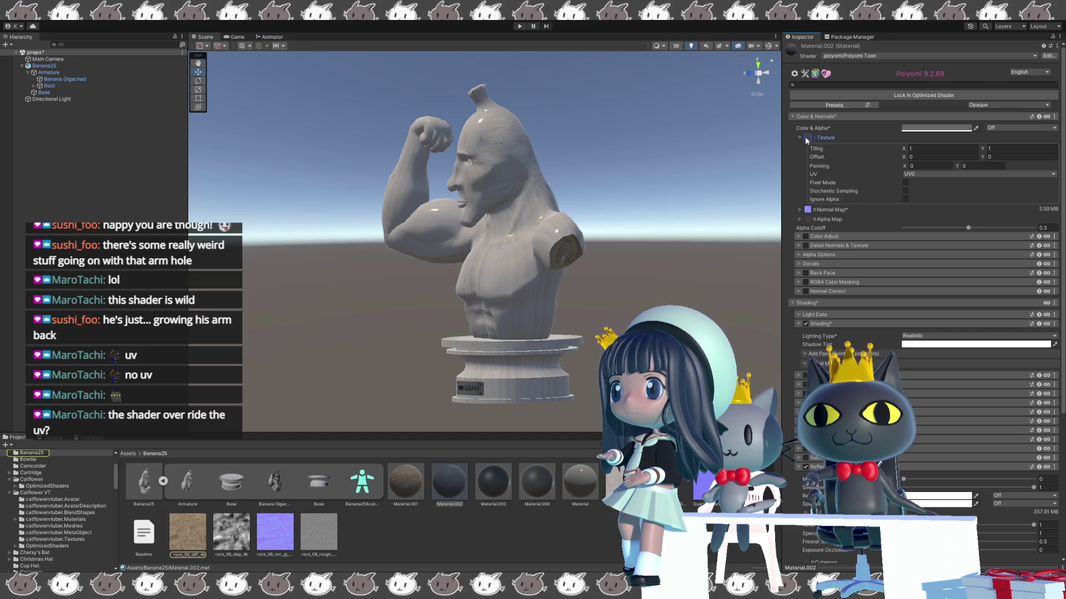
left_click(807, 209)
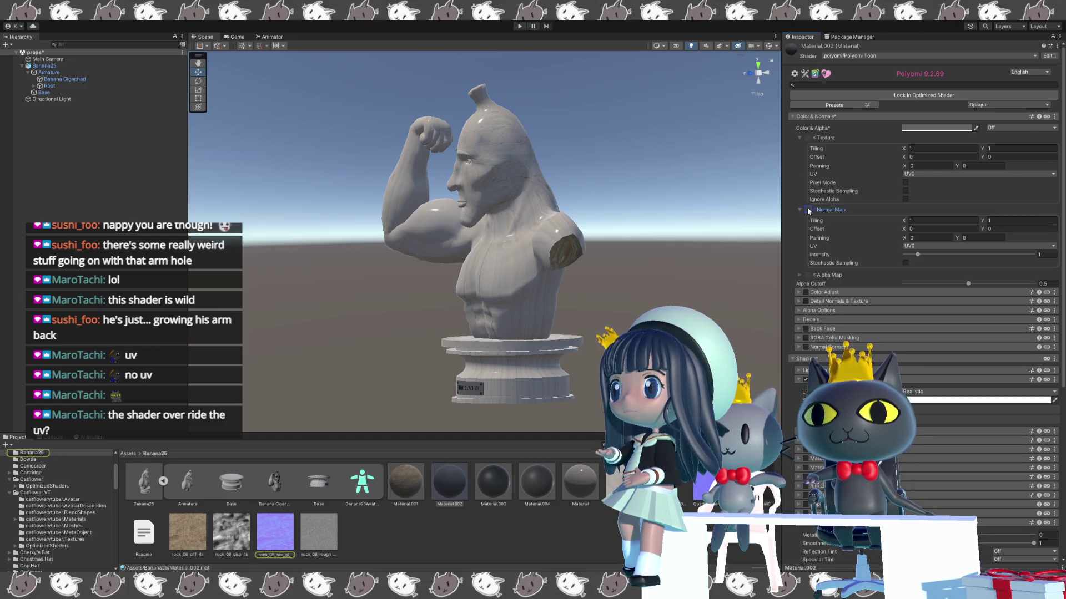
- Frame the pedestal and nameplate, peek at texture-packing options, then select Material.003
left_click_drag(527, 382, 466, 420)
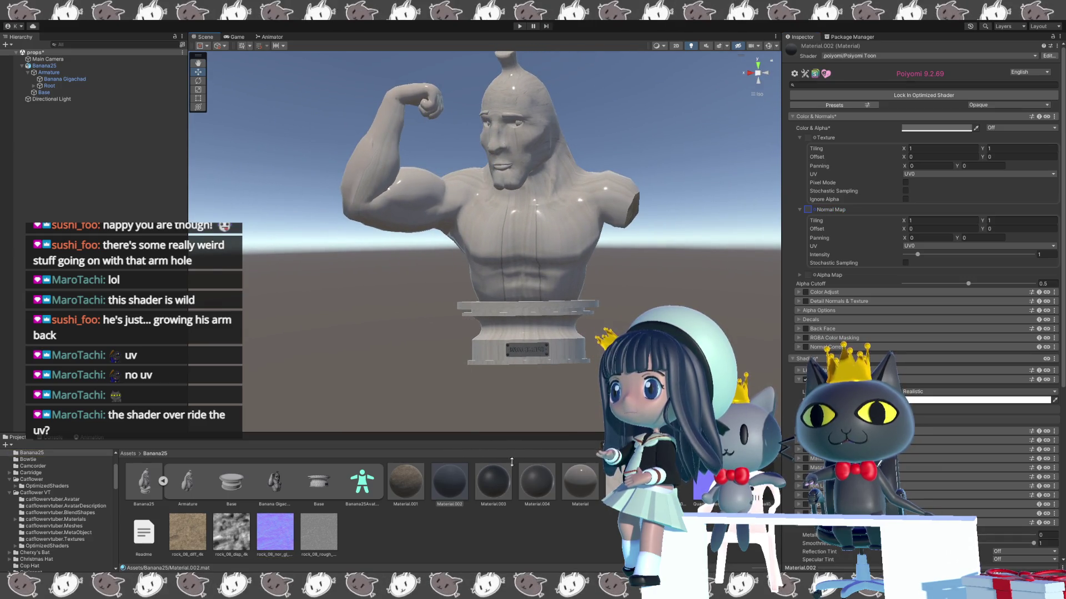
scroll(411, 314, "up", 5)
scroll(411, 314, "up", 4)
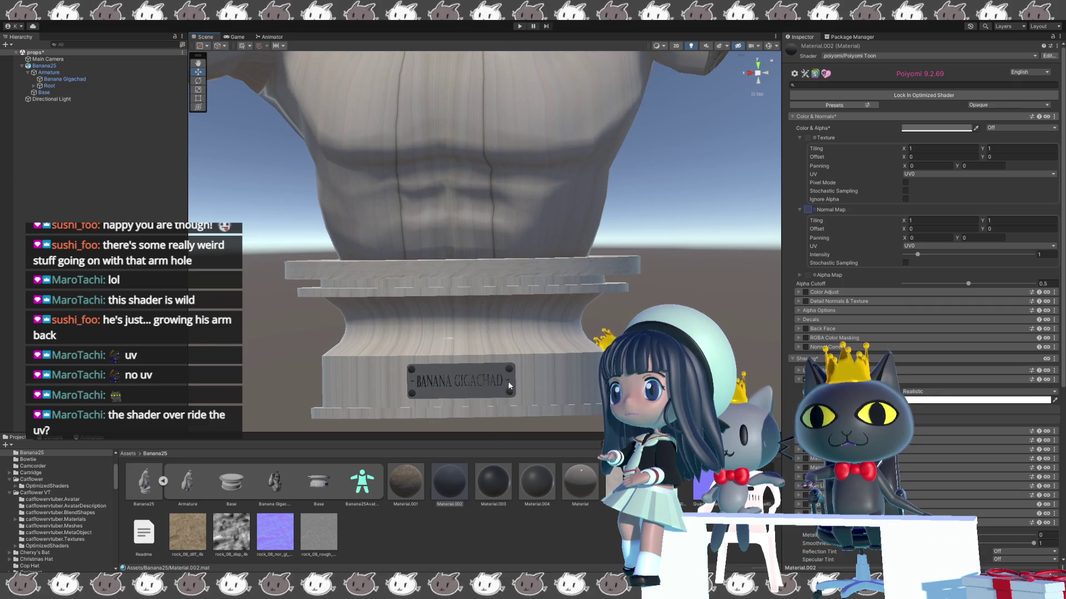
mouse_move(549, 383)
left_mouse_down()
mouse_move(554, 309)
mouse_move(500, 355)
left_mouse_up()
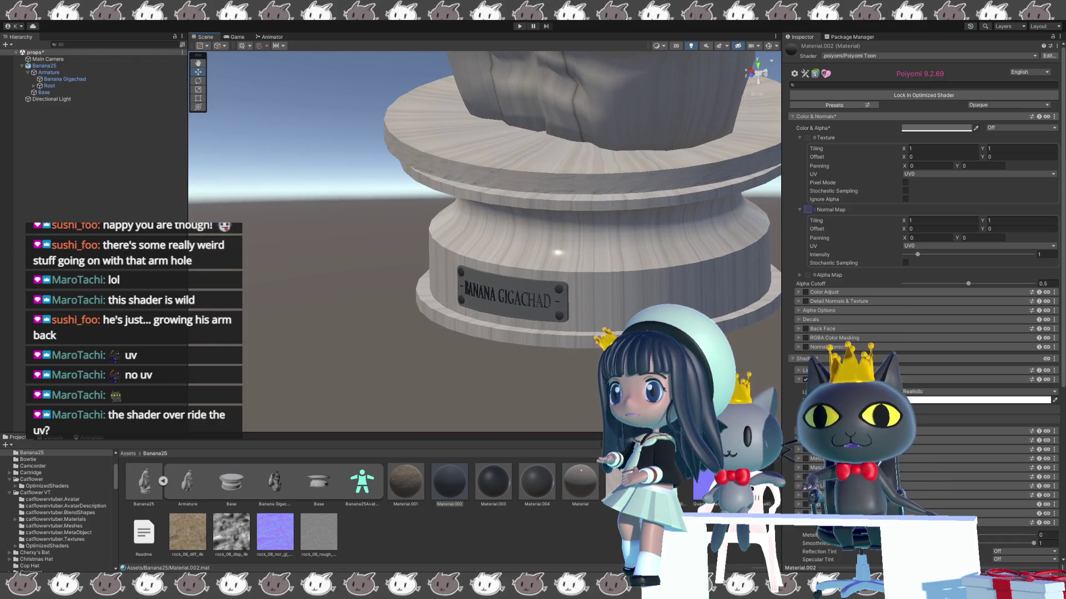
scroll(798, 470, "down", 5)
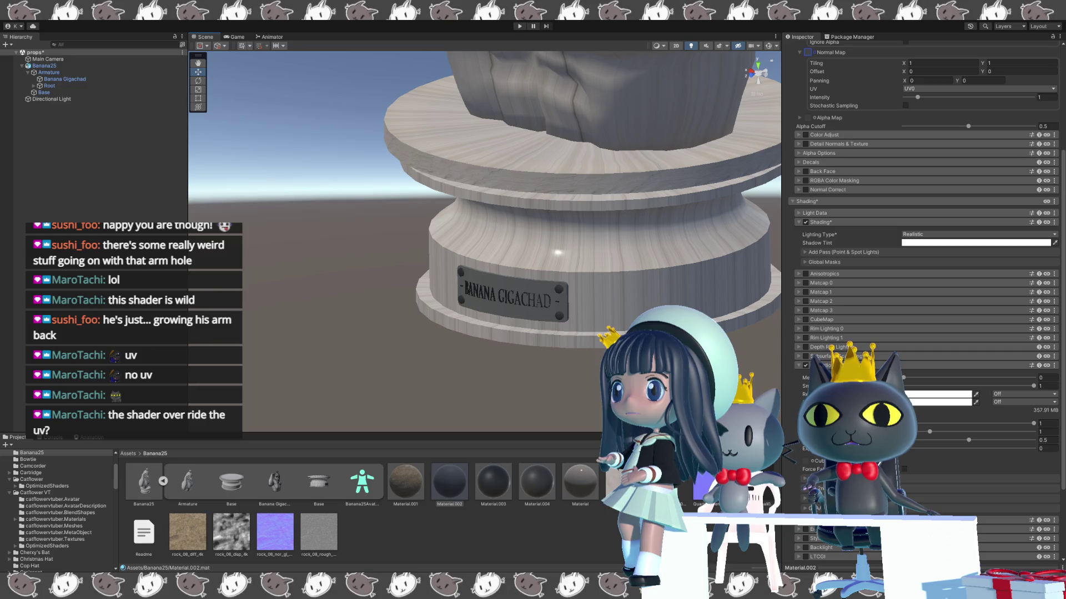
left_click(810, 414)
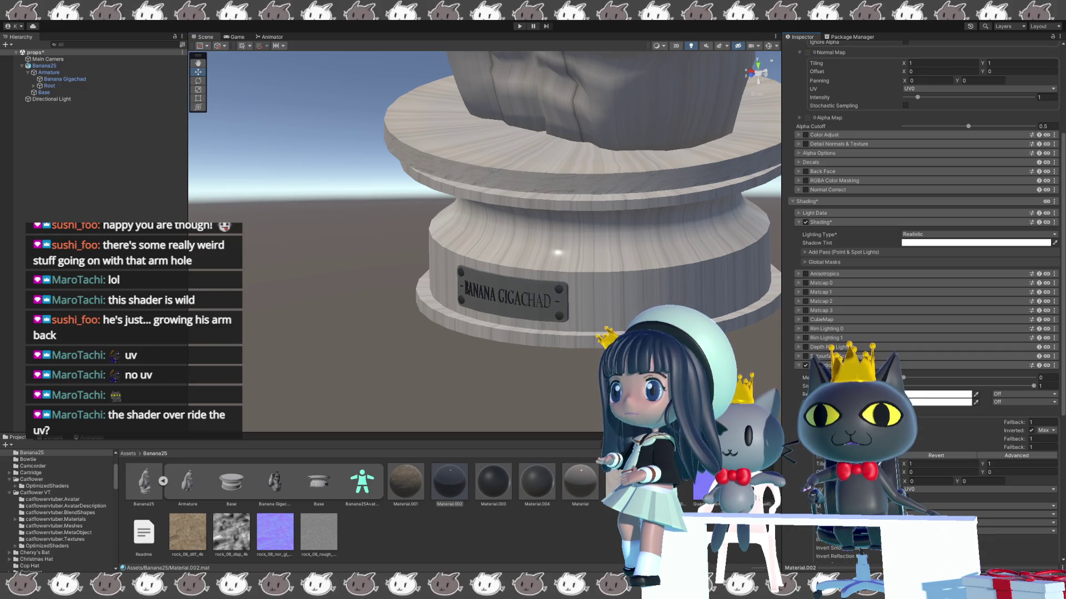
left_click(799, 365)
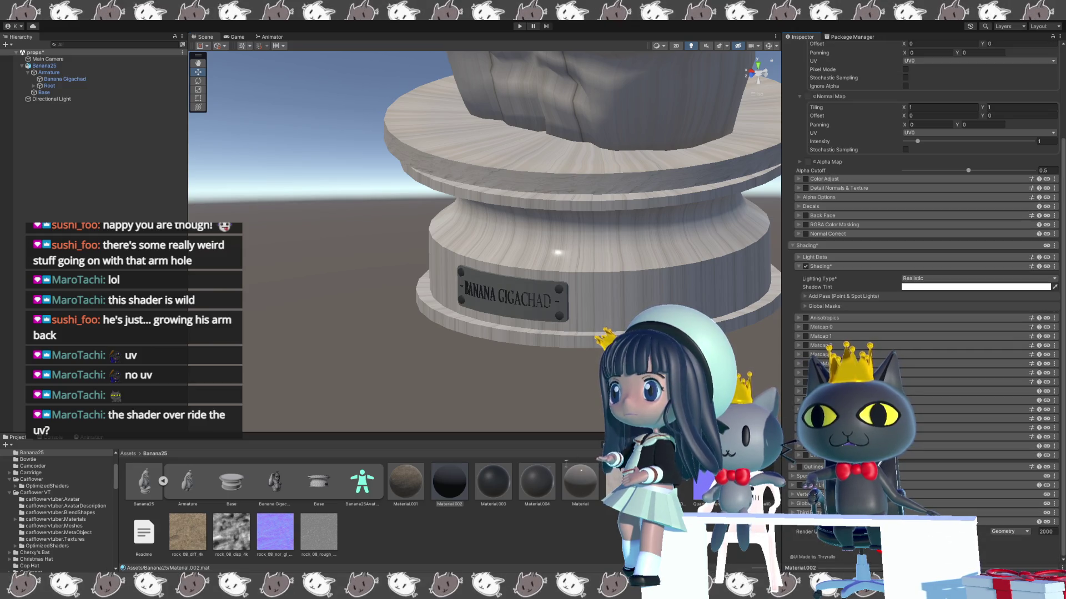
left_click(493, 481)
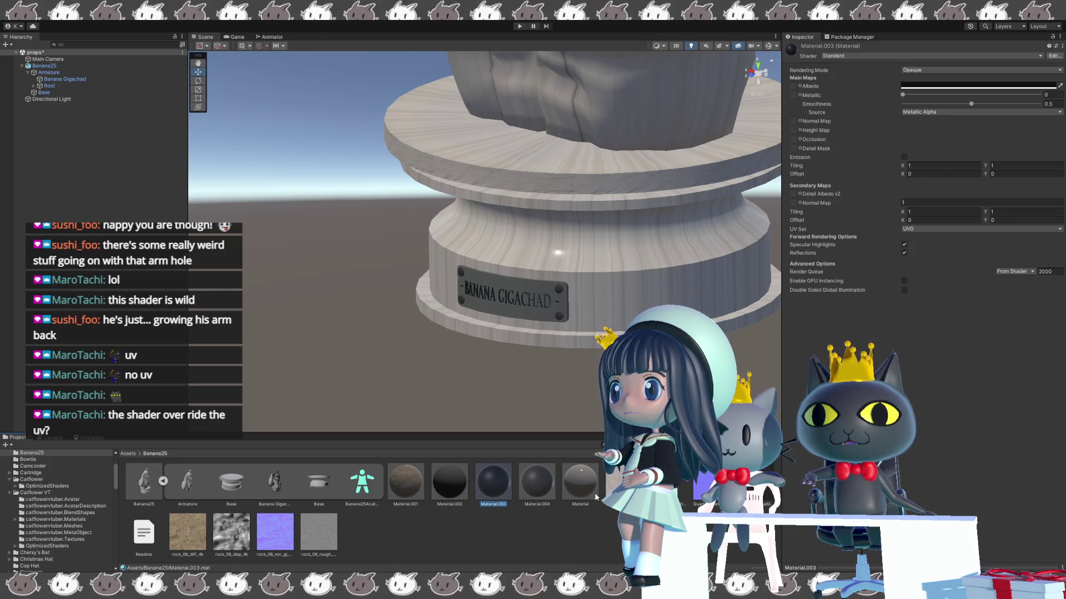
- Compare Material, Material.004 and Material.003 against Material.002, and set Material.002 to the Standard shader
left_click(571, 489)
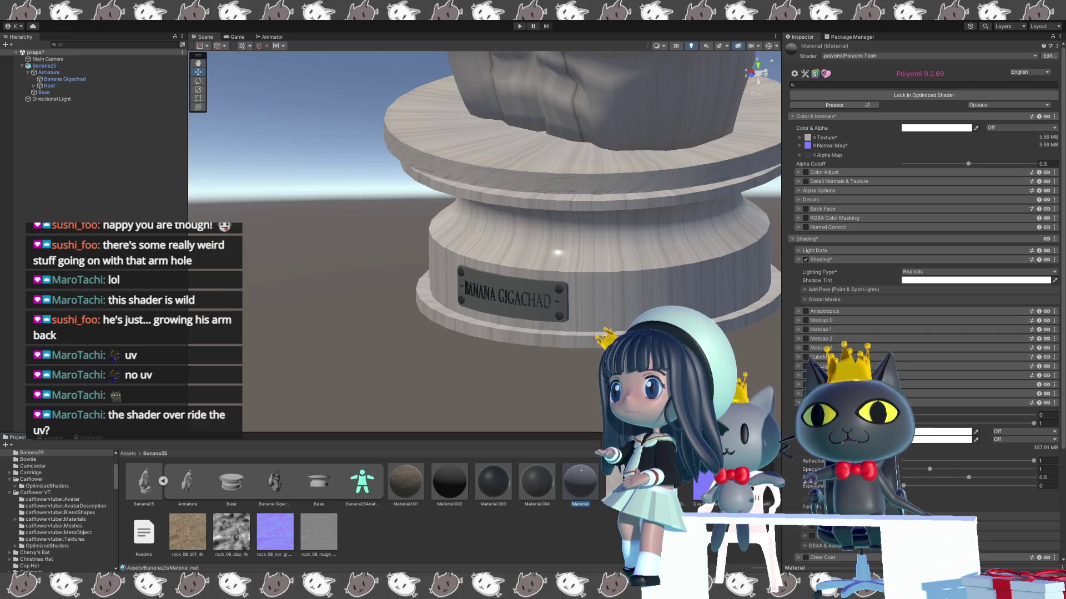
left_click(538, 490)
left_click(458, 481)
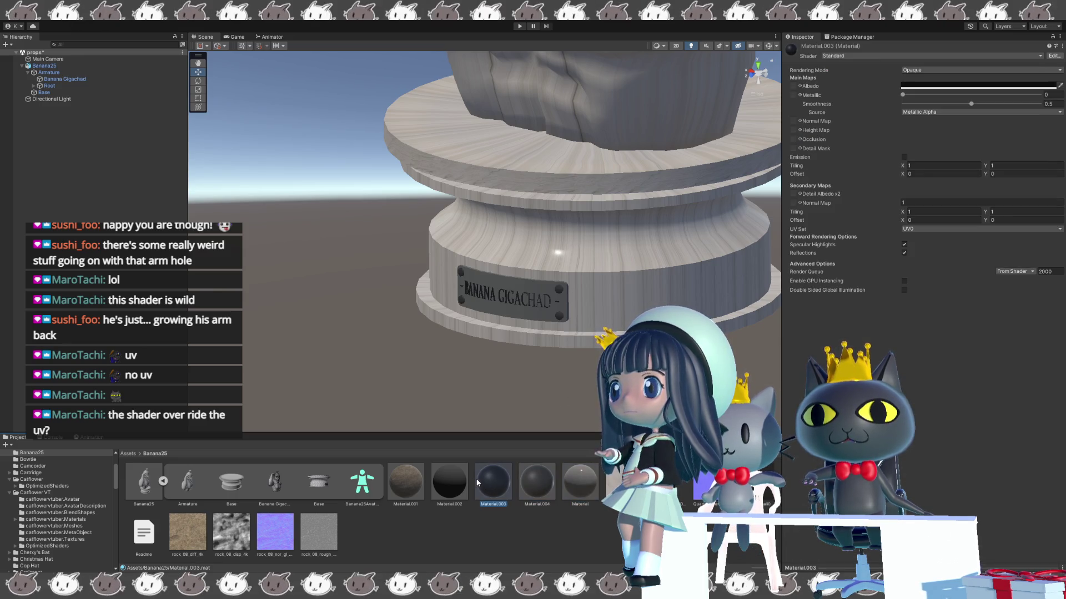
mouse_move(533, 427)
left_mouse_down()
mouse_move(552, 406)
mouse_move(566, 343)
mouse_move(604, 444)
mouse_move(578, 361)
mouse_move(544, 355)
mouse_move(608, 363)
mouse_move(537, 352)
mouse_move(577, 362)
left_mouse_up()
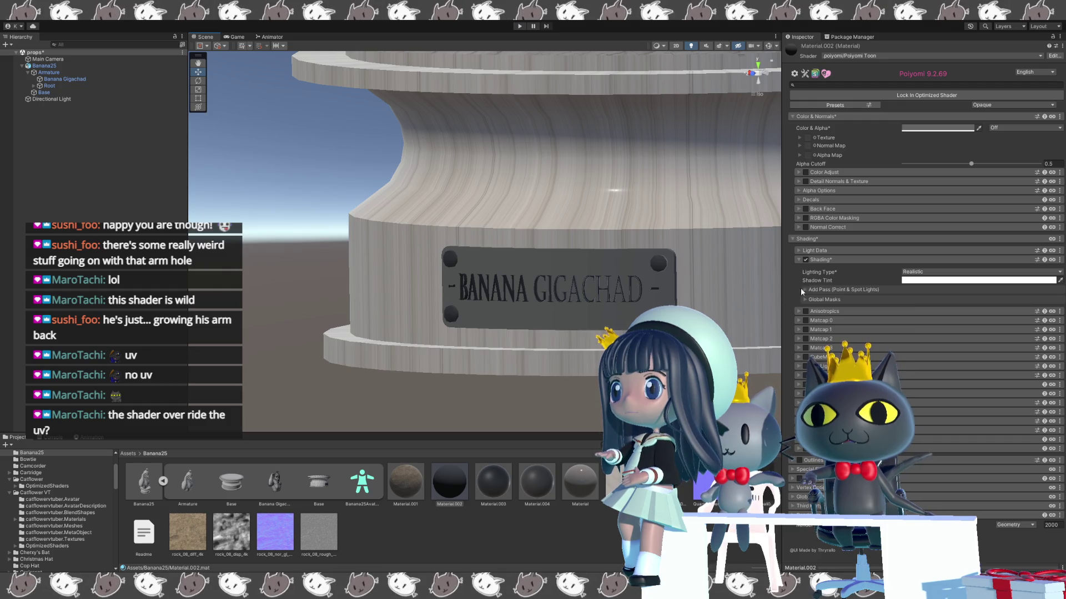
left_click(493, 491)
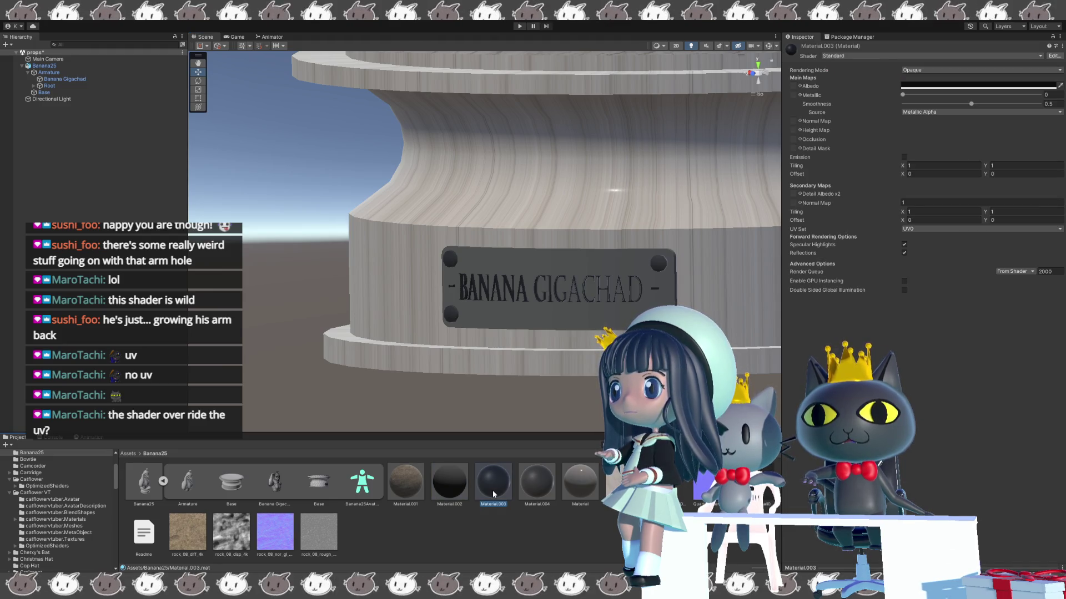
left_click(459, 497)
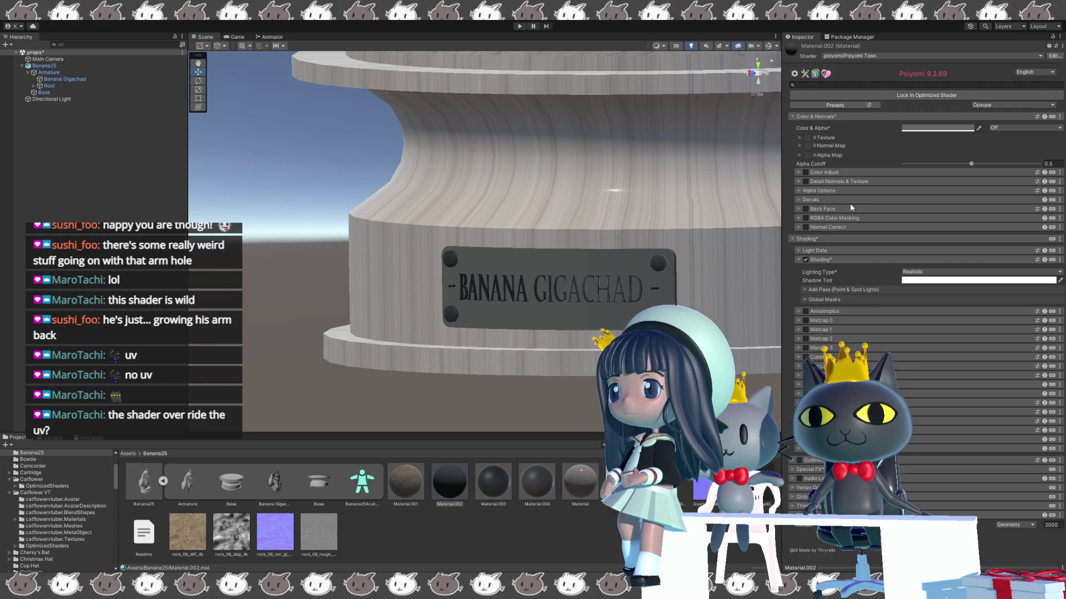
key("ctrl+z")
- Set Material.002's Metallic to 1 and Smoothness to about 0.488, then select Material.003
left_click(902, 97)
left_click_drag(951, 98, 1041, 100)
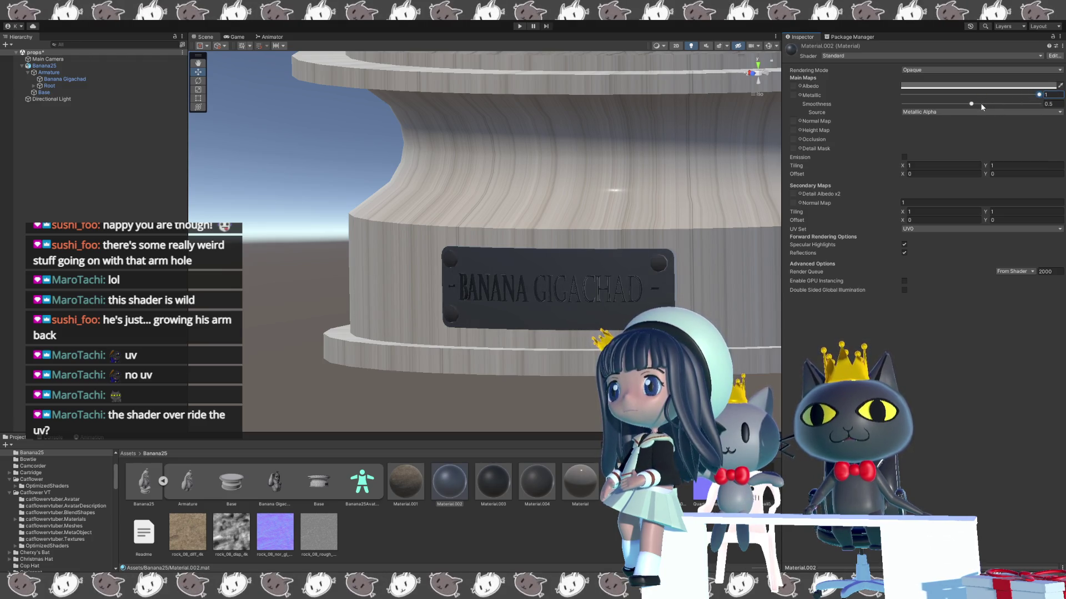
mouse_move(980, 105)
left_mouse_down()
mouse_move(1003, 103)
mouse_move(931, 104)
mouse_move(969, 104)
left_mouse_up()
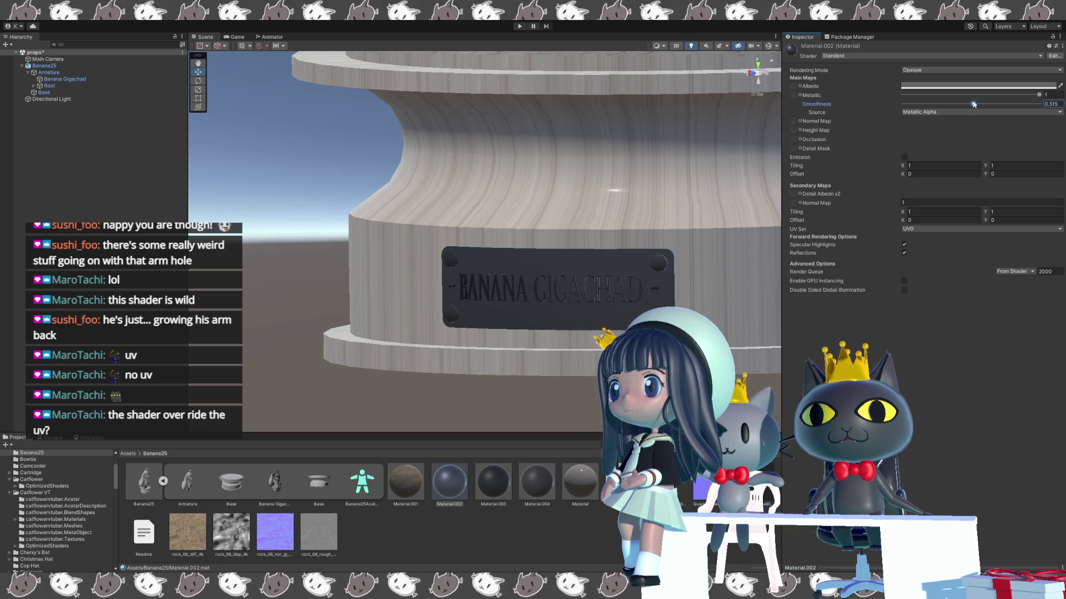
mouse_move(621, 166)
left_mouse_down()
mouse_move(631, 252)
mouse_move(629, 183)
left_mouse_up()
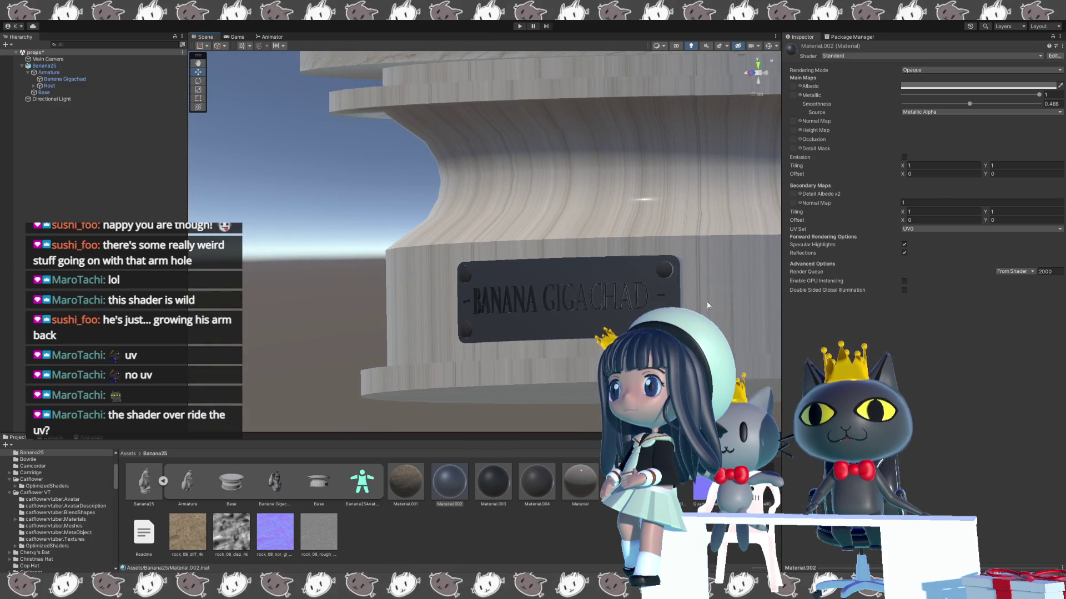
left_click(496, 487)
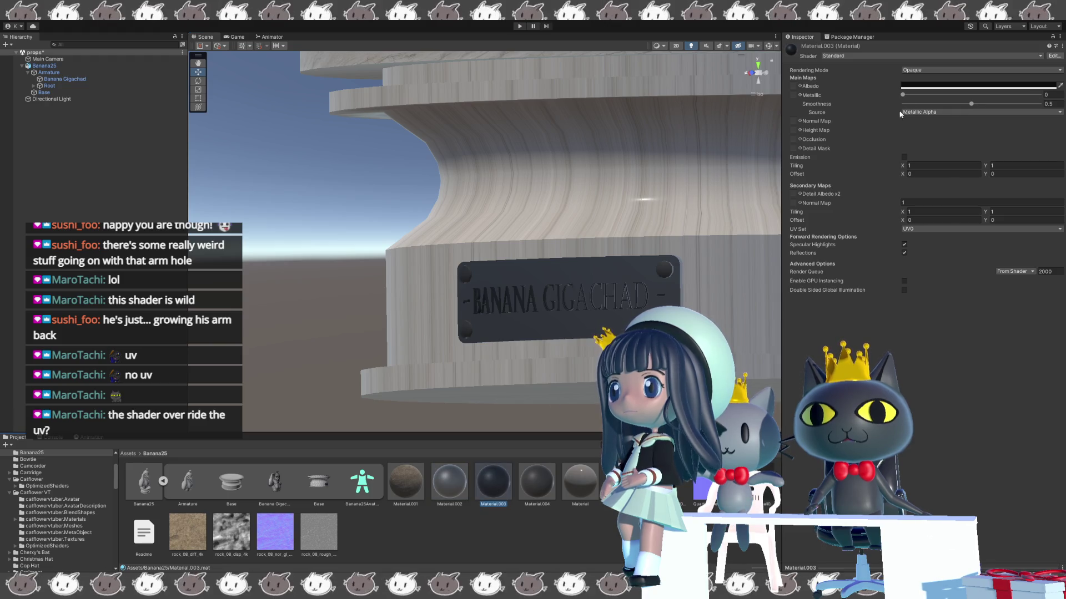
- Set Material.003 to metallic 0.952 and smoothness 0.871
left_click(1052, 95)
type("1")
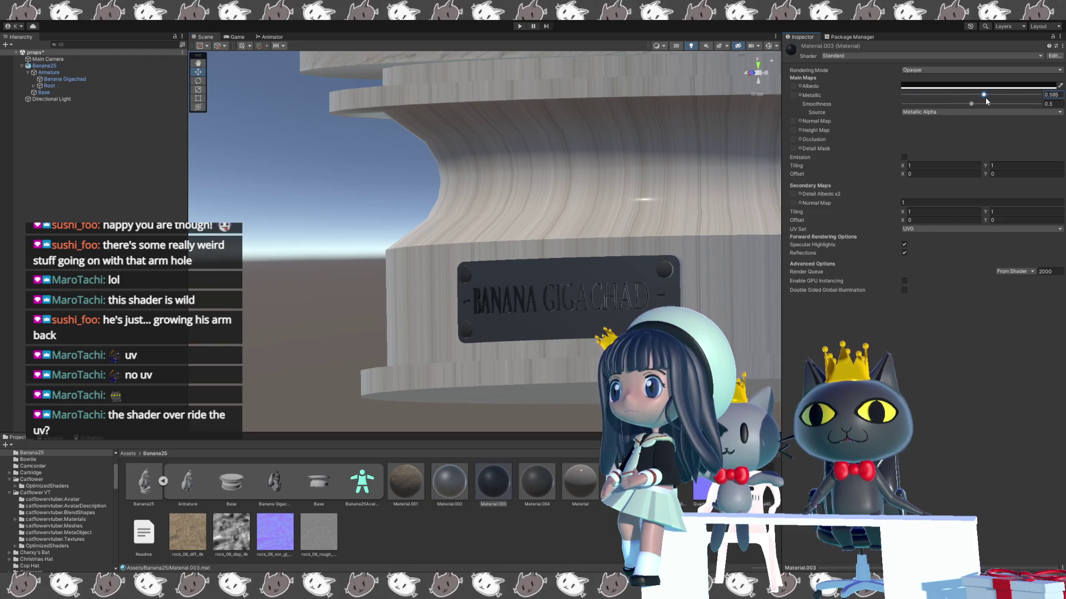
left_click_drag(1044, 111, 1024, 110)
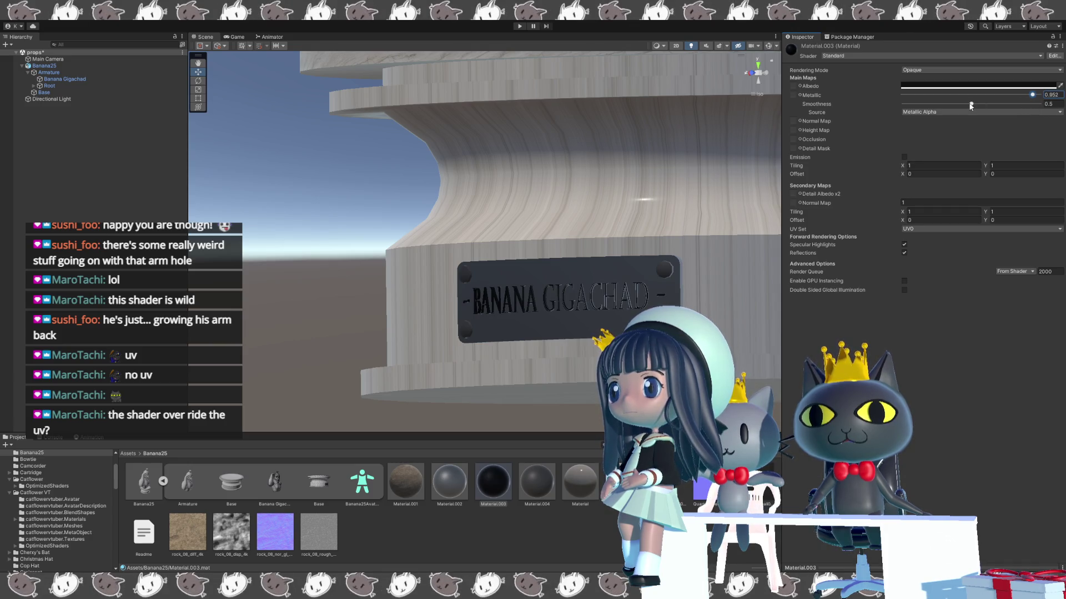
mouse_move(971, 104)
left_mouse_down()
mouse_move(888, 110)
mouse_move(950, 113)
left_mouse_up()
mouse_move(1024, 115)
left_mouse_down()
mouse_move(1040, 114)
mouse_move(994, 112)
left_mouse_up()
left_click_drag(500, 333, 520, 468)
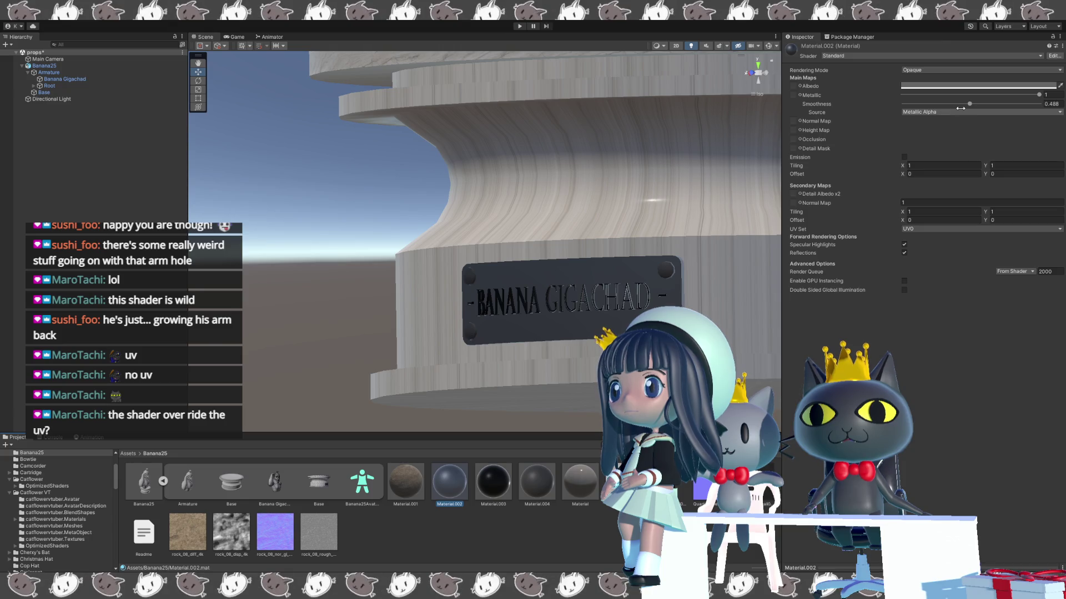
- Raise Material.002's Smoothness to 0.752, then bring up Material.004's settings
mouse_move(972, 103)
left_mouse_down()
mouse_move(1015, 103)
mouse_move(1006, 104)
left_mouse_up()
left_click_drag(483, 238, 439, 240)
left_click(550, 500)
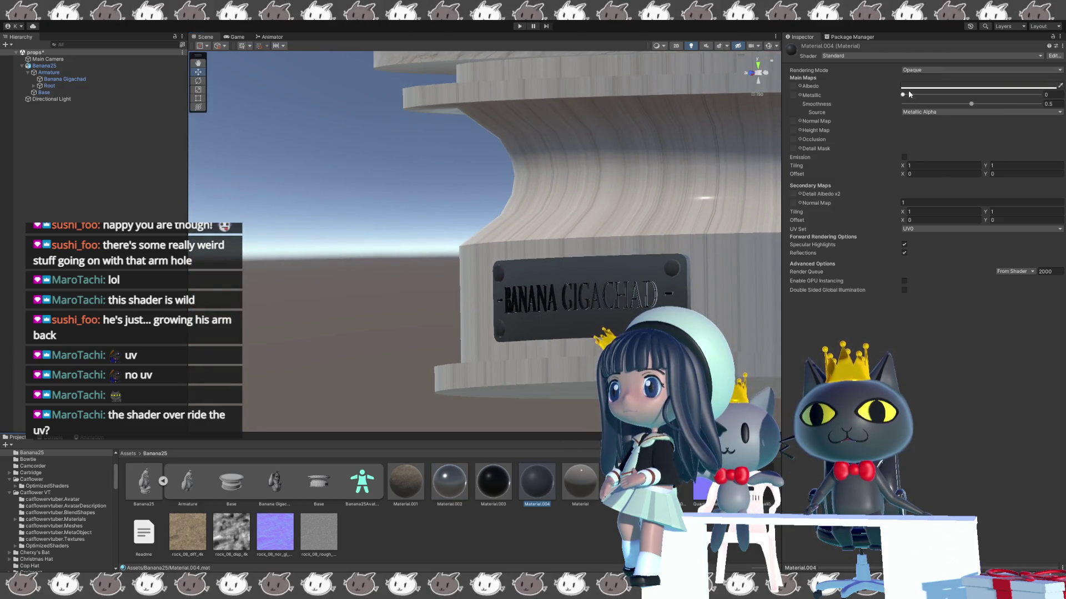
- Give Material.004 Metallic 1 and Smoothness 0.902, then select Material.001's Poiyomi Toon material
left_click_drag(904, 95, 1043, 103)
left_click_drag(971, 104, 1027, 108)
mouse_move(716, 309)
left_mouse_down()
mouse_move(578, 299)
mouse_move(565, 347)
mouse_move(629, 293)
mouse_move(655, 246)
mouse_move(624, 257)
mouse_move(607, 232)
mouse_move(605, 254)
mouse_move(565, 290)
mouse_move(570, 333)
left_mouse_up()
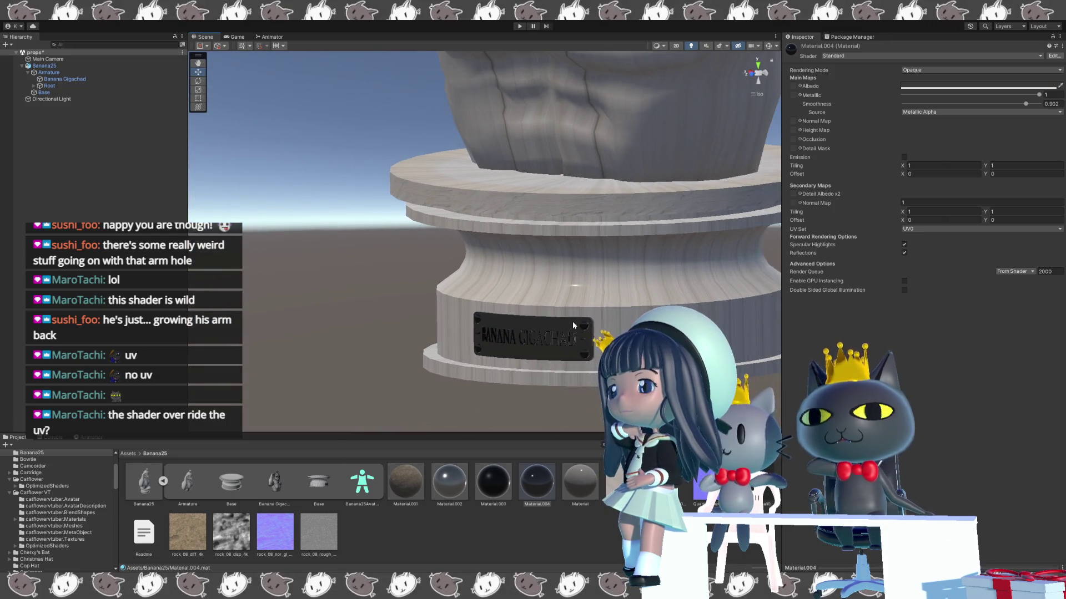
scroll(574, 324, "down", 6)
mouse_move(543, 217)
left_mouse_down()
mouse_move(510, 318)
mouse_move(438, 262)
left_mouse_up()
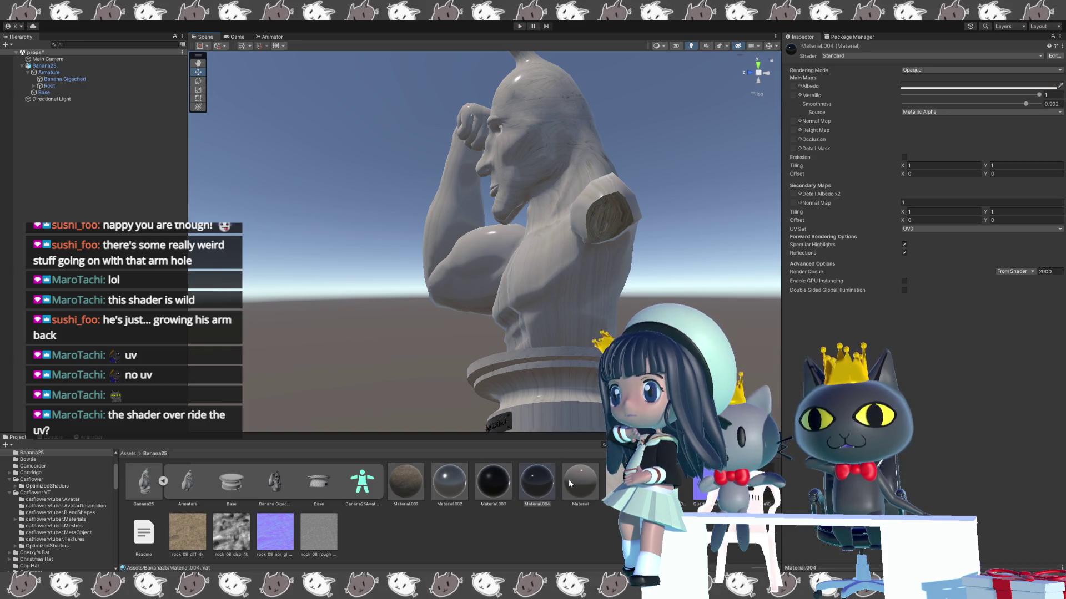
left_click(405, 482)
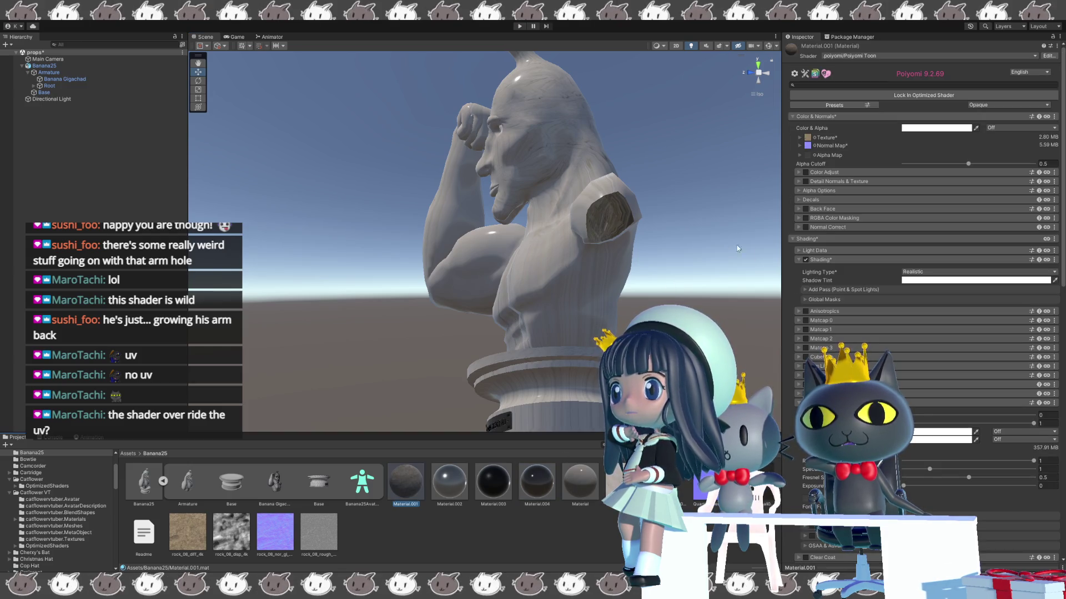
- Set Material.001's main texture Tiling to 1.32 × 1.26
left_click(798, 139)
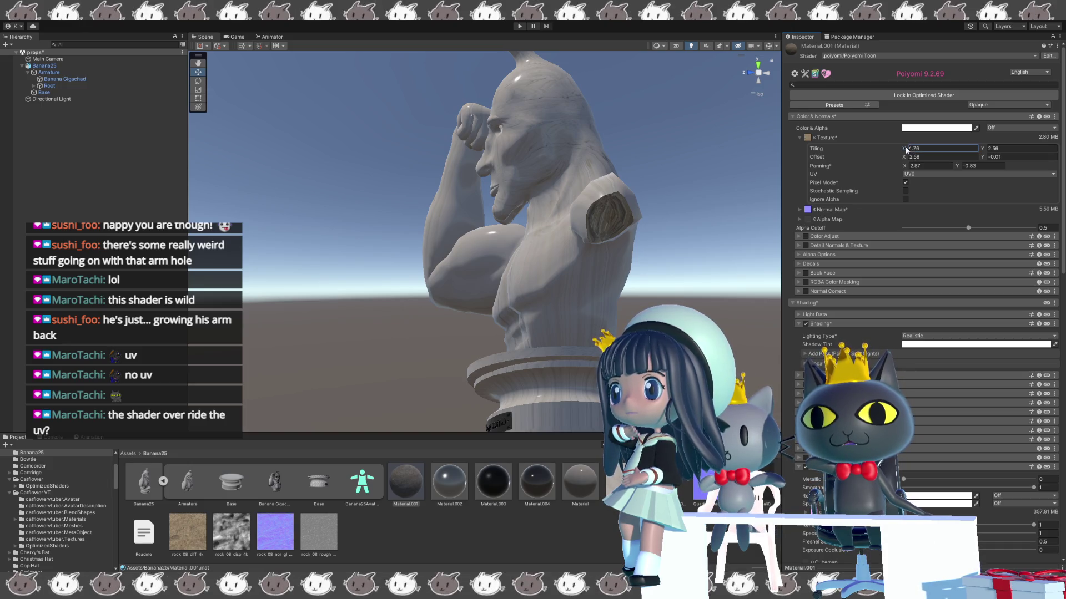
mouse_move(907, 148)
left_mouse_down()
mouse_move(934, 147)
mouse_move(920, 149)
left_mouse_up()
mouse_move(916, 156)
left_mouse_down()
mouse_move(968, 160)
mouse_move(1010, 138)
mouse_move(892, 143)
left_mouse_up()
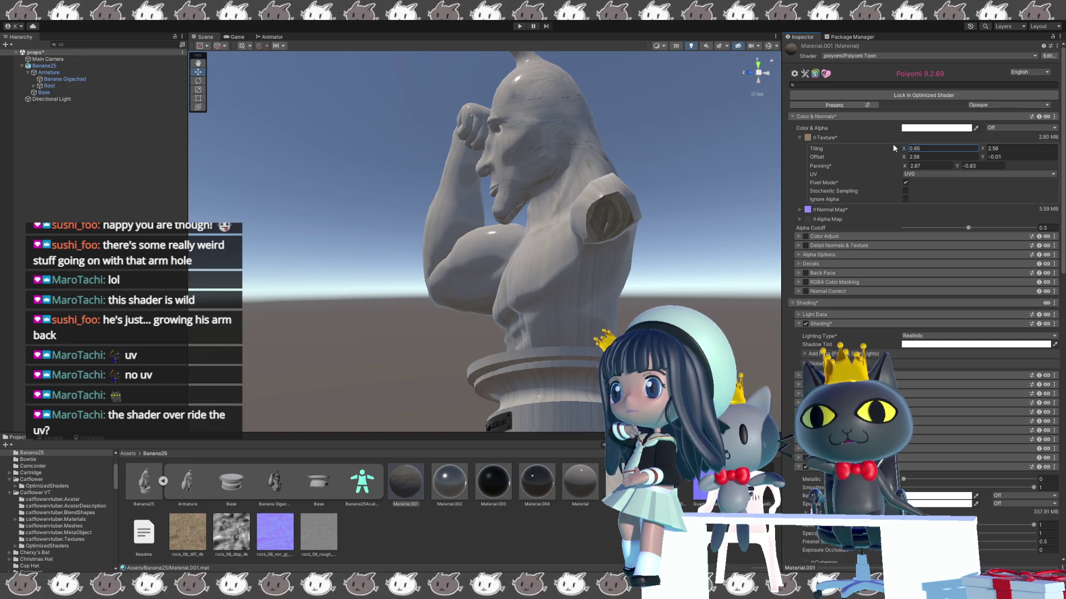
left_click_drag(981, 147, 943, 160)
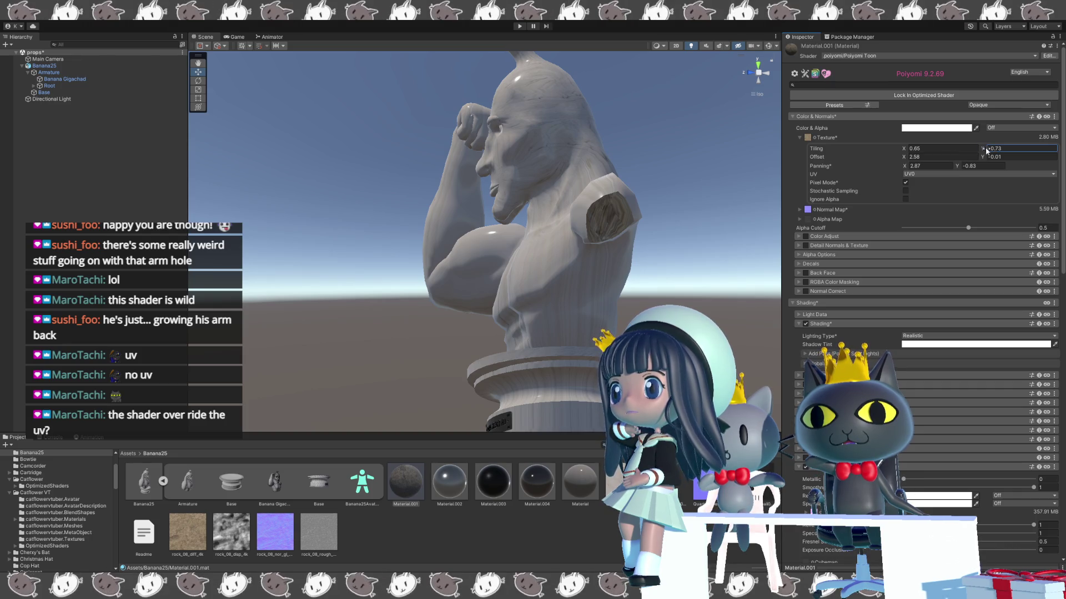
left_click(1004, 147)
type("1.7")
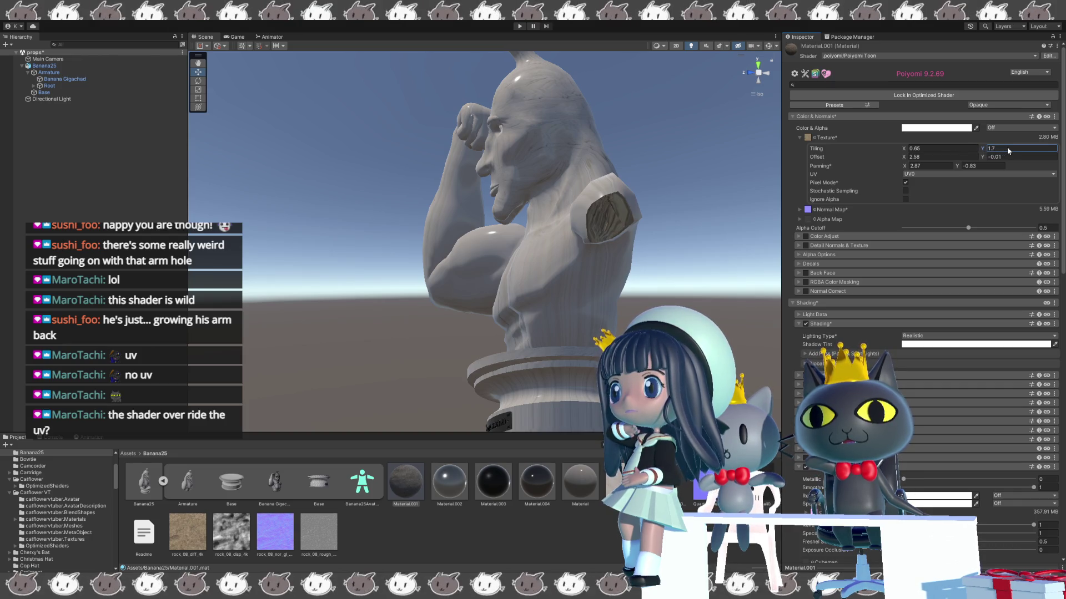
key("BackSpace")
type("26")
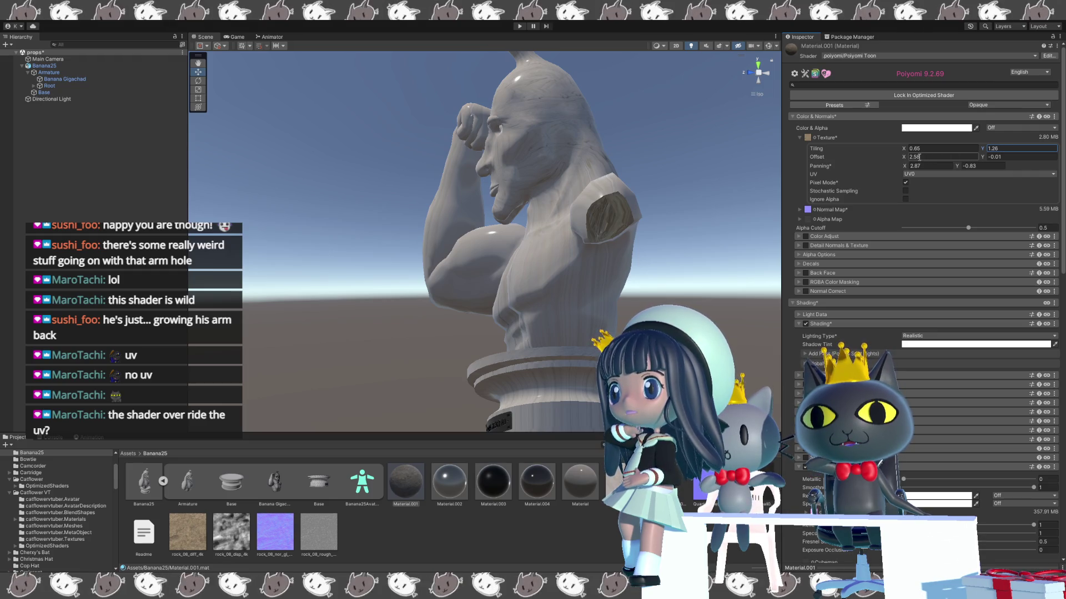
type("1.32")
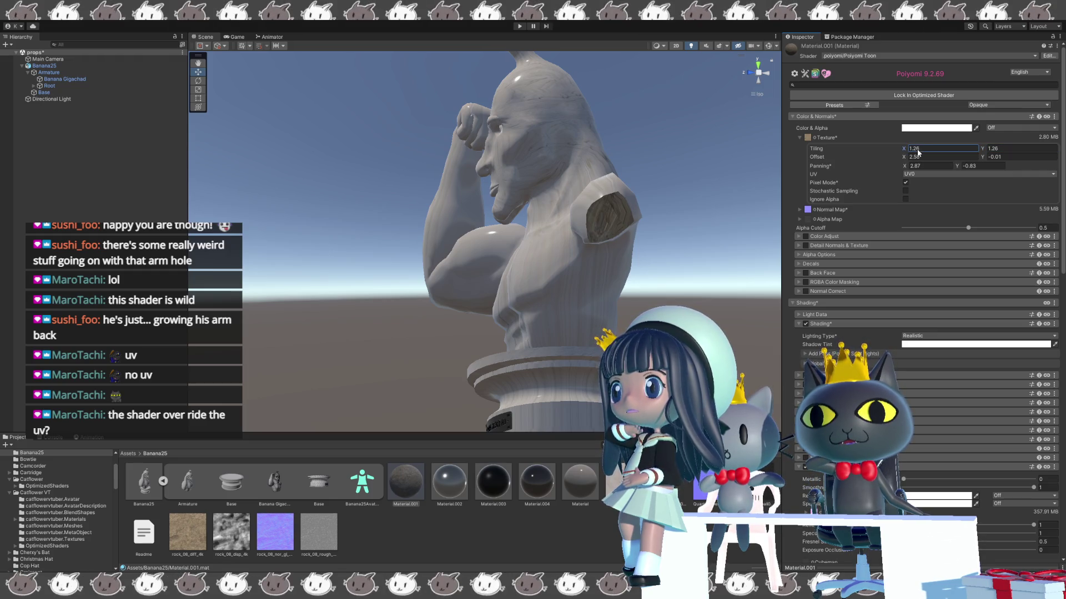
scroll(671, 188, "up", 5)
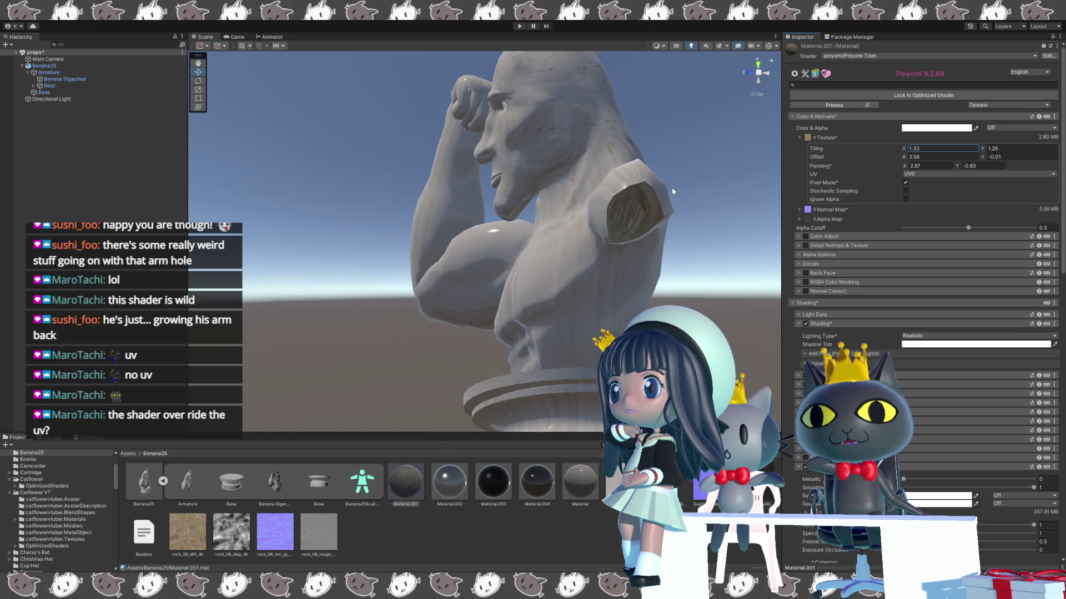
scroll(568, 194, "up", 5)
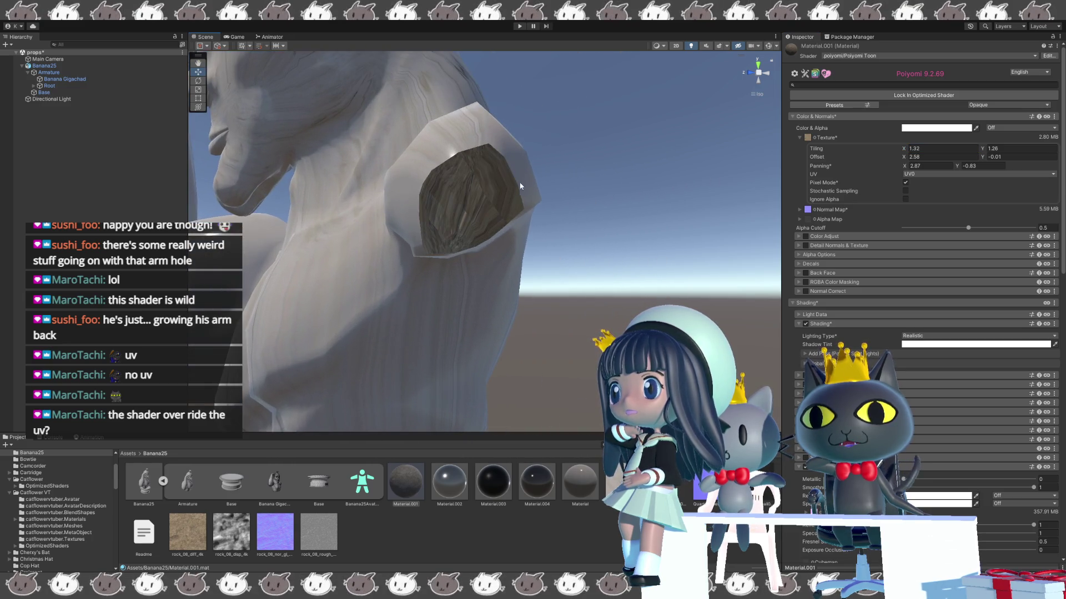
- Shift the main texture's Offset to 4.41 × 64.75 and check the grain on the flexed arm
left_click(914, 157)
mouse_move(908, 160)
left_mouse_down()
mouse_move(881, 166)
mouse_move(981, 160)
left_mouse_up()
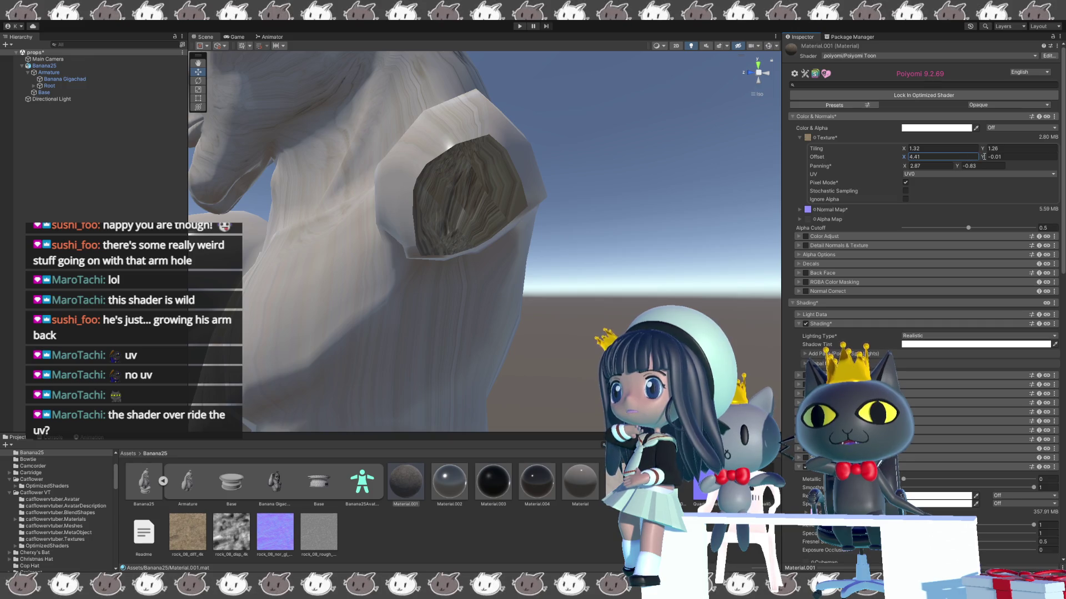
mouse_move(989, 157)
left_mouse_down()
mouse_move(1061, 157)
mouse_move(11, 166)
mouse_move(11, 178)
mouse_move(238, 196)
mouse_move(699, 209)
left_mouse_up()
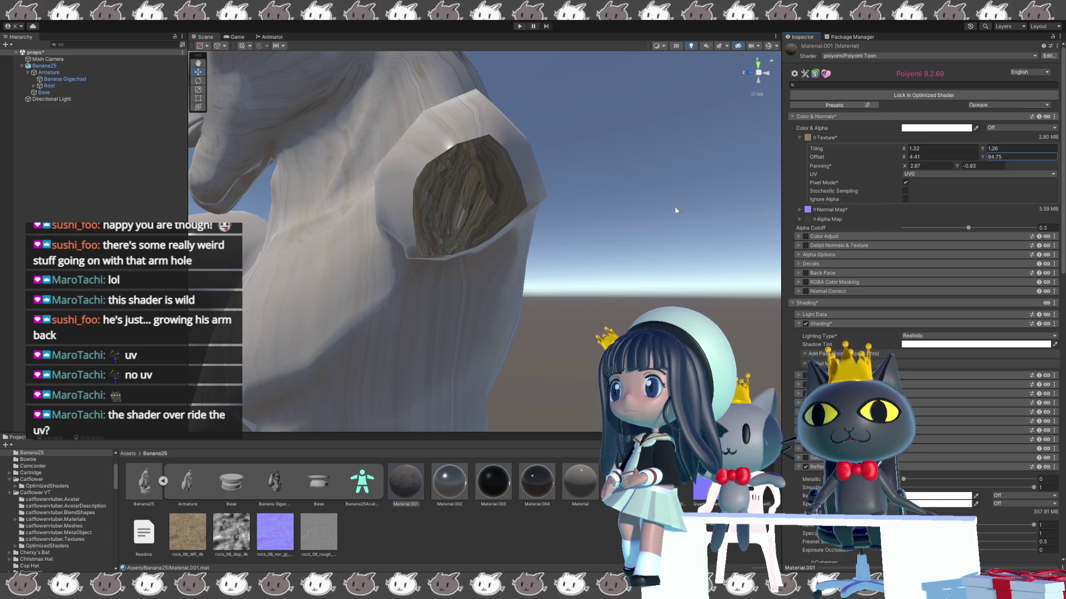
scroll(628, 235, "down", 3)
mouse_move(629, 235)
left_mouse_down()
mouse_move(358, 286)
mouse_move(398, 298)
mouse_move(215, 170)
left_mouse_up()
scroll(398, 299, "down", 2)
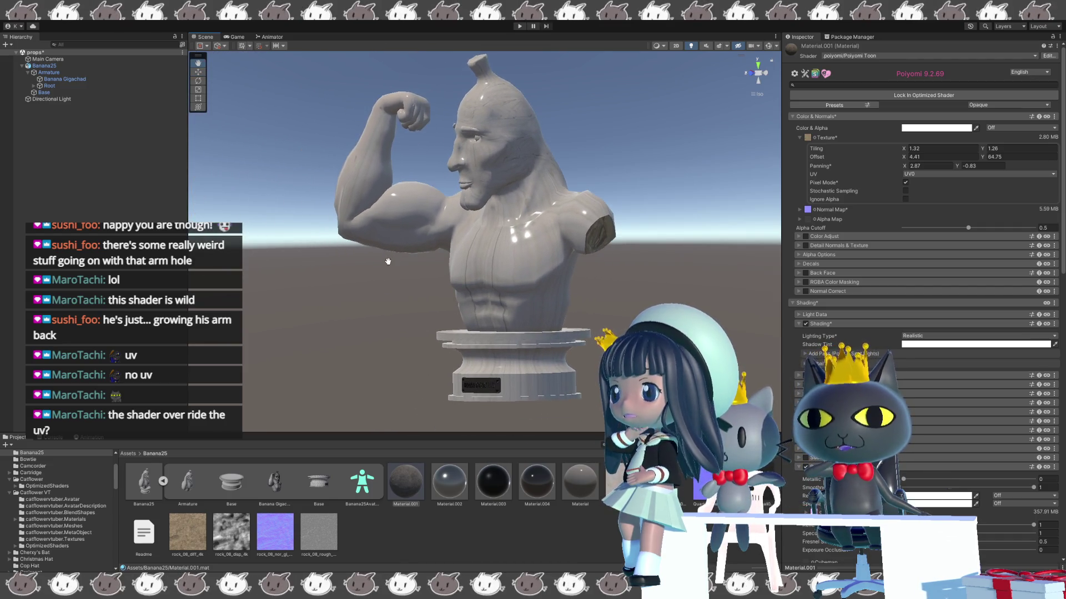
left_click(53, 66)
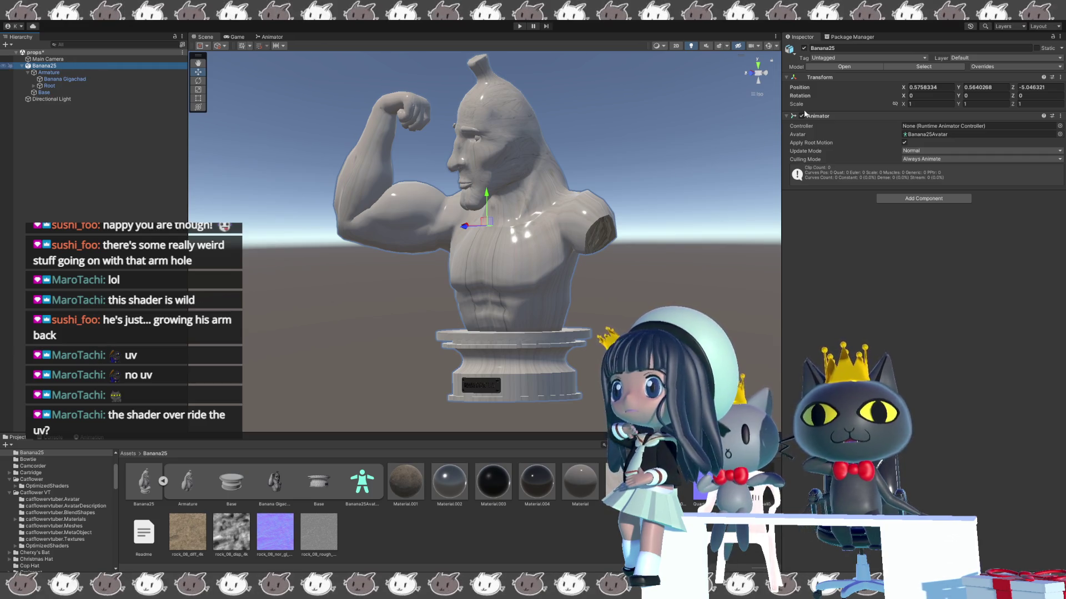
- Zero Banana25's Transform Position X, Y and Z to 0, 0, 0
left_click(923, 88)
type("0")
left_click(976, 88)
type("0")
left_click(1032, 87)
type("0")
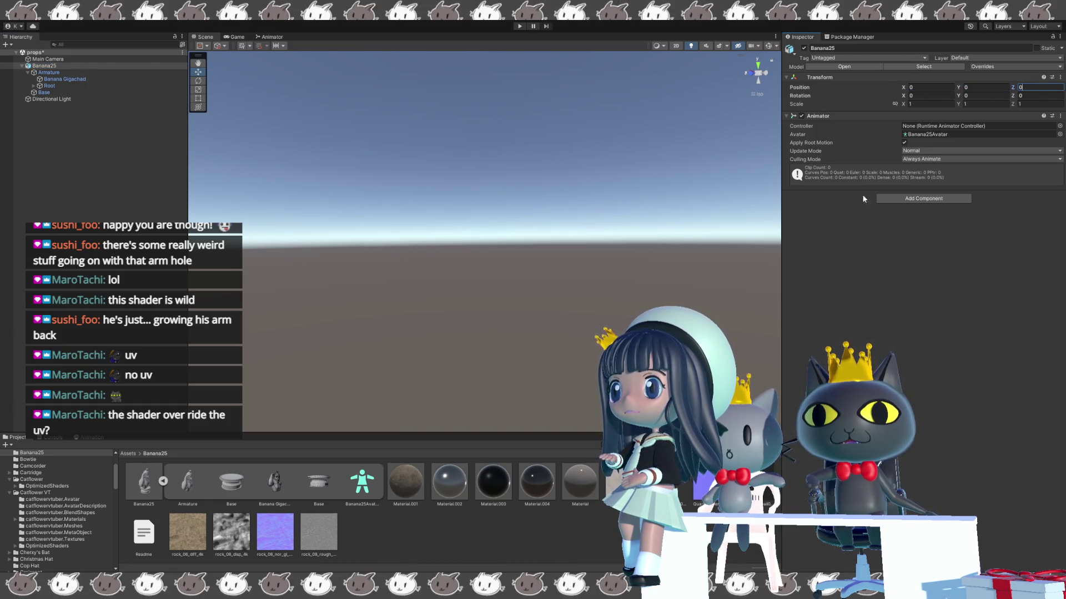
key("Return")
- Frame the bust at the origin and orbit around it to inspect the glossy stone
key("f")
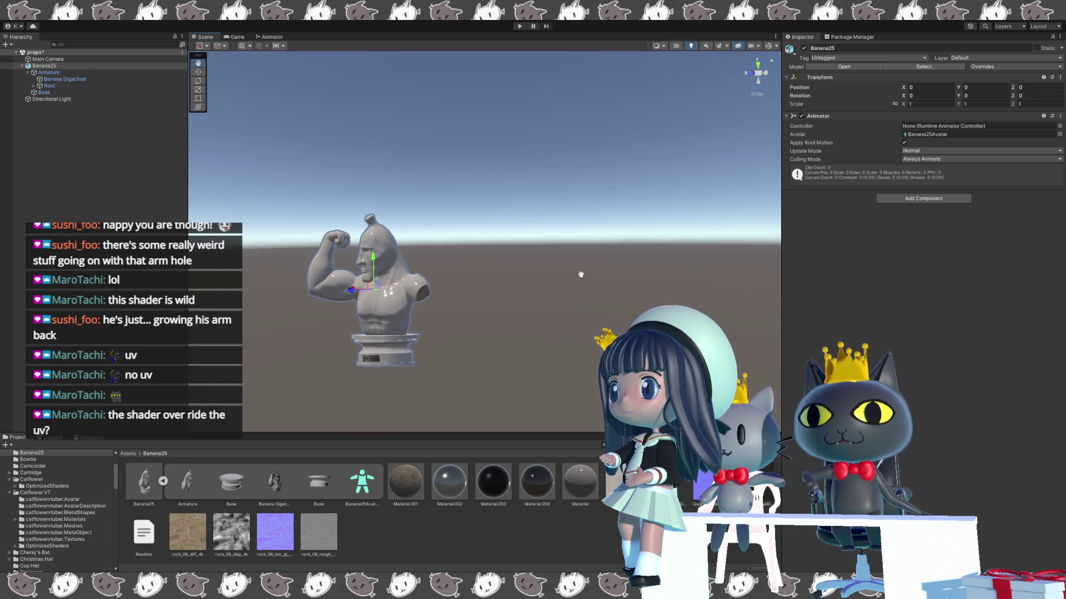
left_click_drag(672, 242, 561, 257, "alt")
scroll(562, 257, "up", 3)
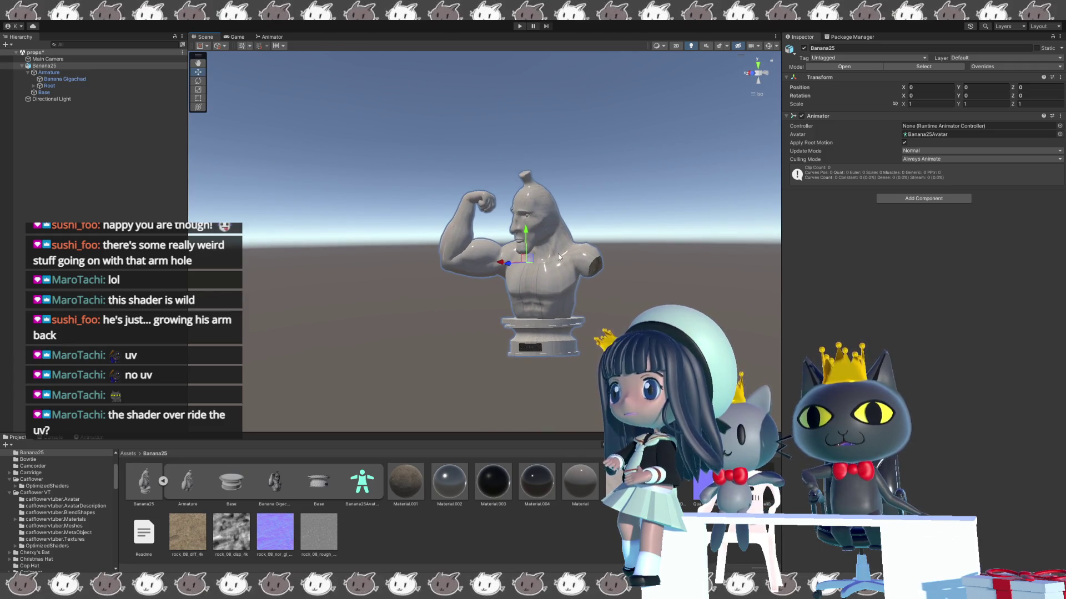
scroll(561, 257, "up", 5)
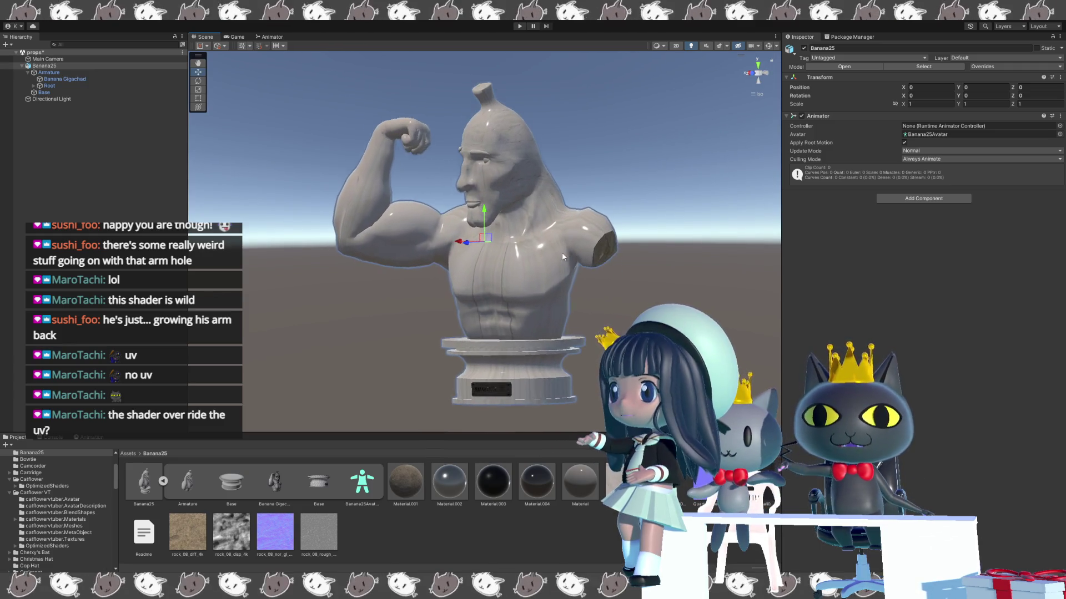
scroll(635, 293, "down", 2)
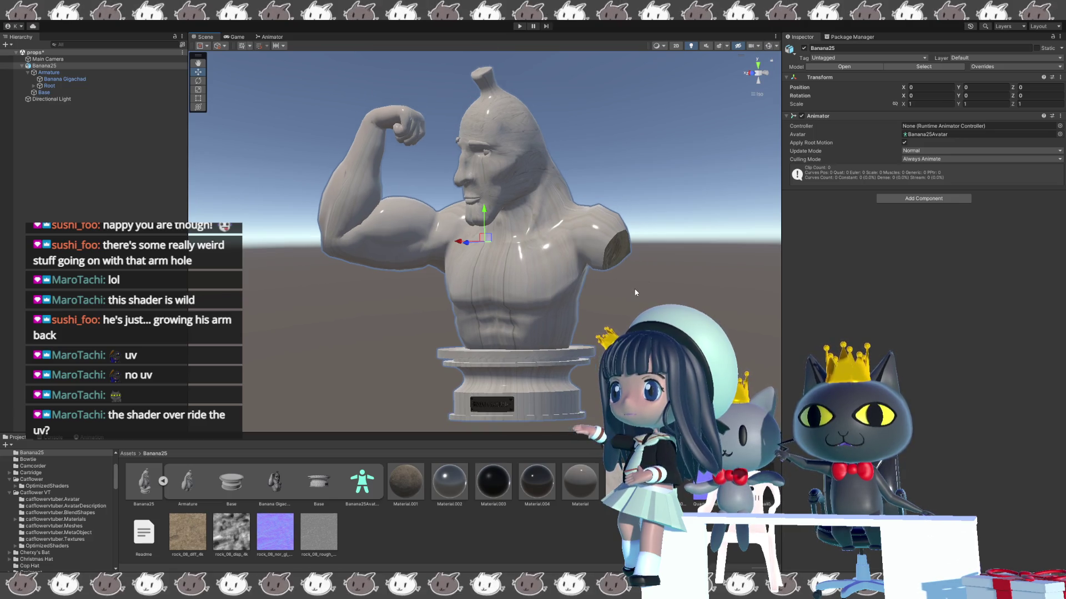
mouse_move(636, 293)
left_mouse_down()
mouse_move(499, 243)
mouse_move(532, 278)
mouse_move(519, 305)
left_mouse_up()
scroll(531, 278, "up", 5)
scroll(521, 305, "up", 2)
scroll(523, 303, "down", 6)
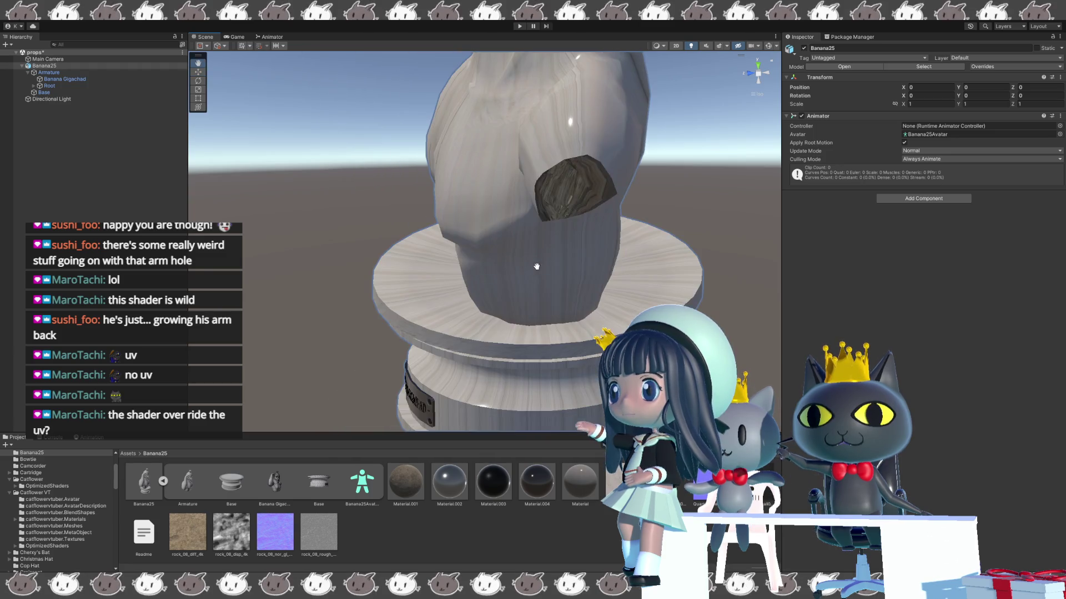
mouse_move(532, 264)
left_mouse_down()
mouse_move(513, 262)
mouse_move(632, 218)
left_mouse_up()
scroll(633, 218, "up", 2)
- Revisit Material.001's settings, then show Banana25's transform and animator components in the Inspector
left_click(407, 481)
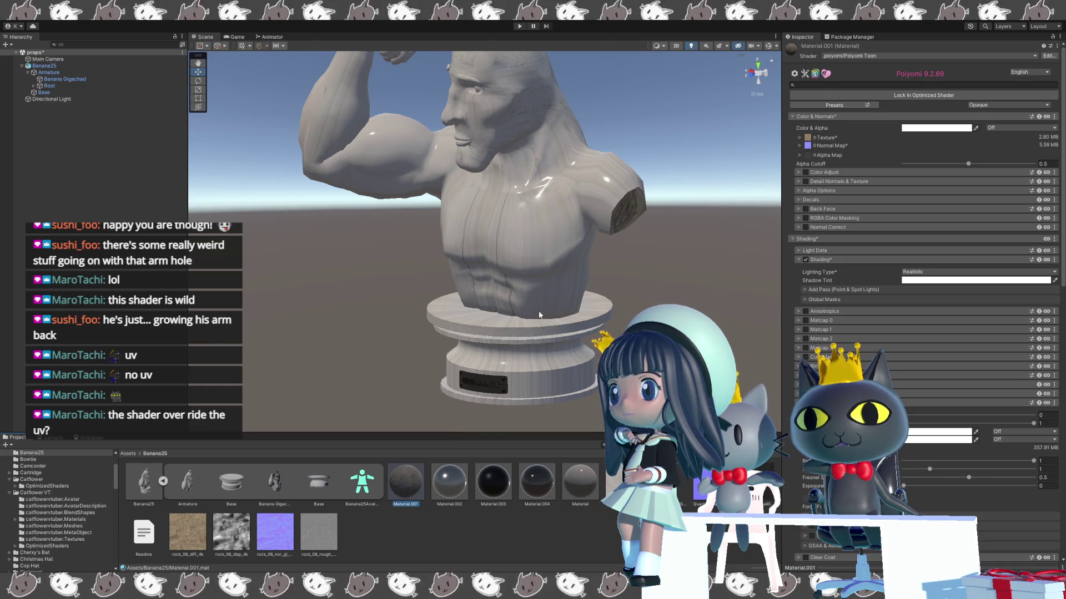
left_click_drag(548, 313, 391, 259)
scroll(390, 257, "up", 1)
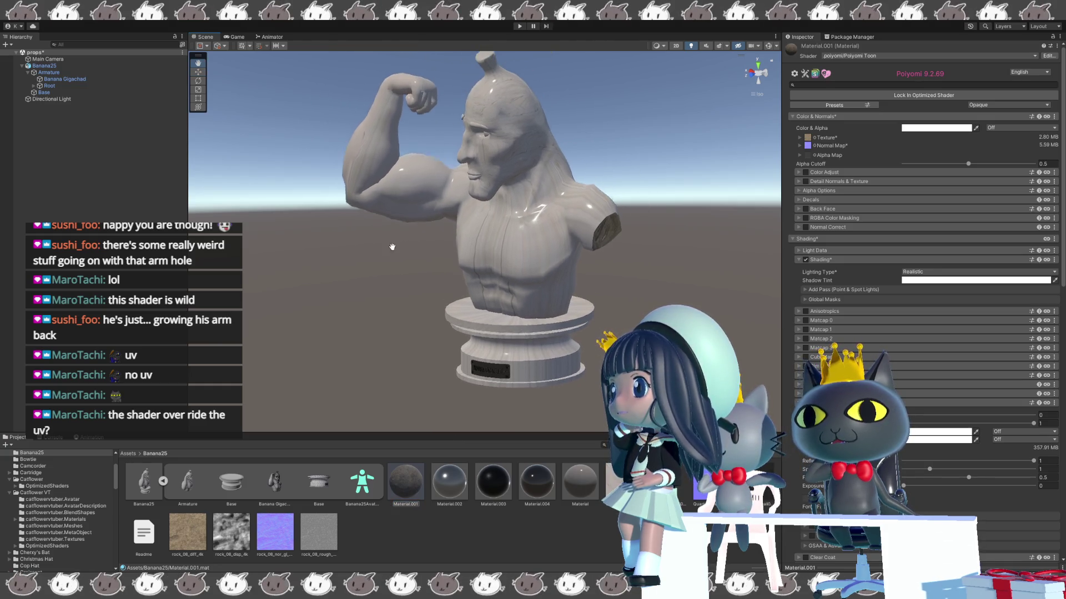
left_click(63, 65)
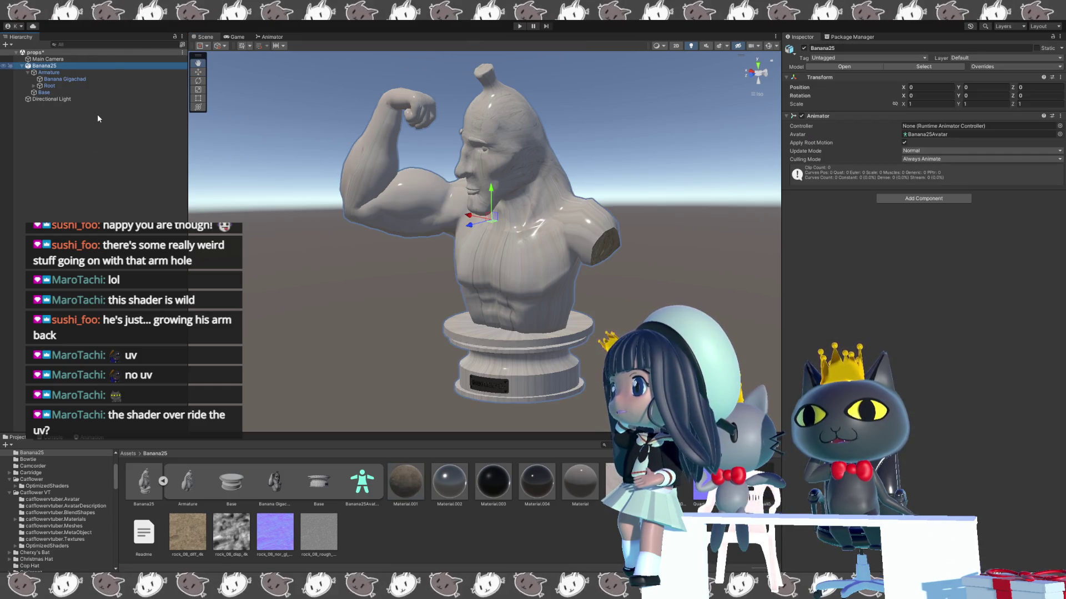
- Rename Banana25 to 'Prop' in the Hierarchy and drag it toward the Project window
key("w")
key("F2")
type("Prop")
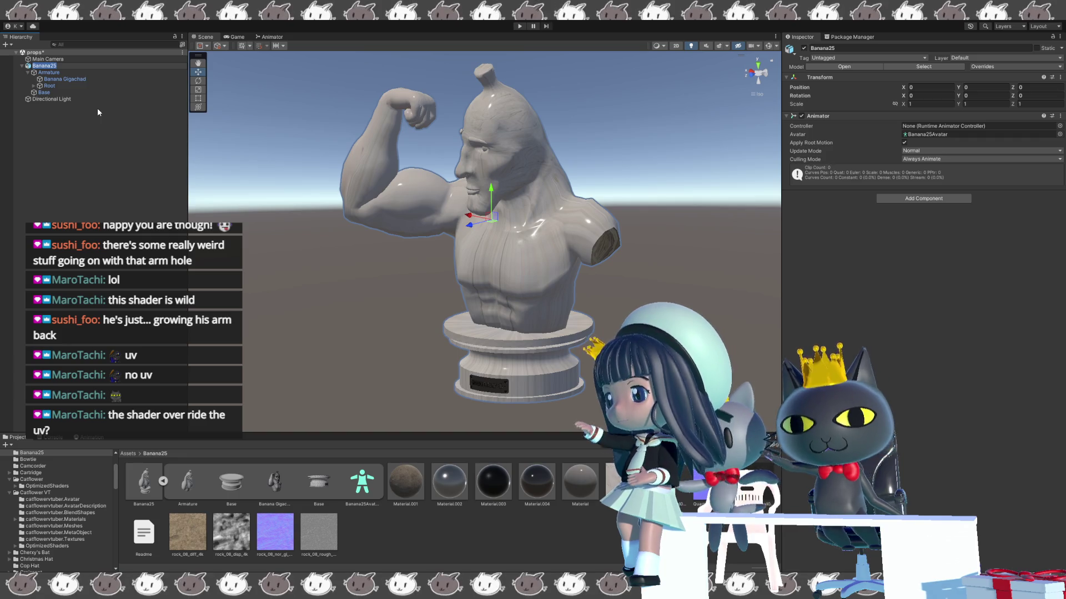
key("Return")
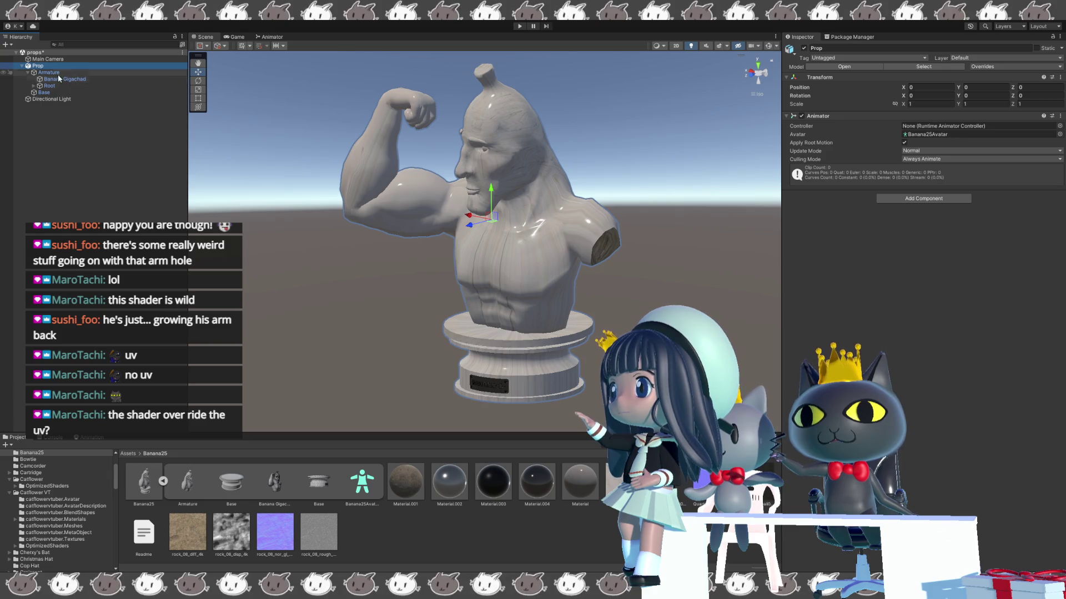
left_click_drag(55, 67, 392, 539)
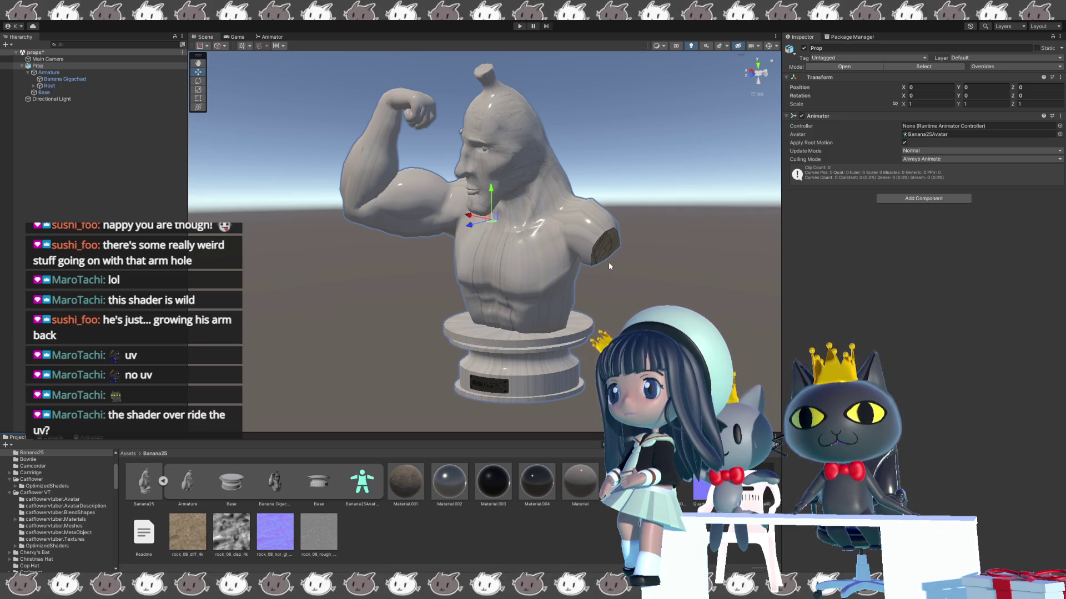
- Review the Banana25 Avatar's humanoid bone mapping in Configure Avatar, then finish with Done
left_click(362, 482)
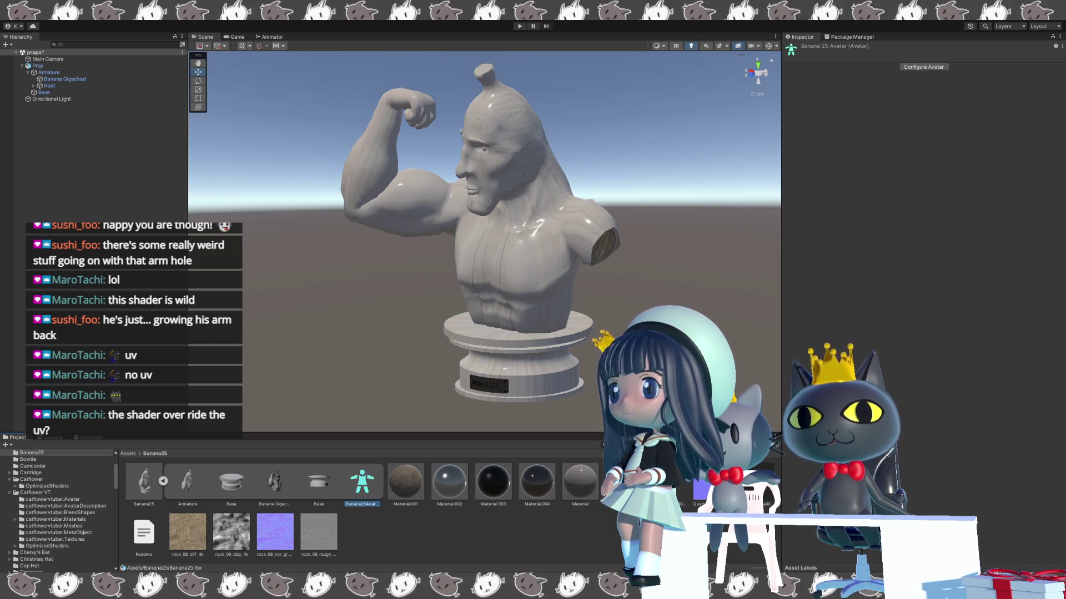
left_click(939, 66)
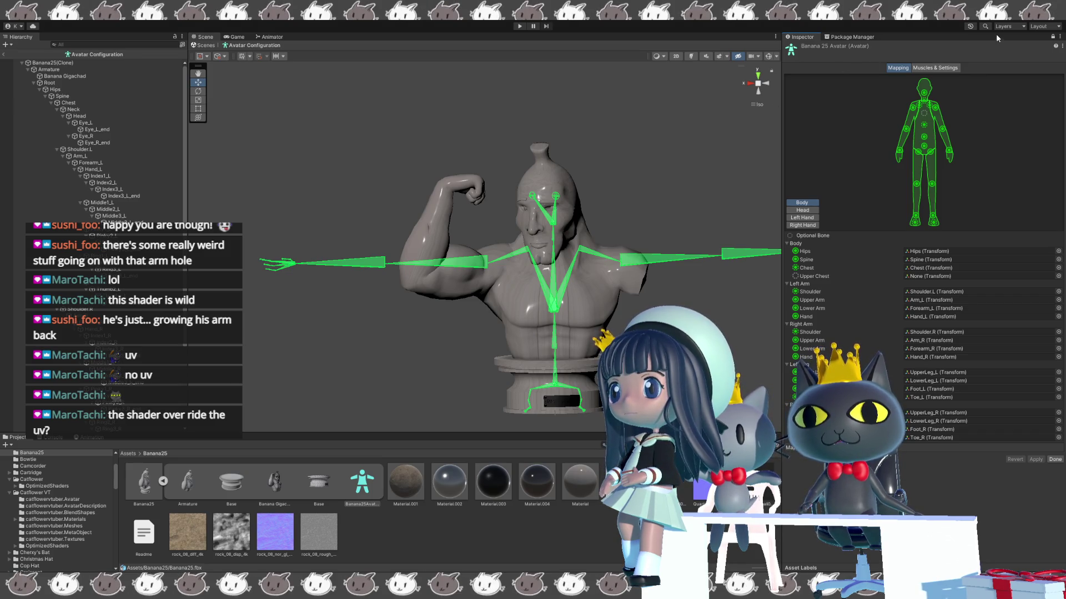
left_click(1054, 459)
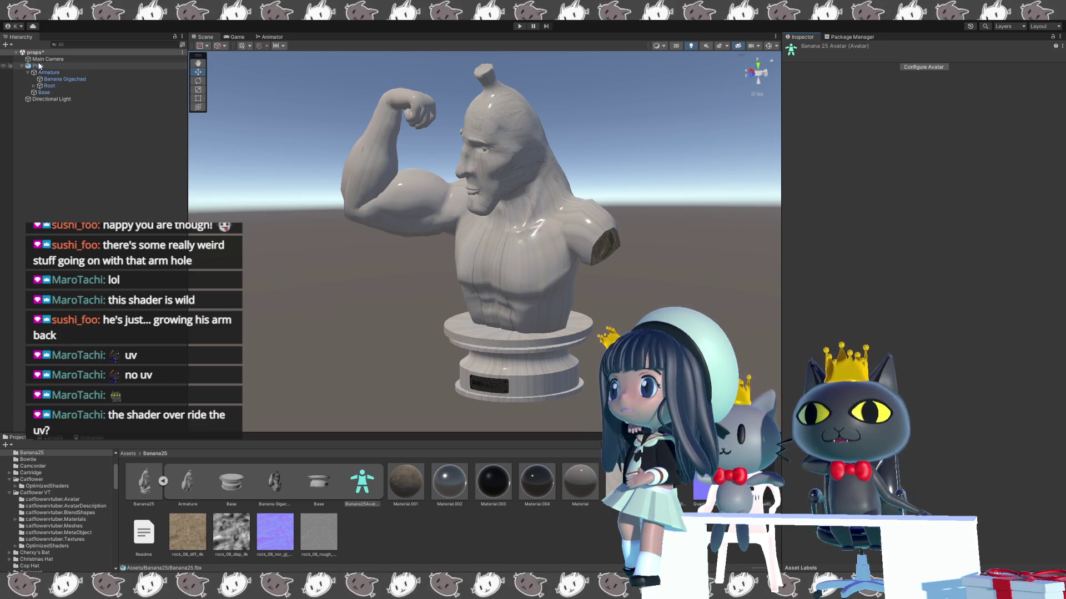
type("Prop")
- Reselect the Banana25 avatar asset, then select the Prop object in the Hierarchy
left_click(362, 483)
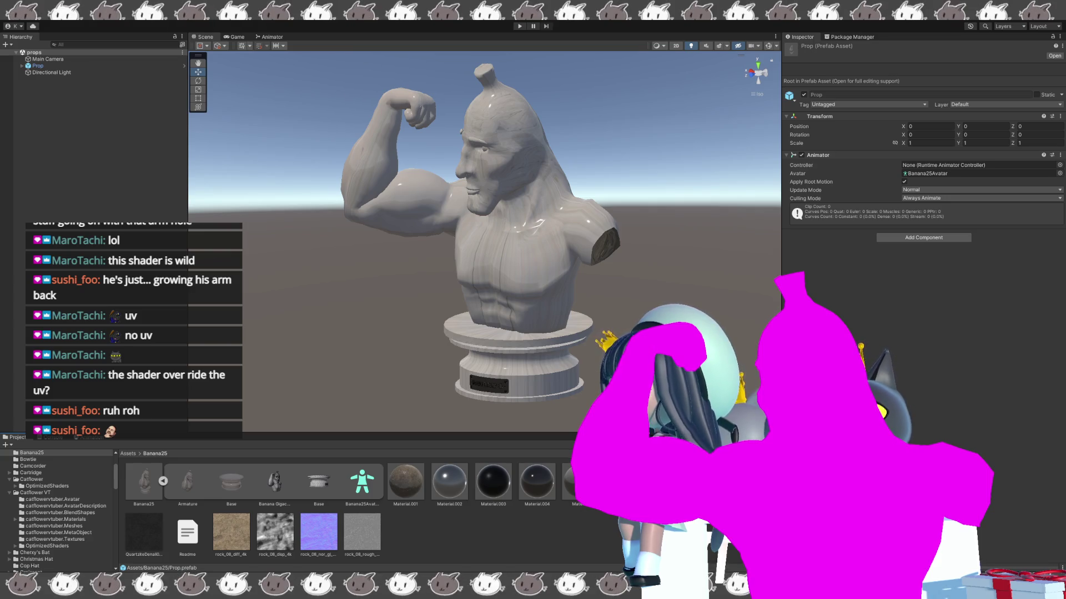
left_click(36, 67)
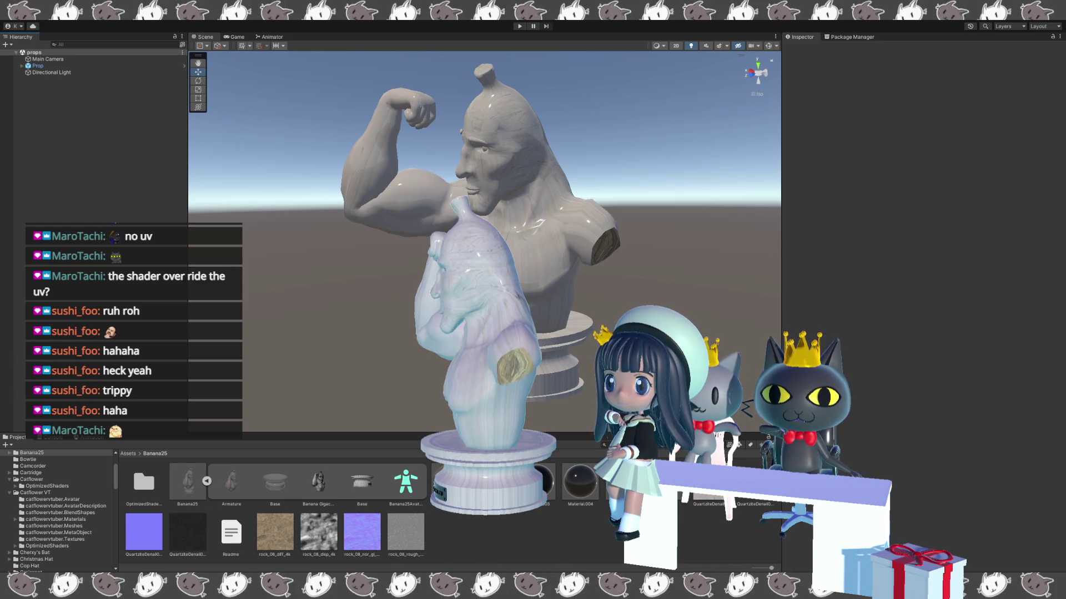
- Switch from the Unity editor to the Blender window on the Shading workspace
key("alt+Tab")
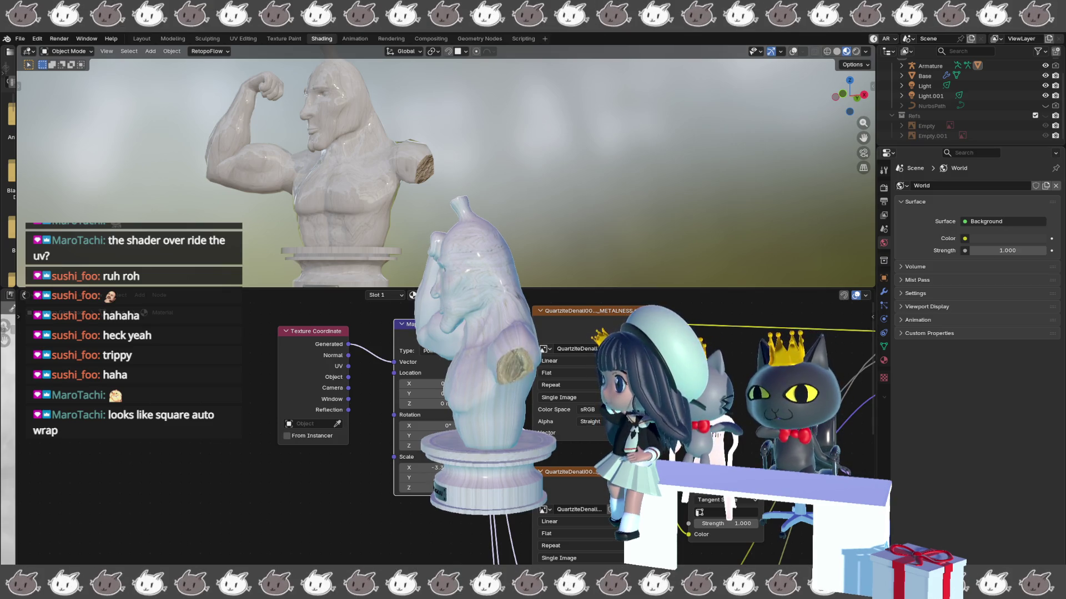
- Switch Blender to the UV Editing workspace, with the statue's Cube mesh in Edit Mode
left_click(243, 39)
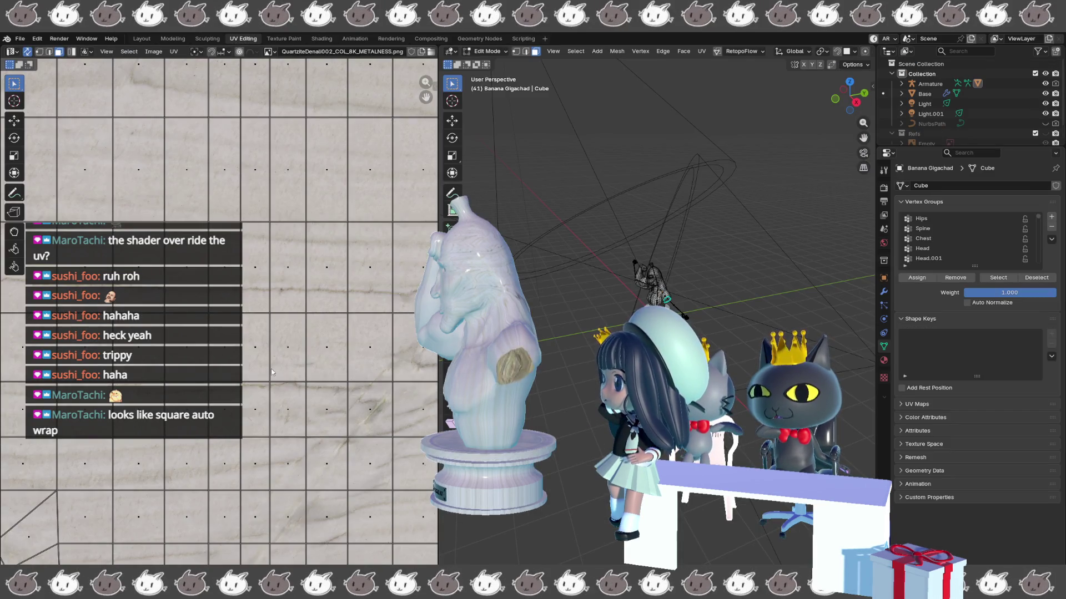
- Widen the UV editor, zoom in, and toggle the statue mesh into Edit Mode
scroll(287, 339, "down", 5)
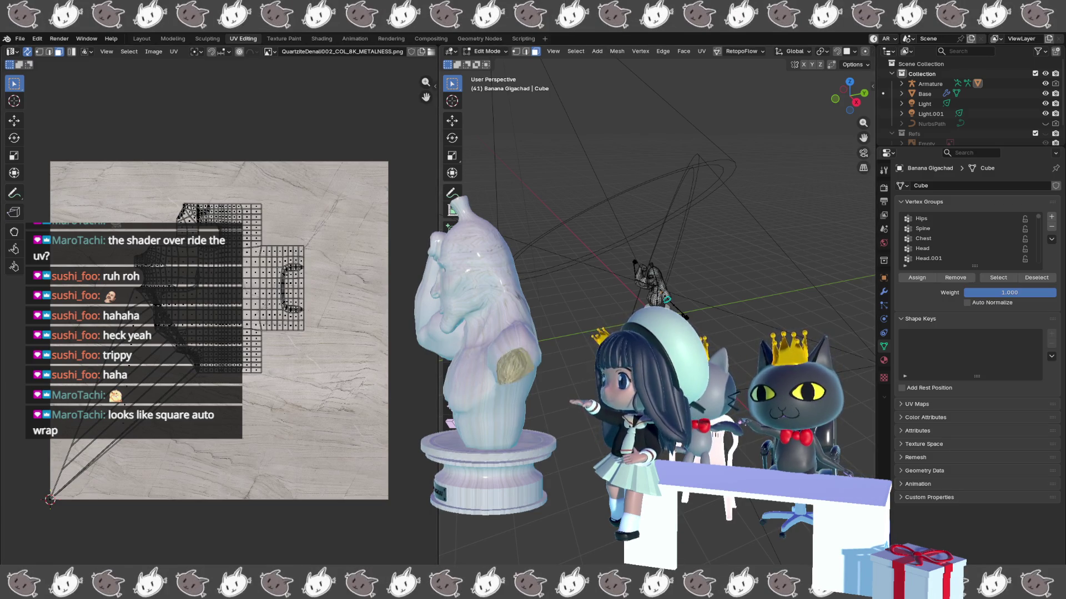
left_click_drag(438, 277, 479, 278)
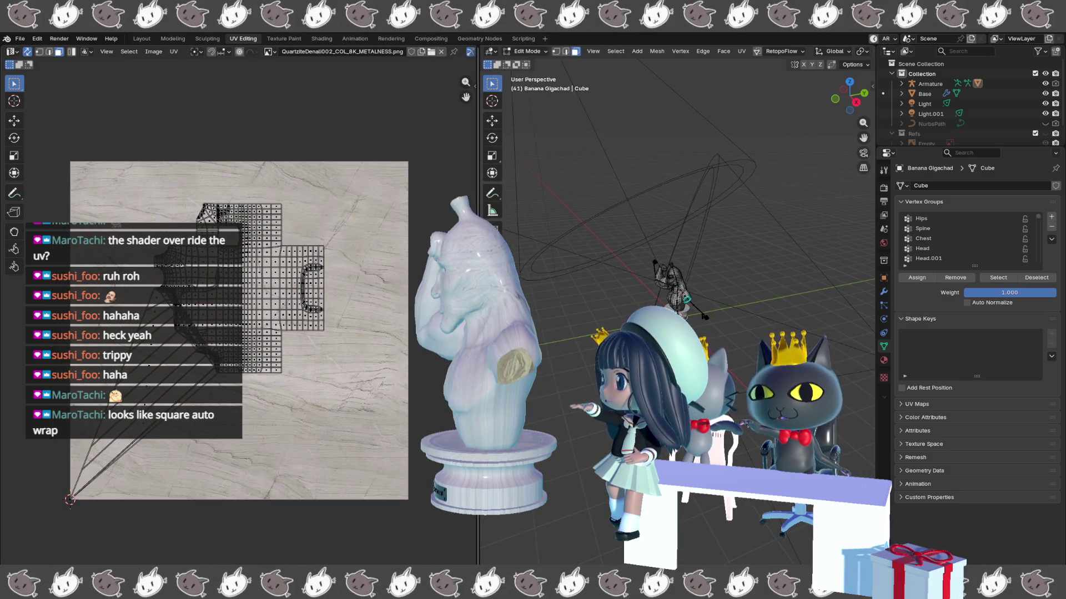
scroll(706, 311, "up", 5)
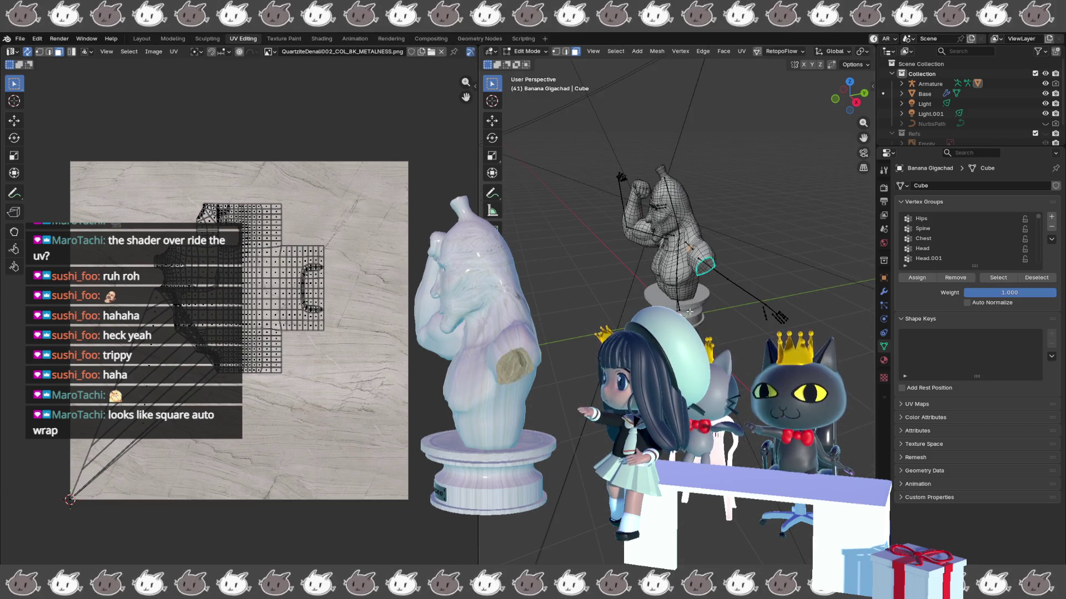
scroll(716, 250, "up", 3)
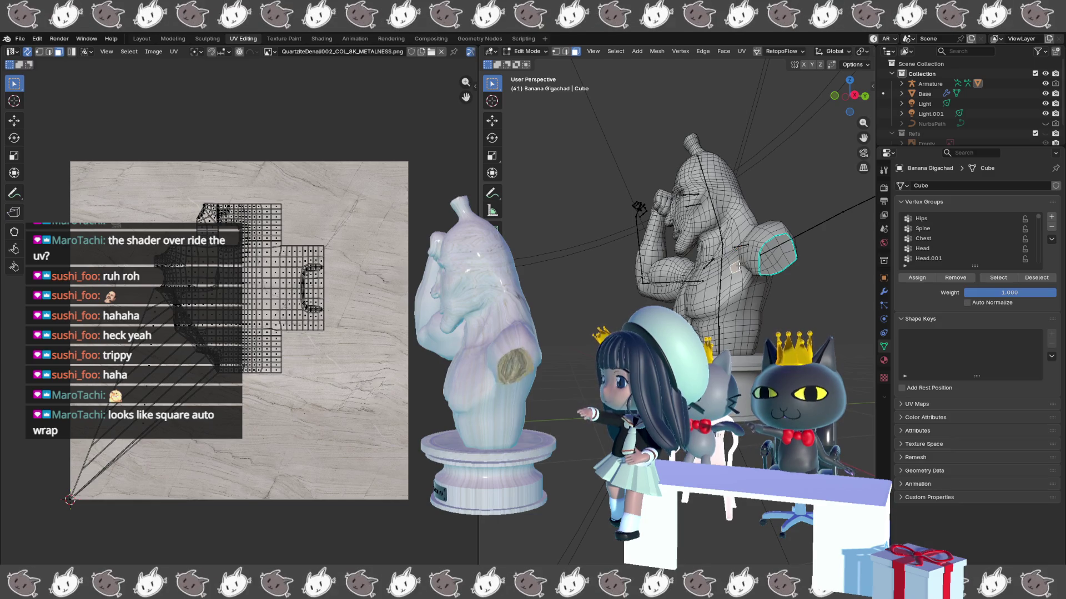
key("Tab")
key("Tab")
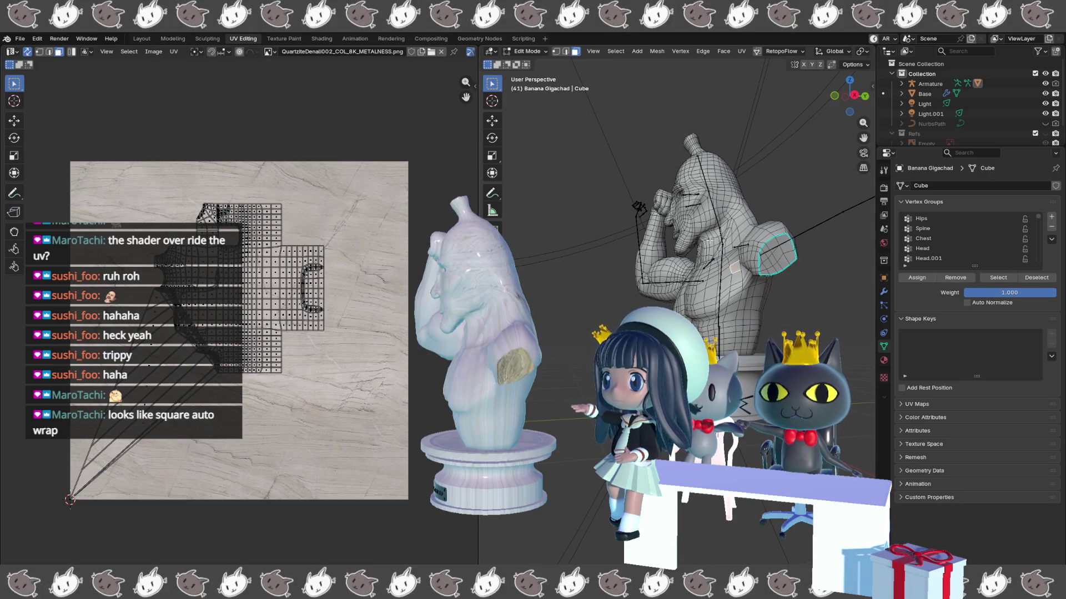
- Select all and re-unwrap the whole mesh's UVs, then zoom the viewport
key("a")
key("u")
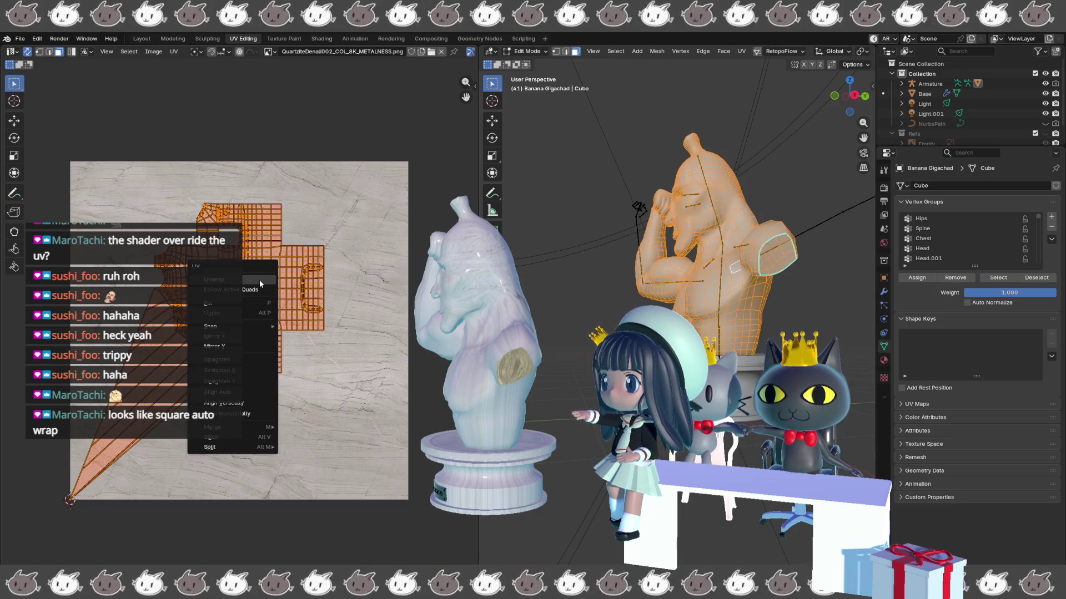
left_click(265, 277)
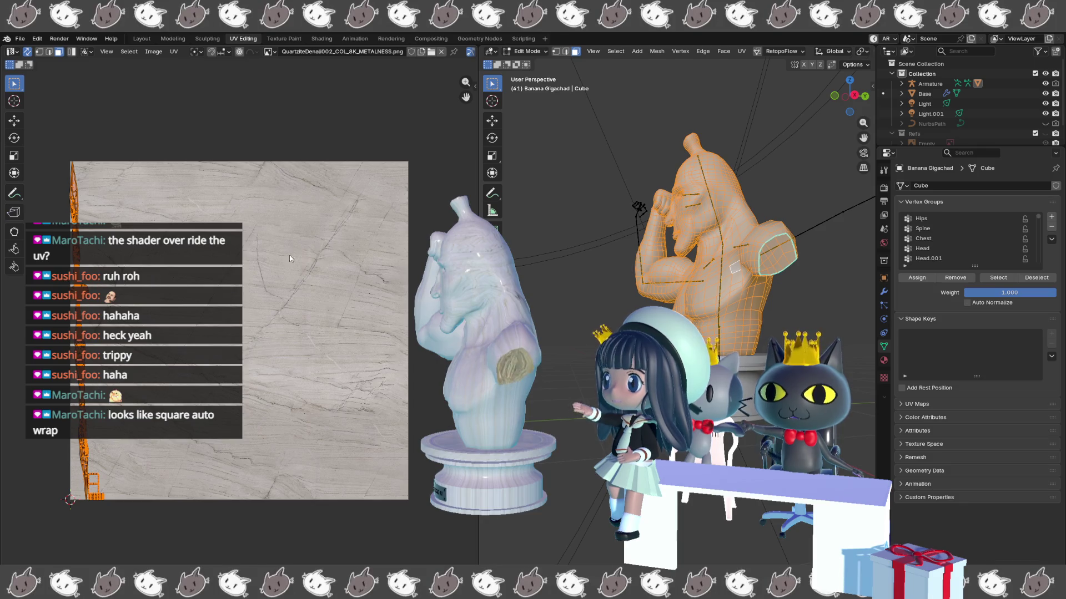
scroll(719, 307, "up", 2)
scroll(719, 307, "up", 5)
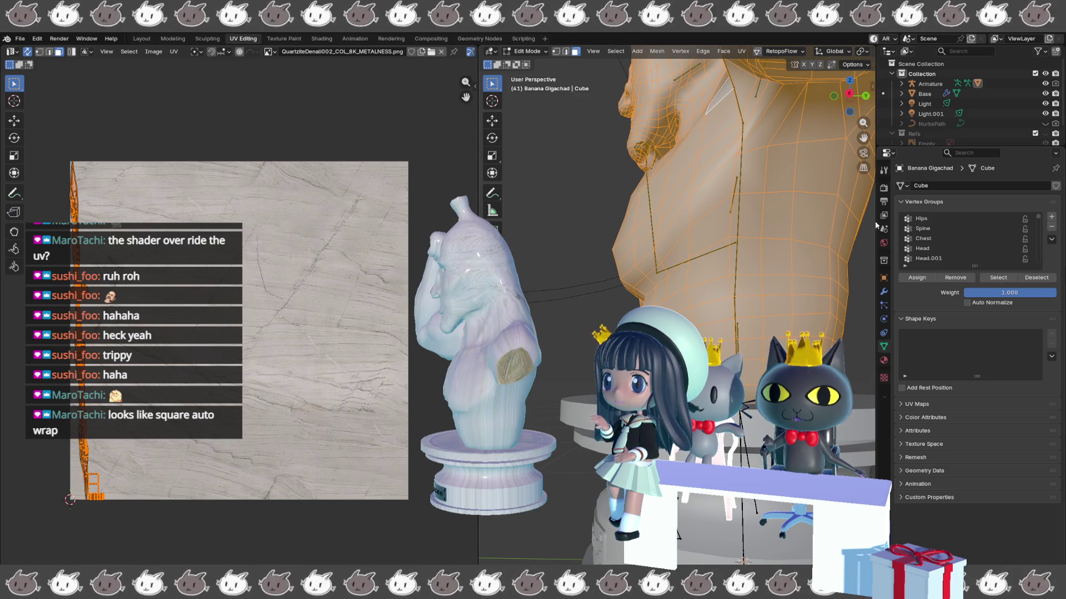
scroll(979, 101, "down", 2)
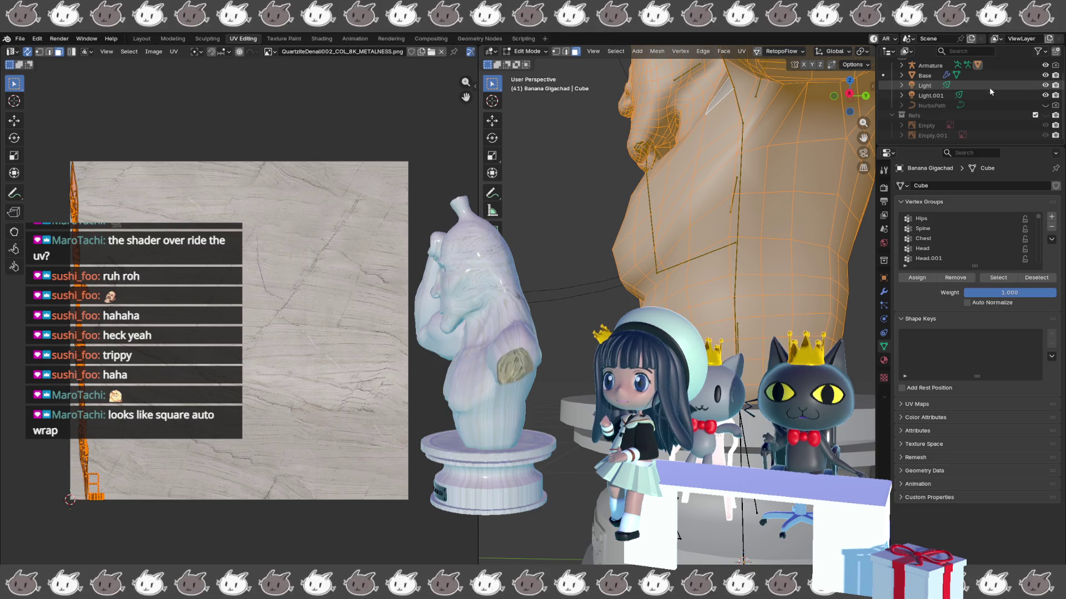
- Hide the Base object and select the edge loop under the head in edge mode
left_click(1045, 75)
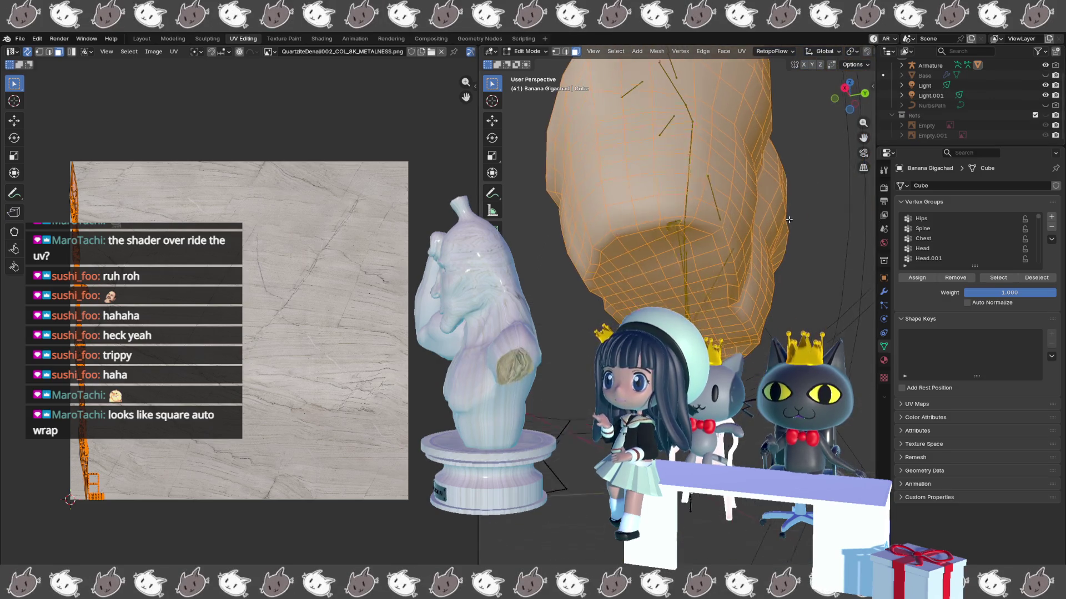
left_click(655, 224)
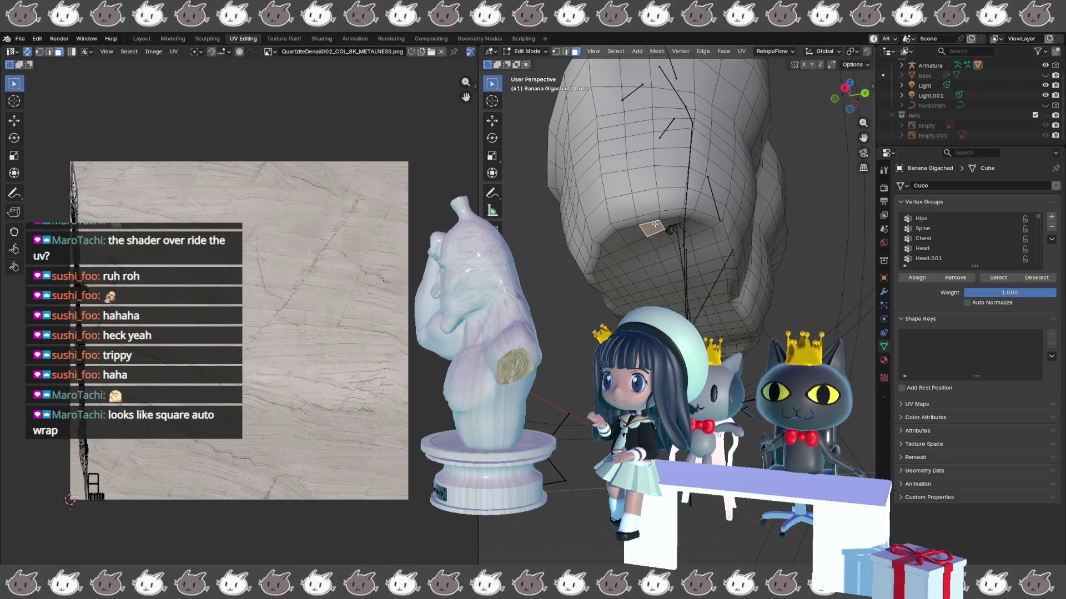
key("Tab")
key("Tab")
key("2")
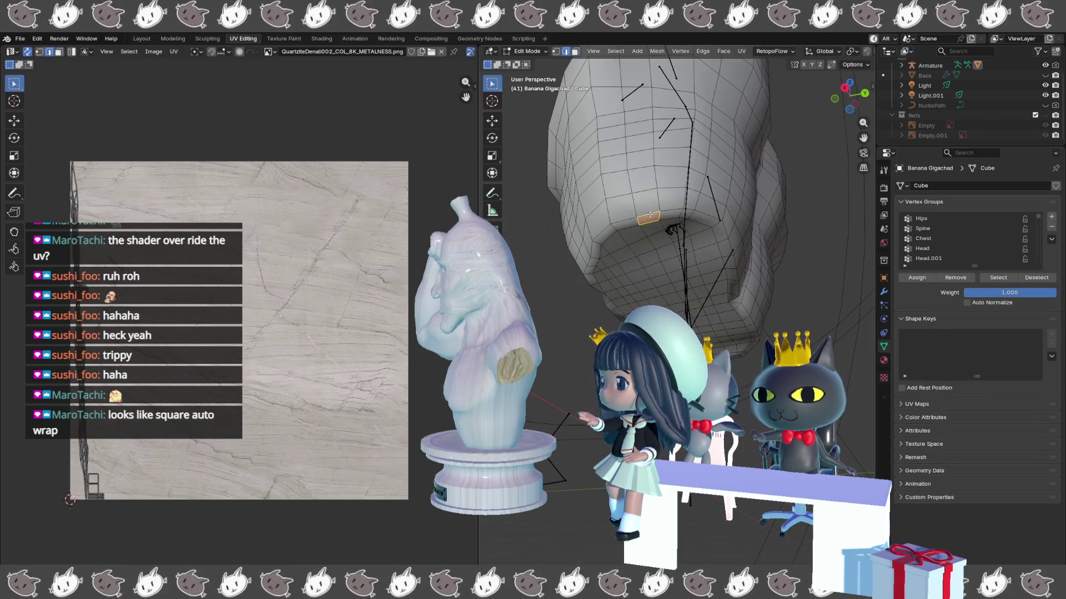
left_click(649, 214, "alt")
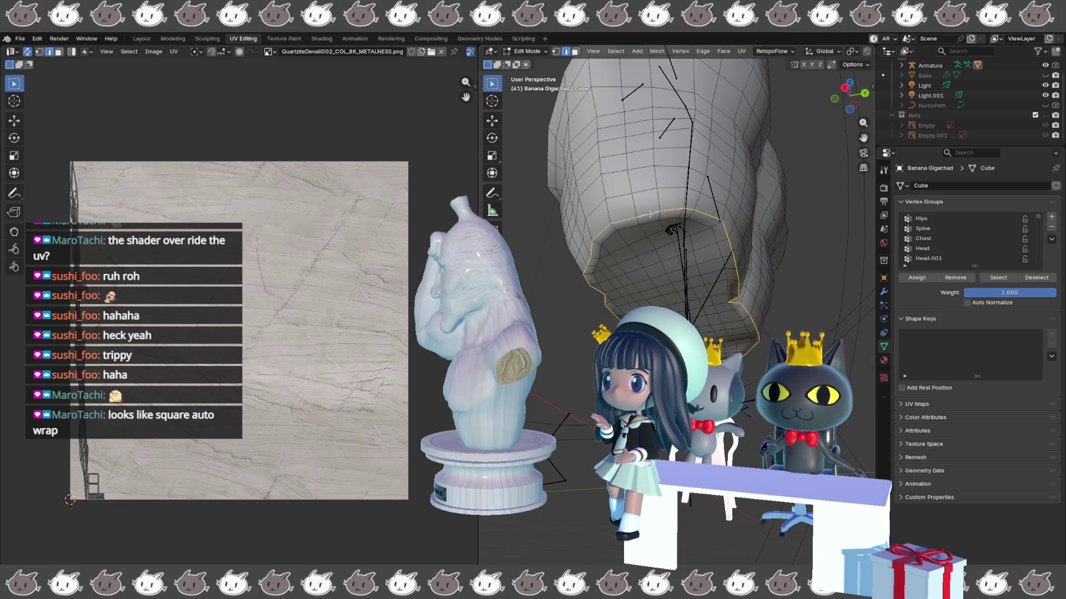
- Orbit to the shoulder and bring up edge options for the vertical loop under the raised fist
right_click(648, 213)
key("Escape")
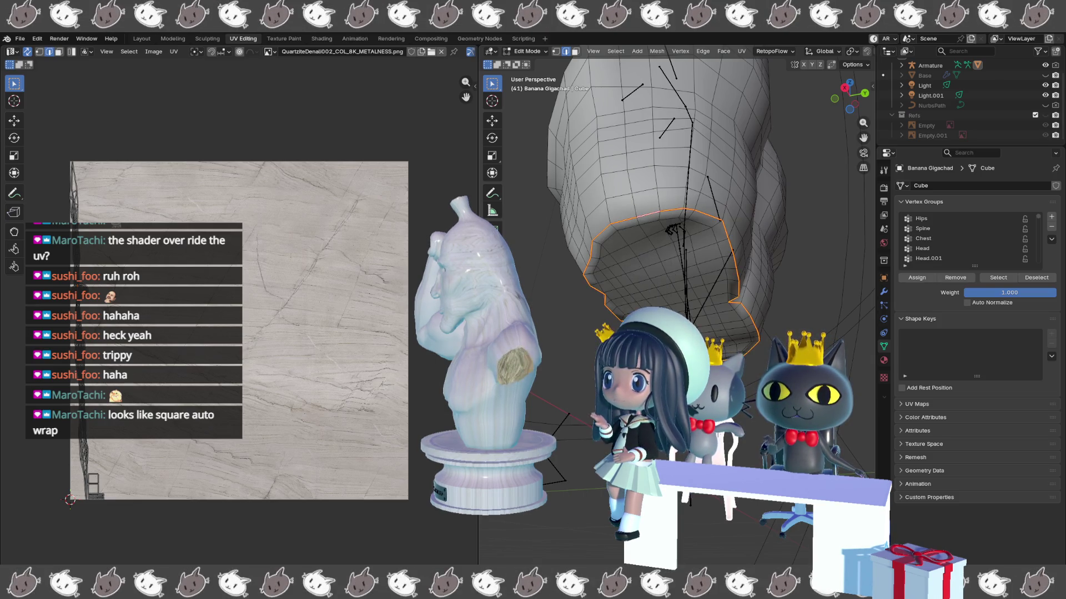
mouse_move(627, 238)
left_mouse_down()
mouse_move(591, 271)
mouse_move(644, 262)
mouse_move(651, 213)
left_mouse_up()
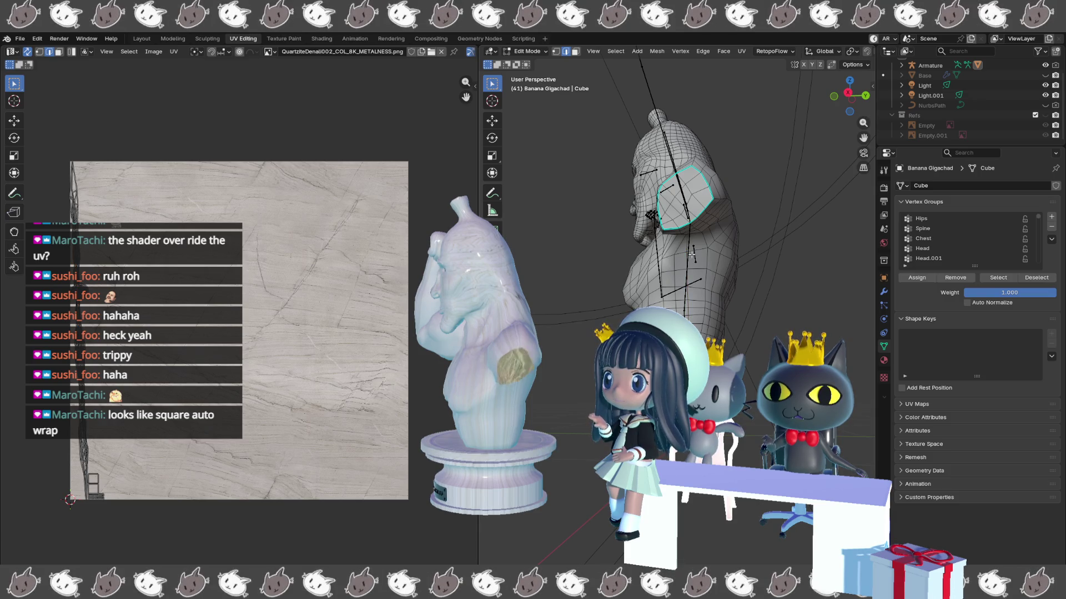
mouse_move(688, 239)
left_mouse_down()
mouse_move(700, 262)
mouse_move(718, 199)
left_mouse_up()
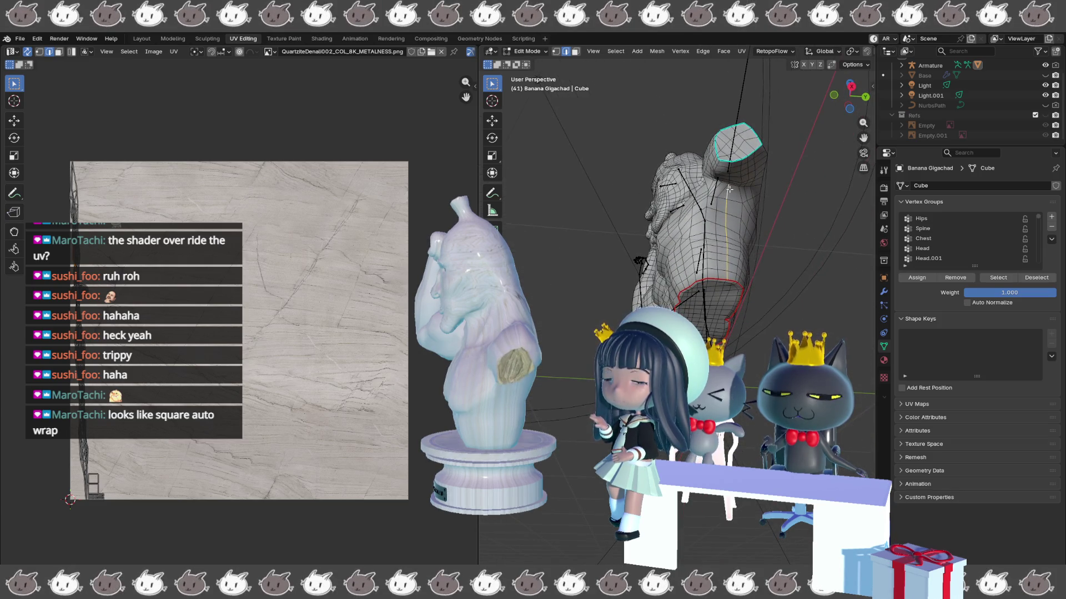
scroll(721, 203, "up", 3)
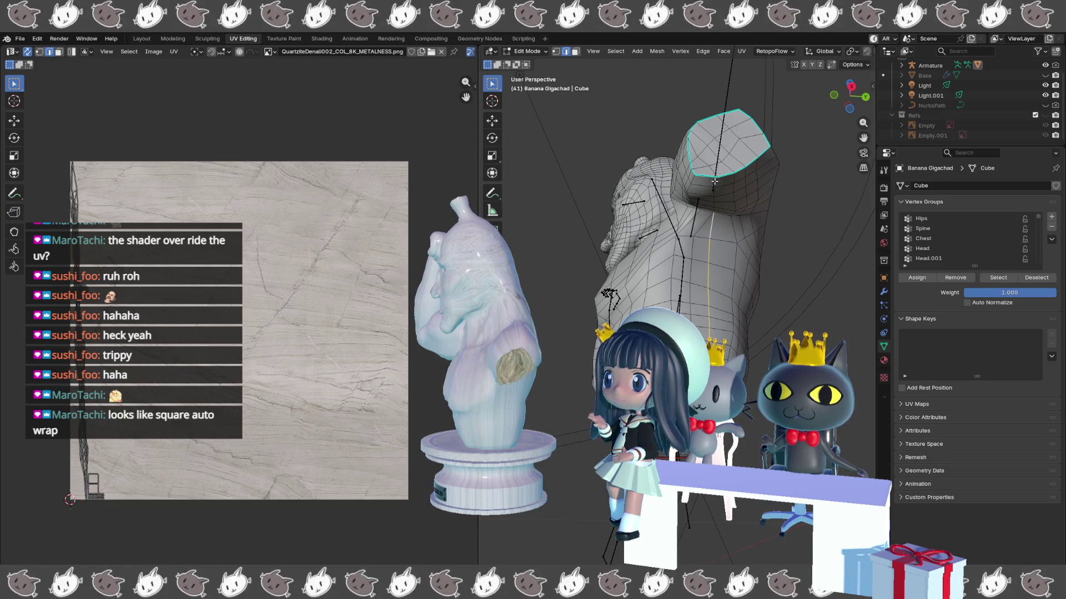
right_click(714, 181)
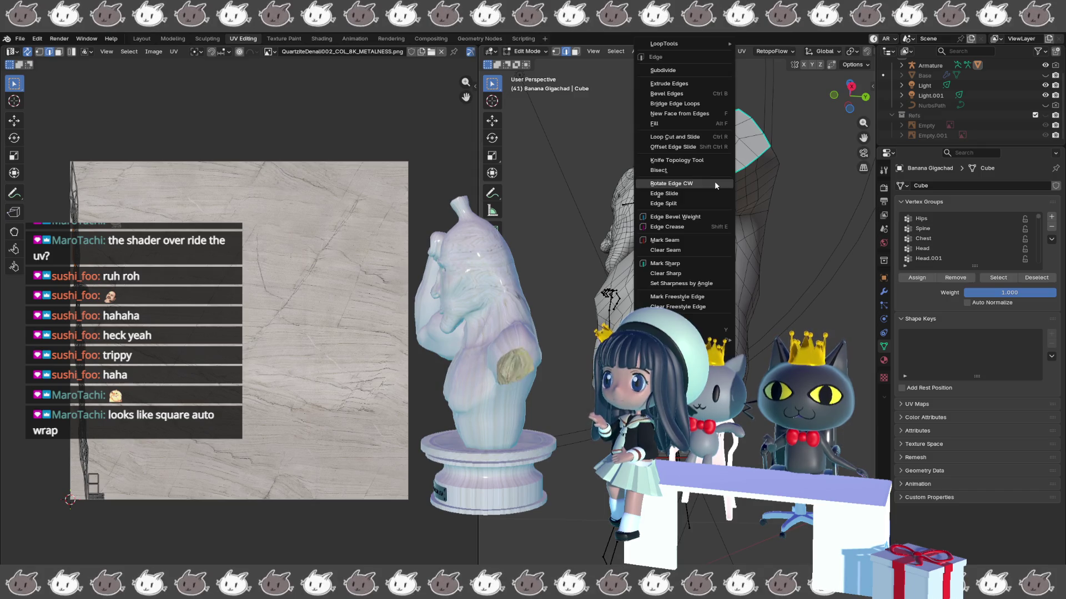
- Mark the vertical loop under the raised fist as a seam, deselect it, and apply an edit option to the arm faces
left_click(701, 238)
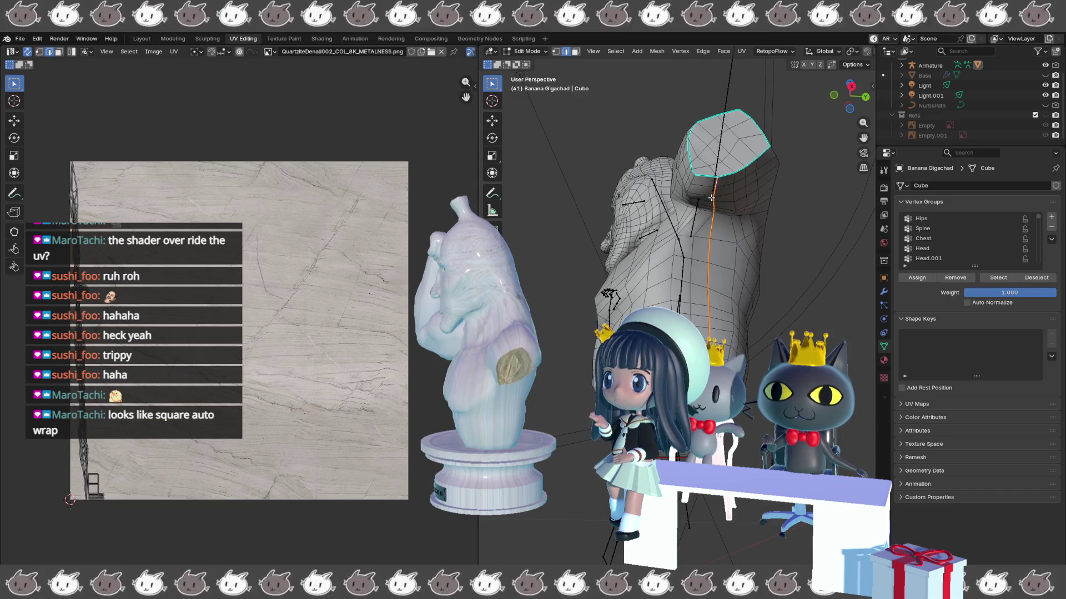
key("alt+a")
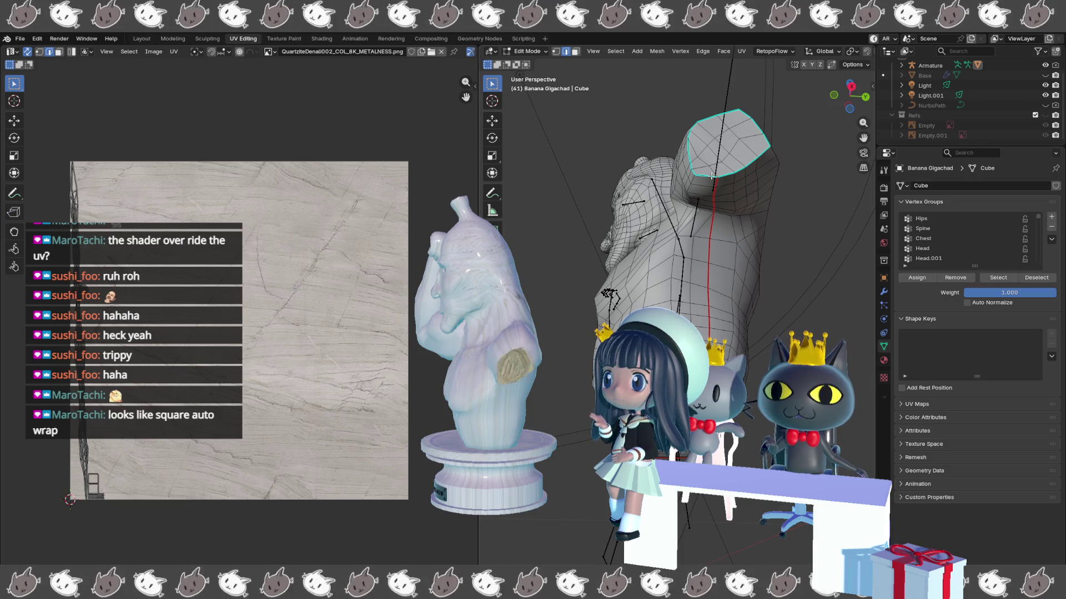
left_click_drag(712, 176, 672, 192)
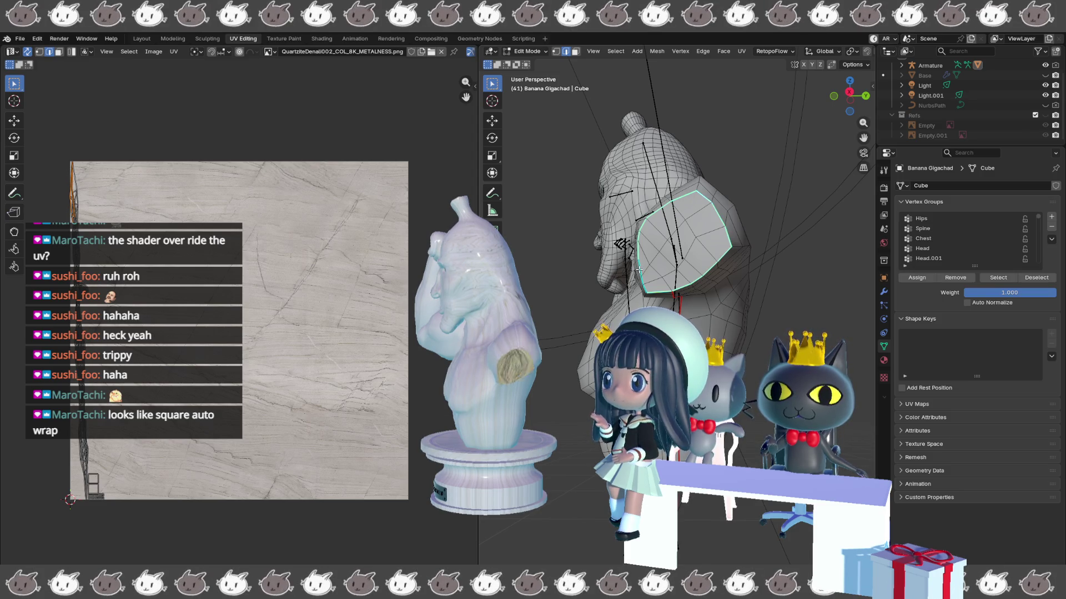
right_click(563, 267)
left_click(563, 311)
- Preview and cancel a body loop cut, then select a vertical edge loop on the banana body
left_click_drag(673, 249, 679, 261)
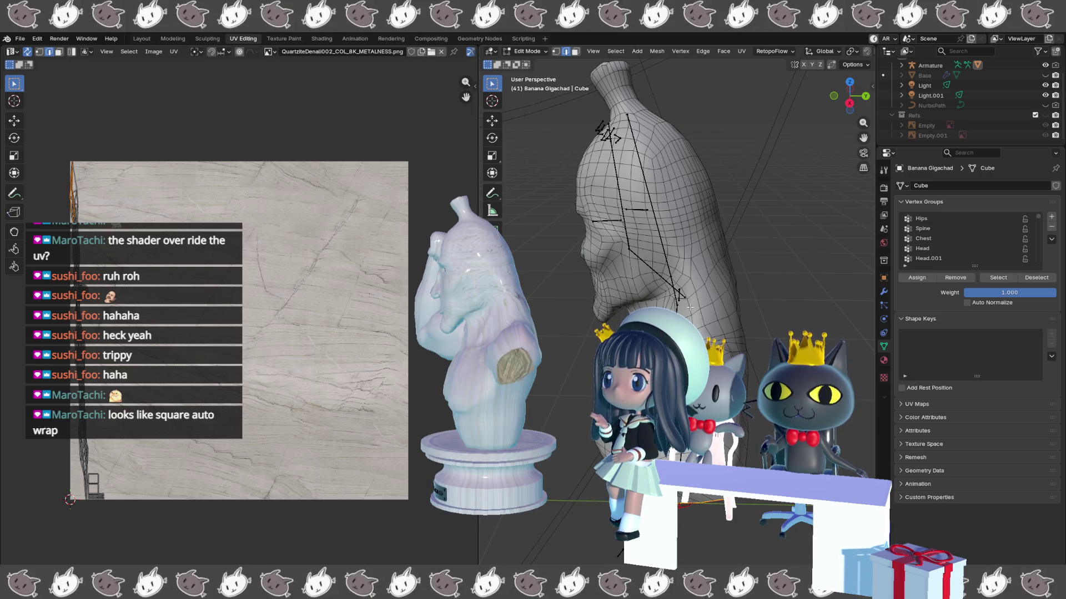
key("ctrl+r")
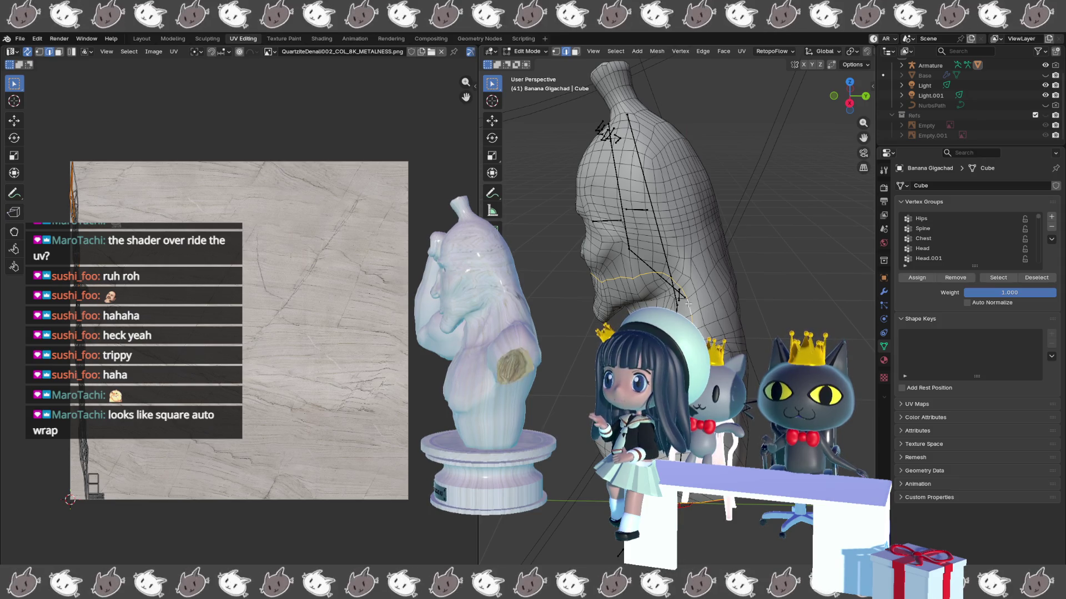
left_click(683, 294)
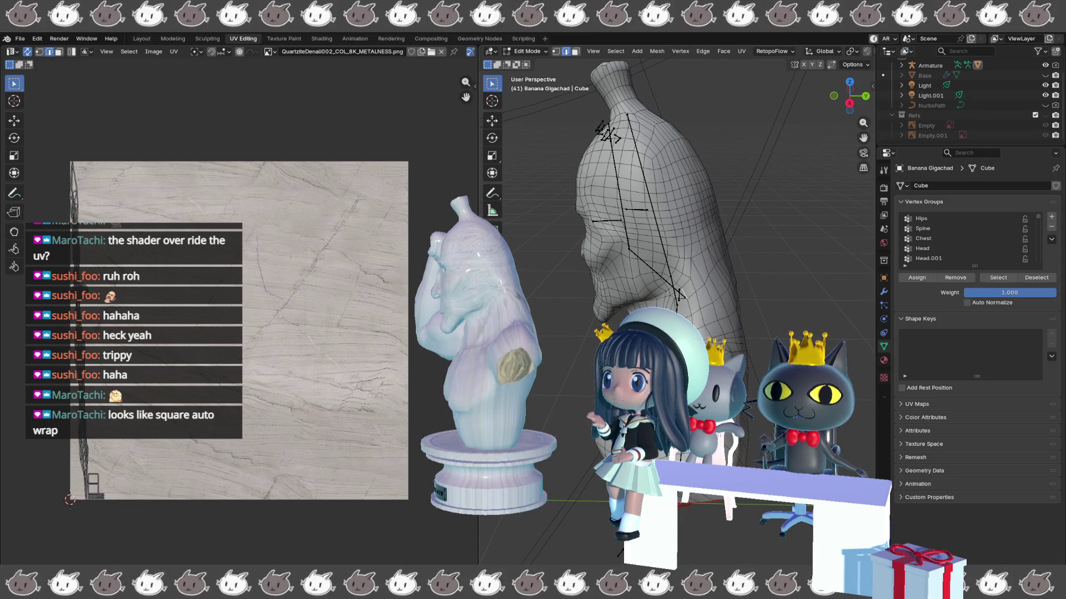
left_click(683, 297)
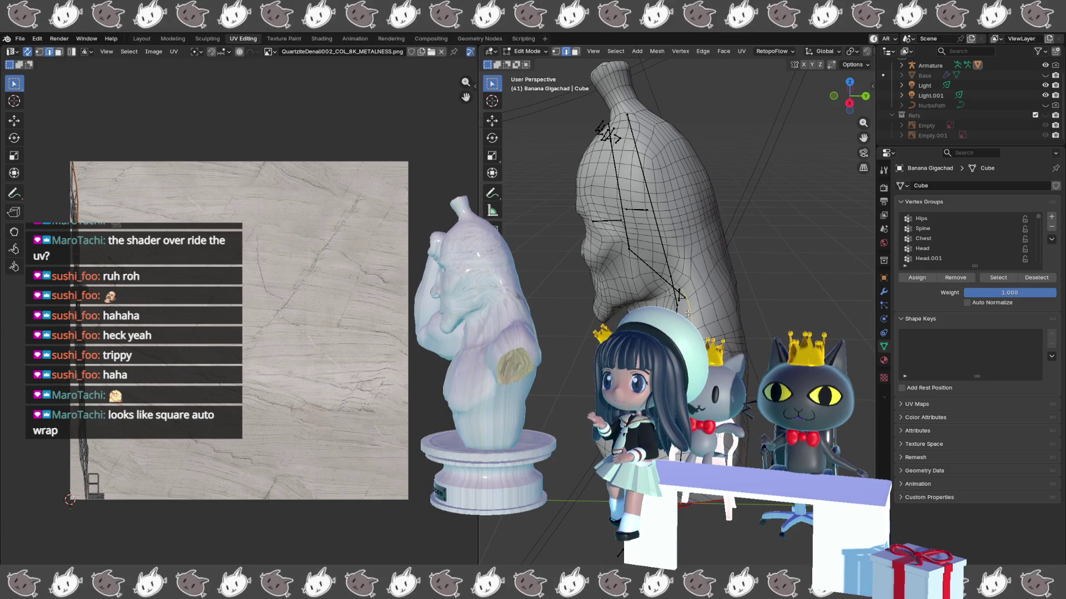
left_click_drag(688, 314, 703, 281)
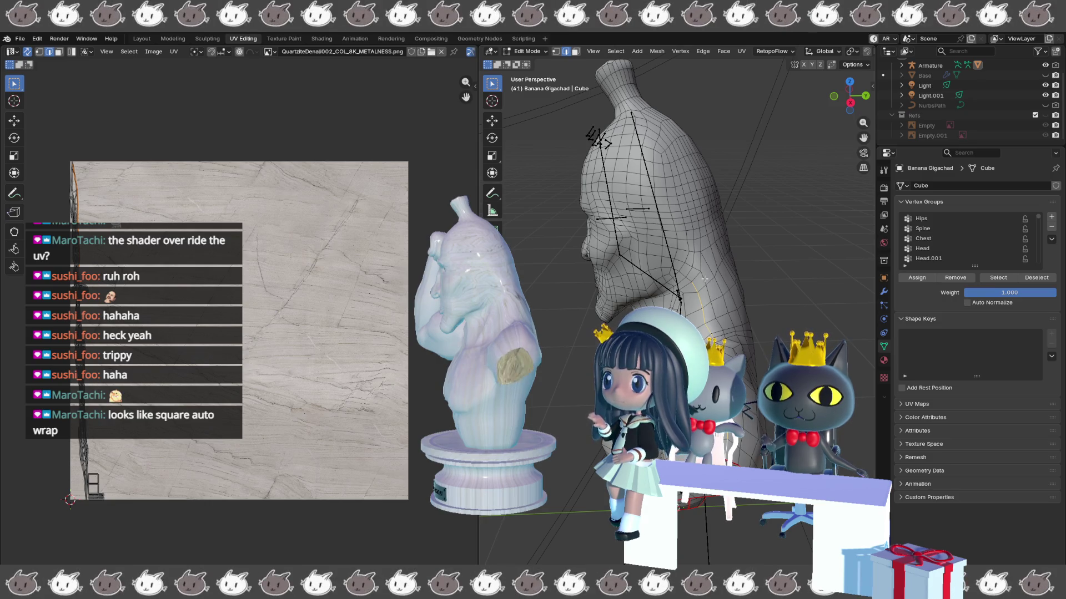
mouse_move(704, 279)
left_mouse_down()
mouse_move(718, 260)
mouse_move(707, 268)
left_mouse_up()
left_click(711, 337, "alt")
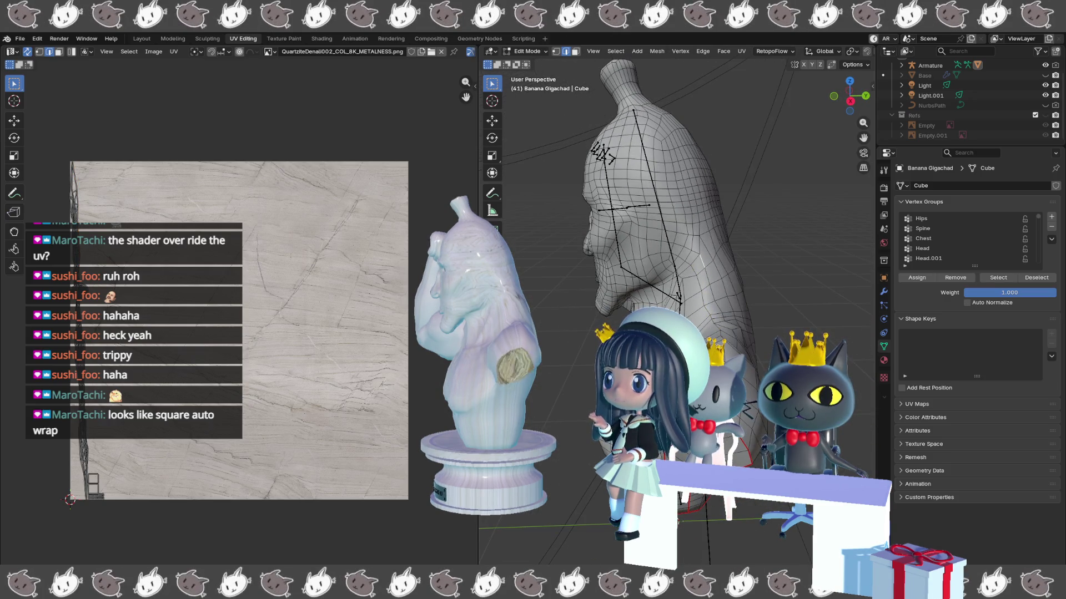
- Narrow the selection to a single body edge and hide the armature from the viewport
left_click_drag(694, 264, 687, 260)
left_click(693, 277)
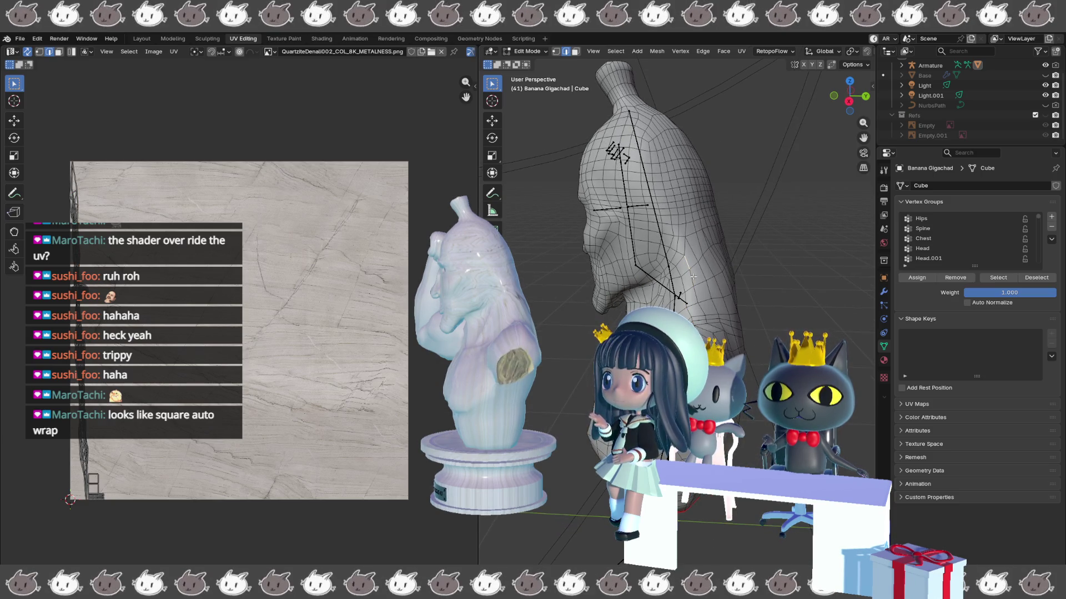
left_click_drag(703, 312, 691, 308)
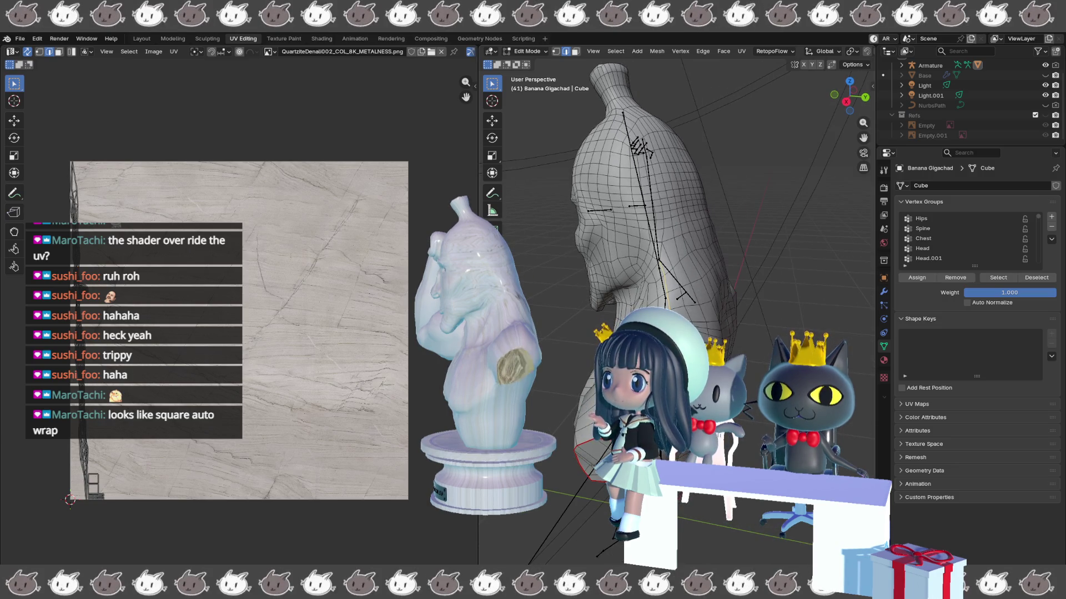
mouse_move(691, 308)
left_mouse_down()
mouse_move(675, 304)
mouse_move(735, 306)
mouse_move(752, 325)
left_mouse_up()
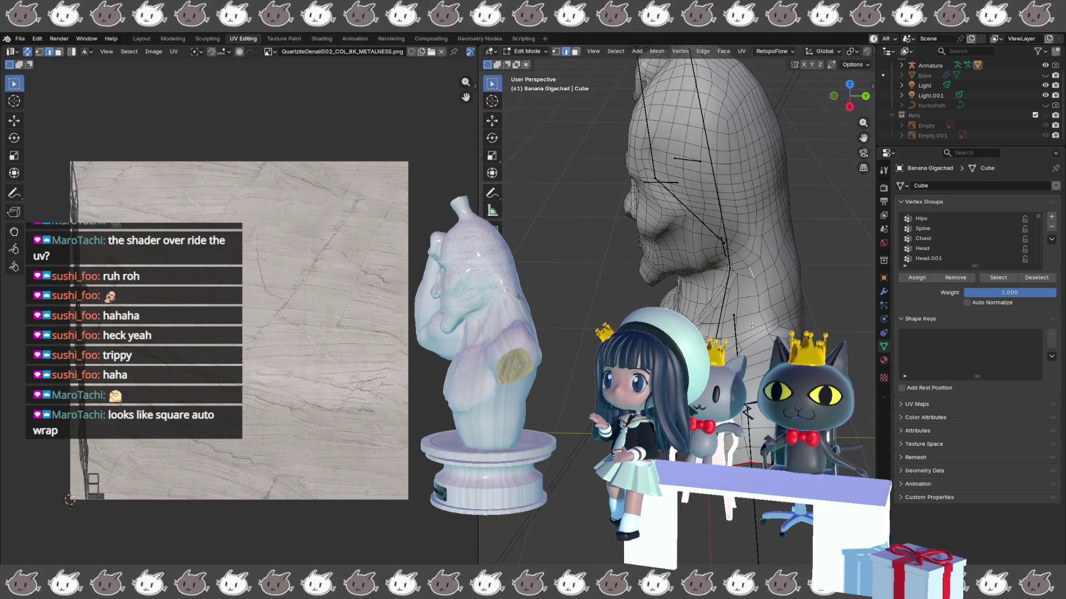
scroll(885, 126, "up", 2)
left_click(1045, 84)
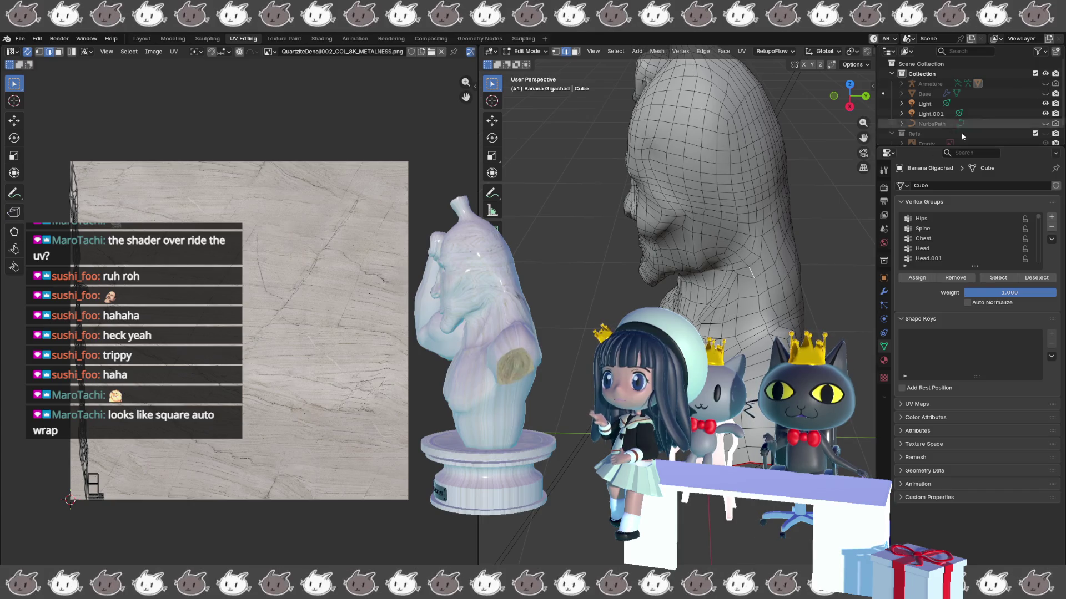
left_click_drag(738, 227, 749, 239)
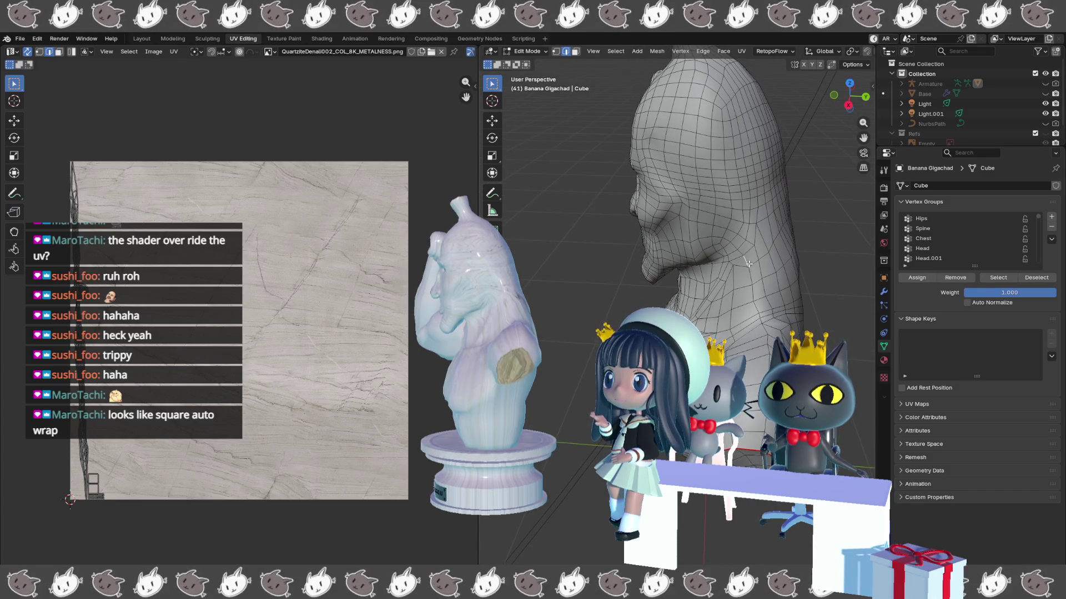
- Select the edge loop around the neck, then orbit around the head and shoulder
right_click(721, 244)
left_click(738, 288)
mouse_move(733, 294)
left_mouse_down()
mouse_move(708, 291)
mouse_move(733, 294)
left_mouse_up()
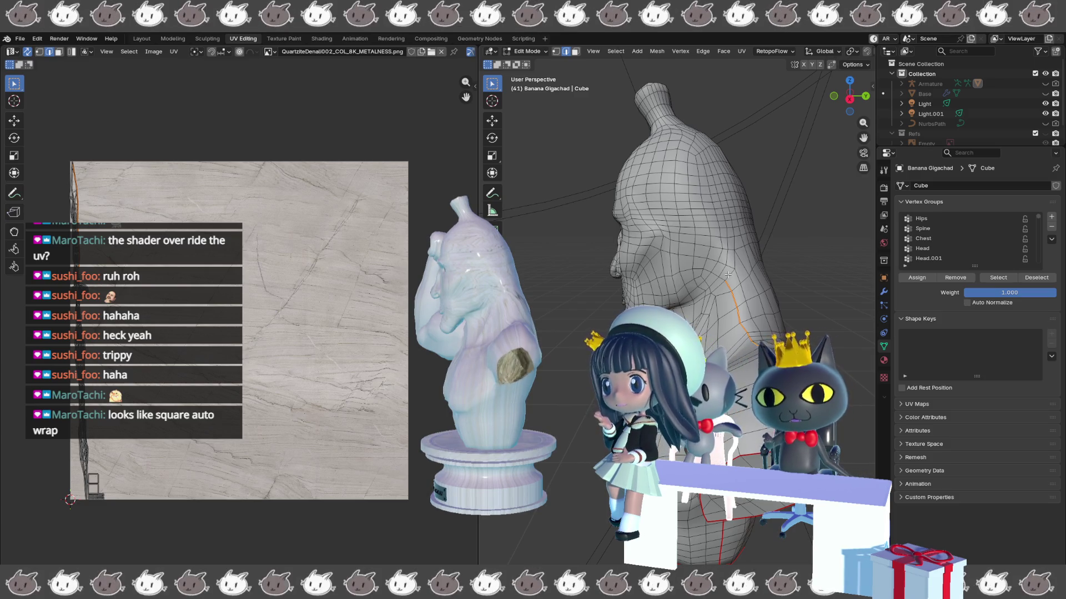
mouse_move(727, 275)
left_mouse_down()
mouse_move(742, 253)
mouse_move(738, 274)
mouse_move(716, 288)
left_mouse_up()
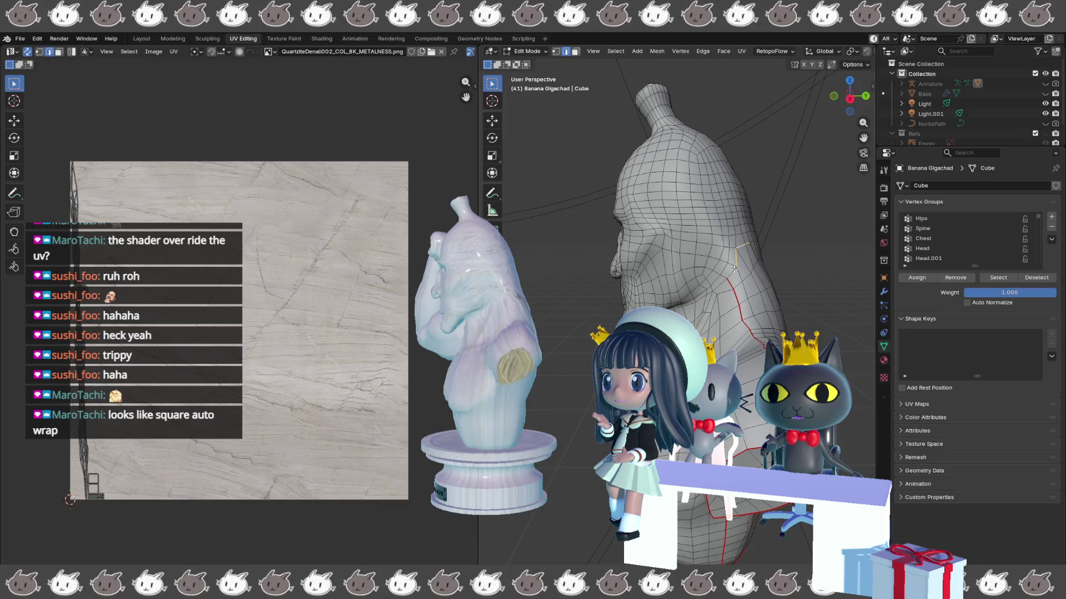
mouse_move(735, 268)
left_mouse_down()
mouse_move(746, 256)
mouse_move(729, 254)
mouse_move(717, 274)
left_mouse_up()
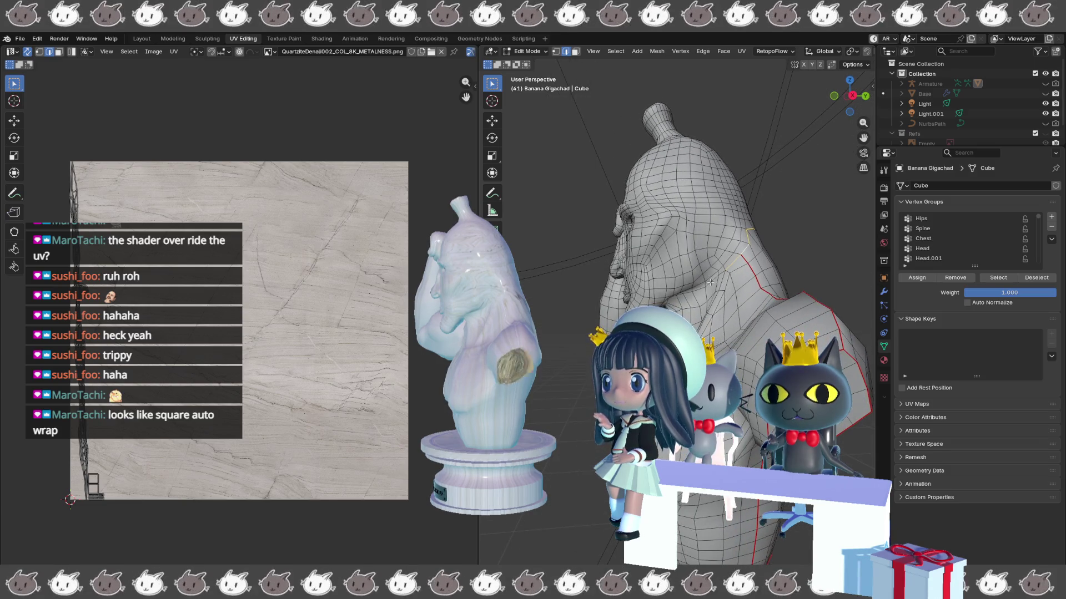
left_click_drag(710, 283, 670, 285)
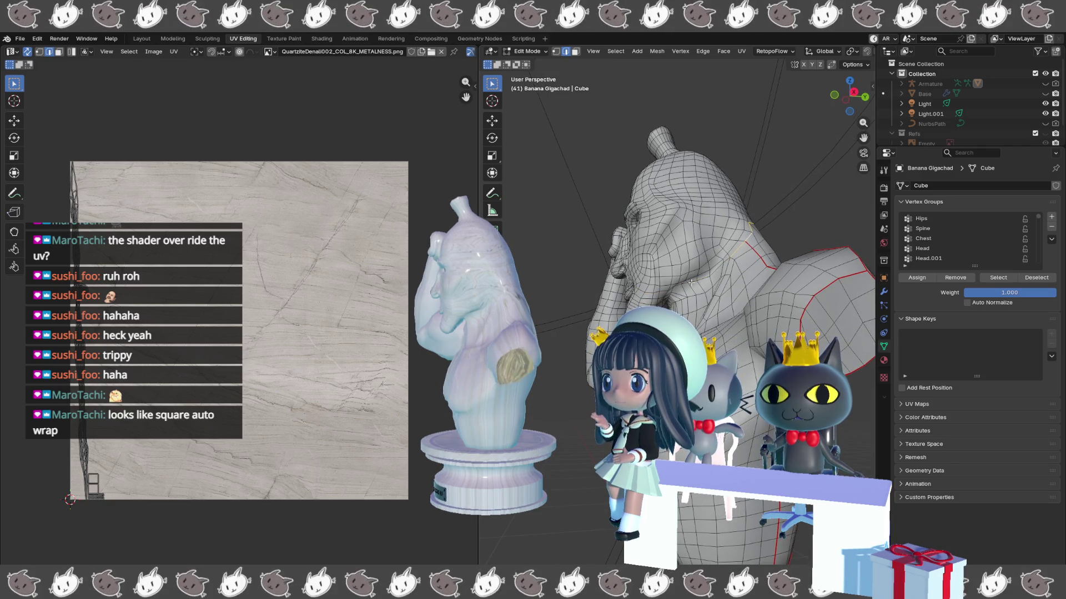
mouse_move(700, 279)
left_mouse_down()
mouse_move(690, 268)
mouse_move(725, 272)
mouse_move(712, 287)
left_mouse_up()
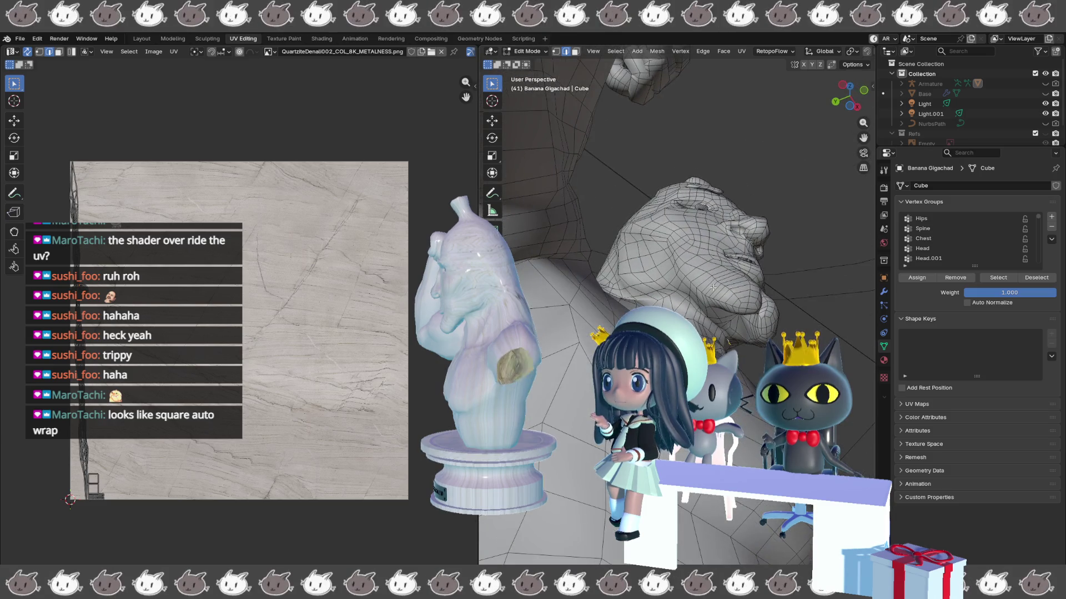
- Select an edge path down the back of the head and bring up its edge options
left_click(680, 294, "alt")
scroll(562, 346, "up", 5)
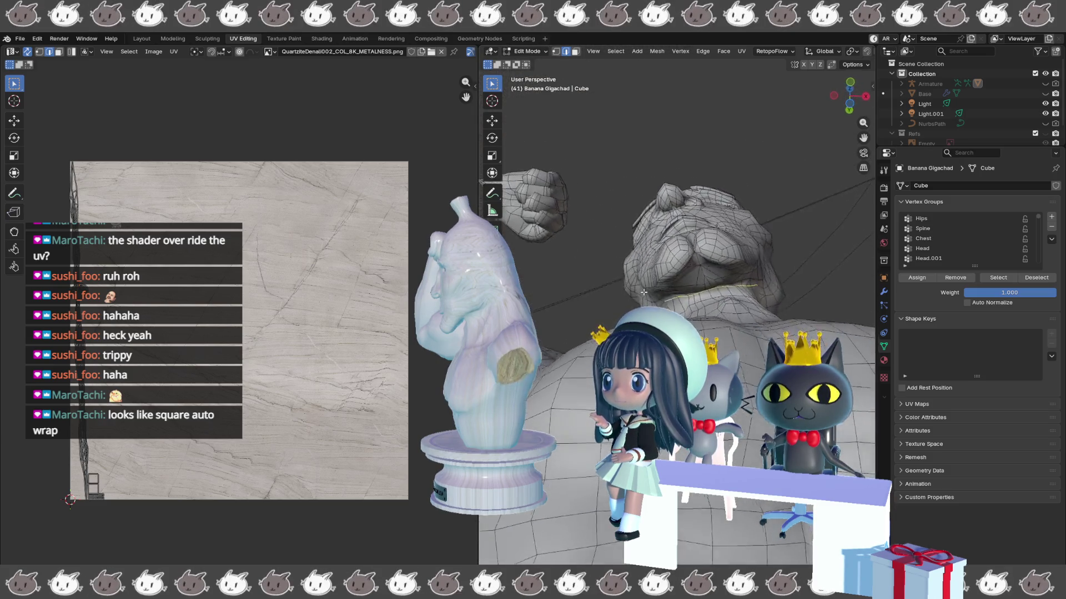
mouse_move(563, 346)
left_mouse_down()
mouse_move(689, 295)
mouse_move(739, 288)
left_mouse_up()
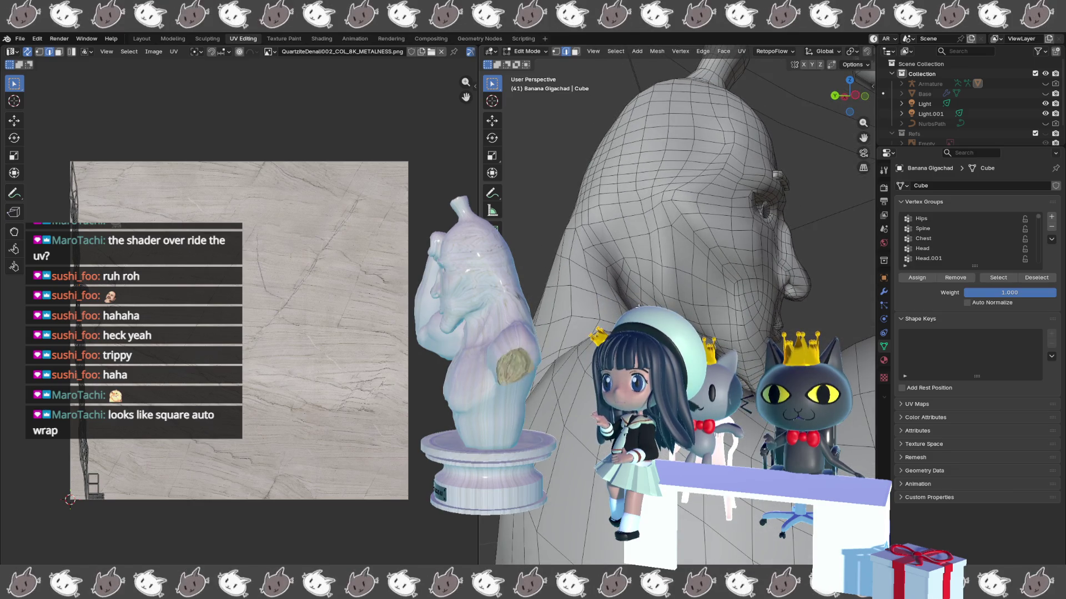
left_click_drag(625, 300, 612, 330)
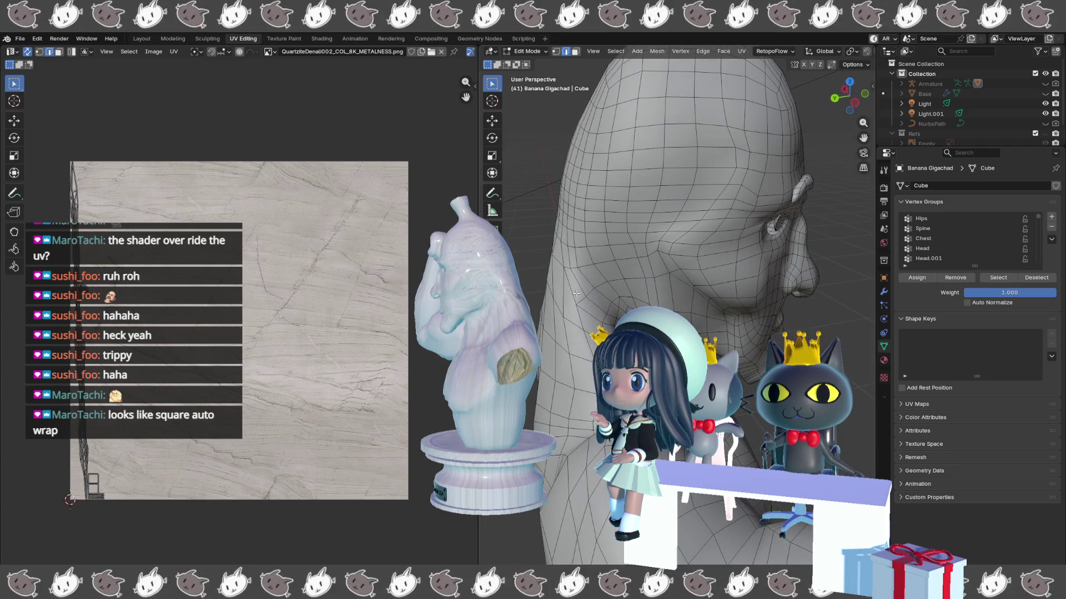
mouse_move(577, 293)
left_mouse_down()
mouse_move(635, 288)
mouse_move(594, 282)
left_mouse_up()
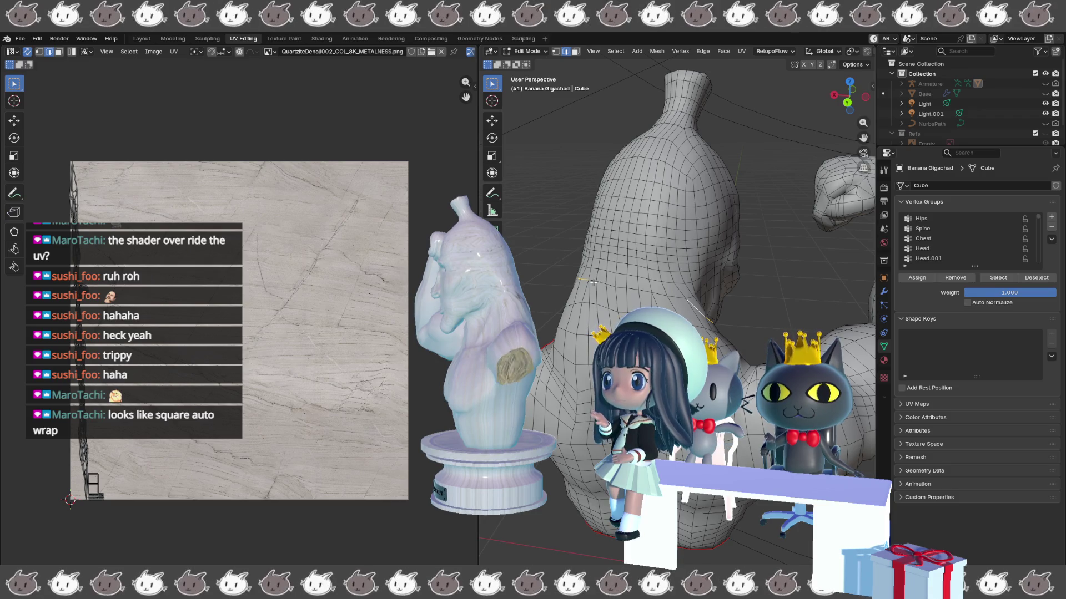
right_click(594, 281)
- Mark the selected back-of-head edge path as a seam and orbit around the statue
left_click(594, 281)
scroll(696, 321, "down", 3)
mouse_move(763, 309)
left_mouse_down()
mouse_move(601, 304)
mouse_move(531, 315)
mouse_move(643, 310)
left_mouse_up()
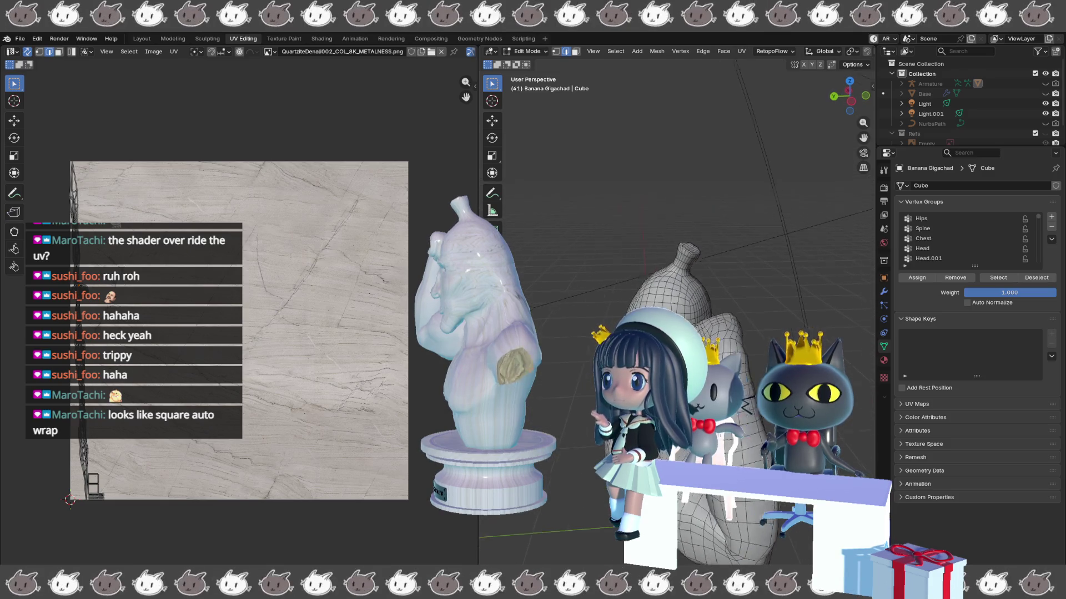
mouse_move(705, 333)
left_mouse_down()
mouse_move(663, 255)
mouse_move(652, 272)
left_mouse_up()
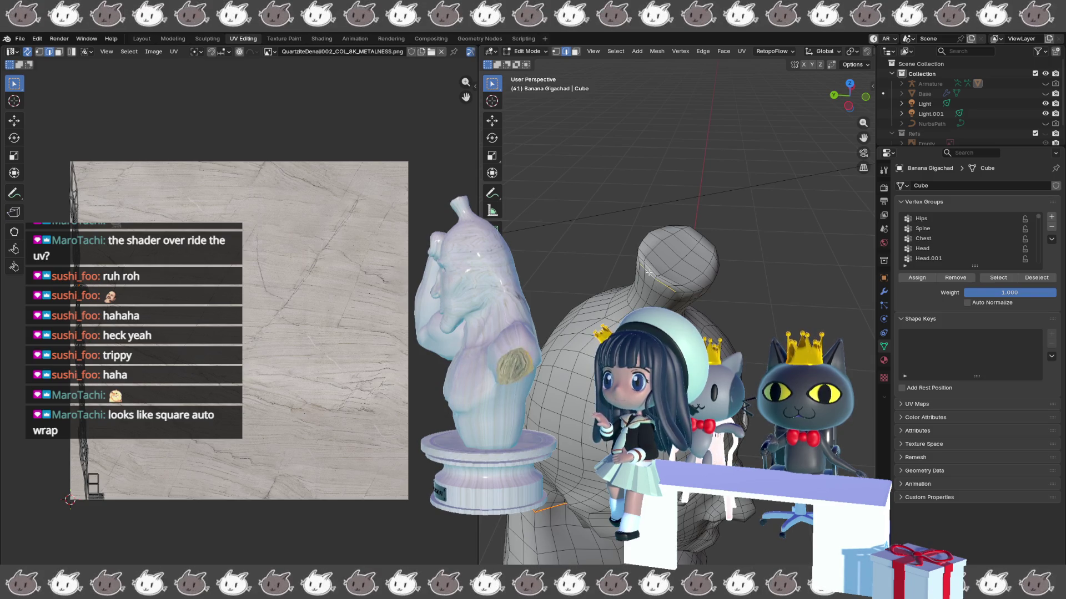
- Orbit to the top of the neck and bring up edge operations for its edge ring
mouse_move(648, 273)
left_mouse_down()
mouse_move(629, 263)
mouse_move(670, 250)
mouse_move(649, 229)
mouse_move(689, 269)
mouse_move(644, 209)
mouse_move(744, 227)
left_mouse_up()
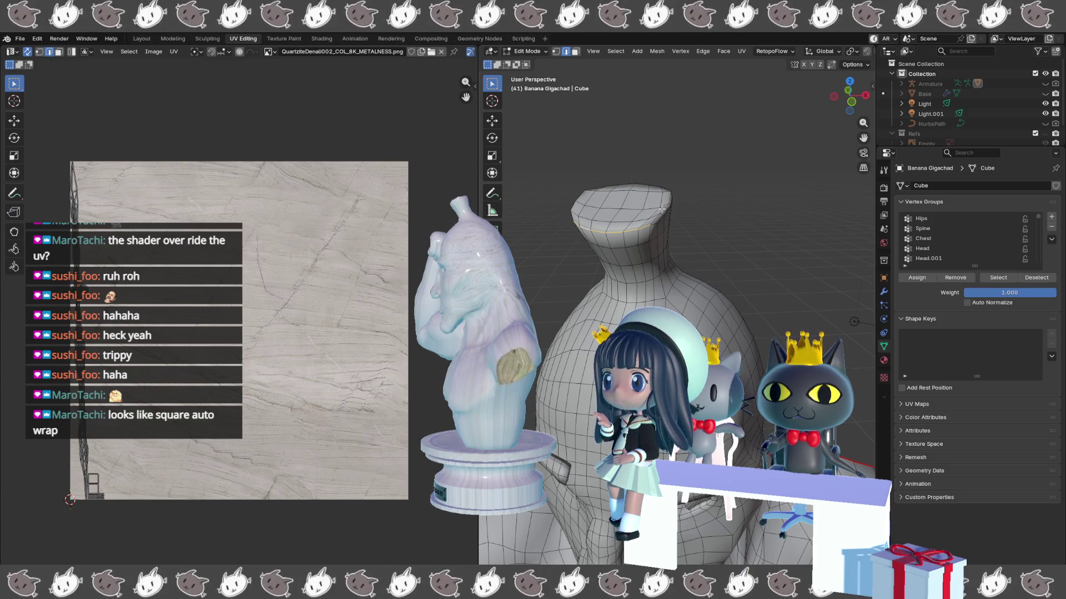
mouse_move(654, 218)
left_mouse_down()
mouse_move(611, 241)
mouse_move(672, 217)
mouse_move(678, 253)
left_mouse_up()
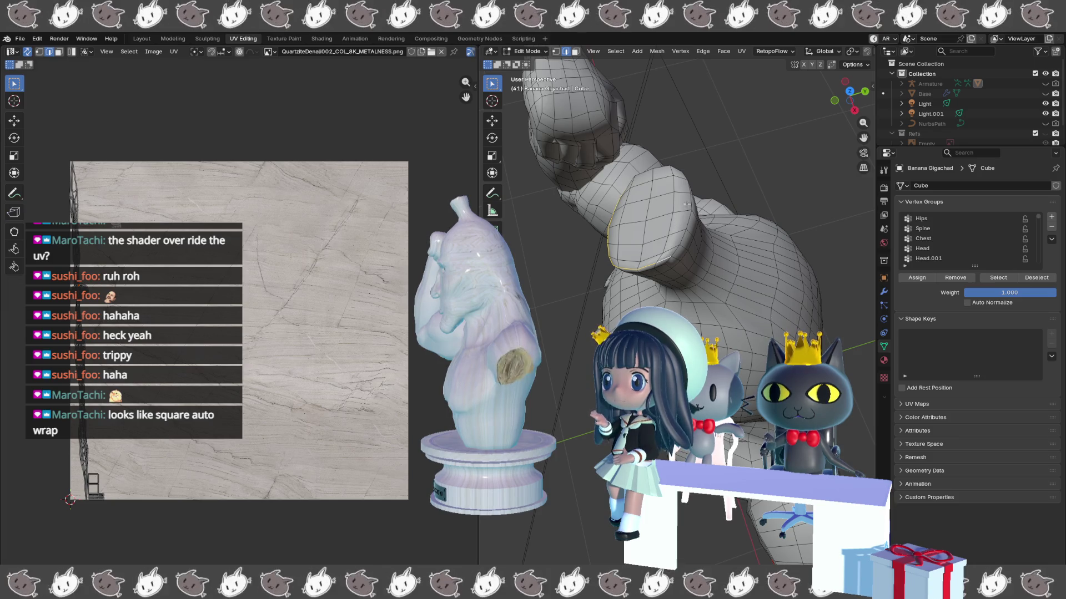
mouse_move(690, 190)
left_mouse_down()
mouse_move(570, 187)
mouse_move(669, 224)
left_mouse_up()
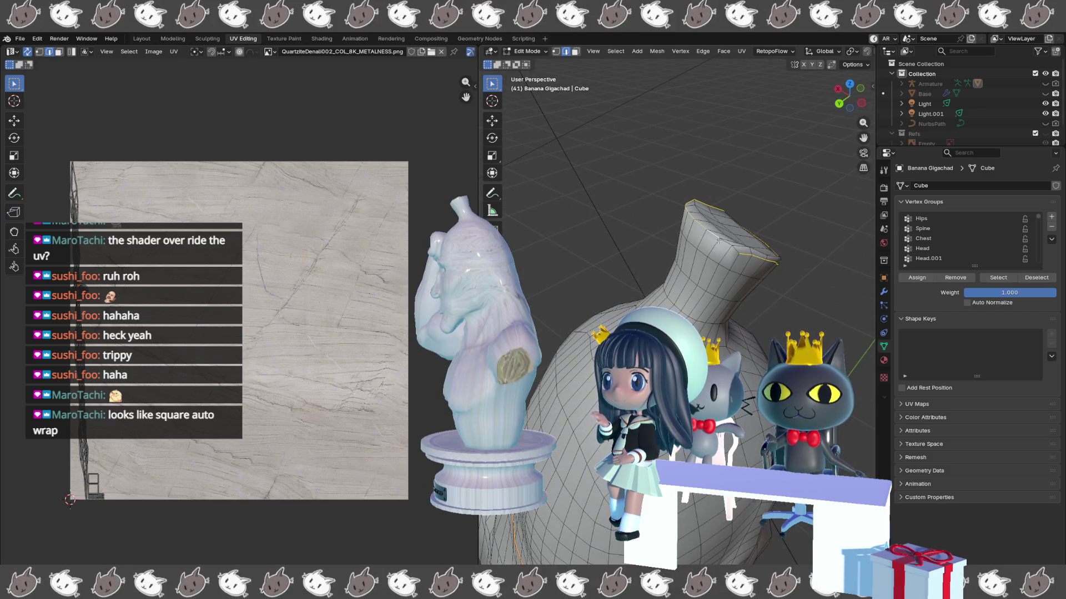
mouse_move(737, 253)
left_mouse_down()
mouse_move(757, 273)
mouse_move(707, 227)
left_mouse_up()
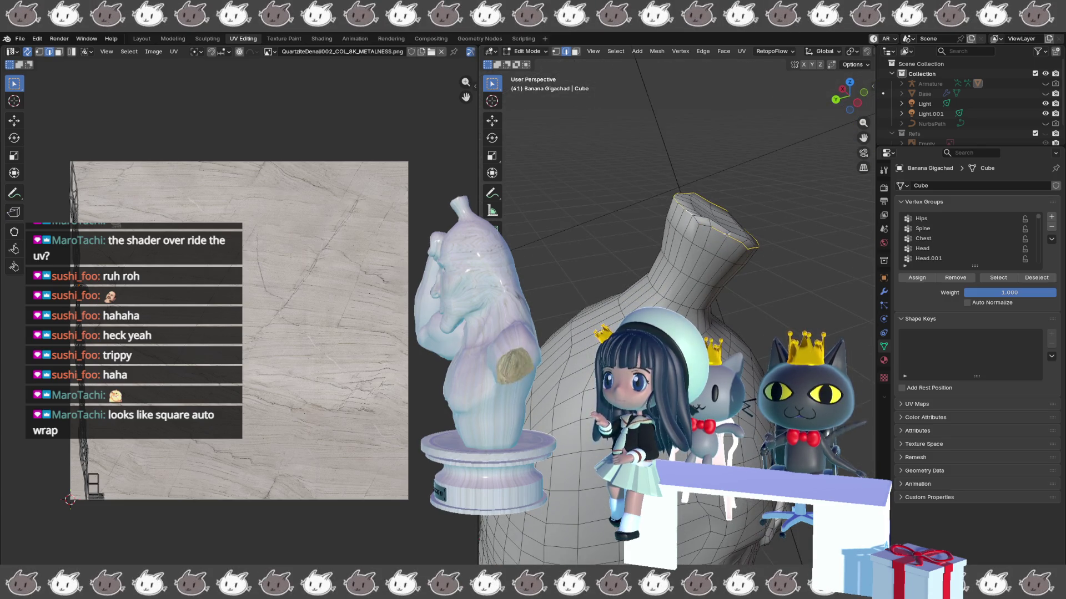
left_click_drag(745, 247, 655, 289)
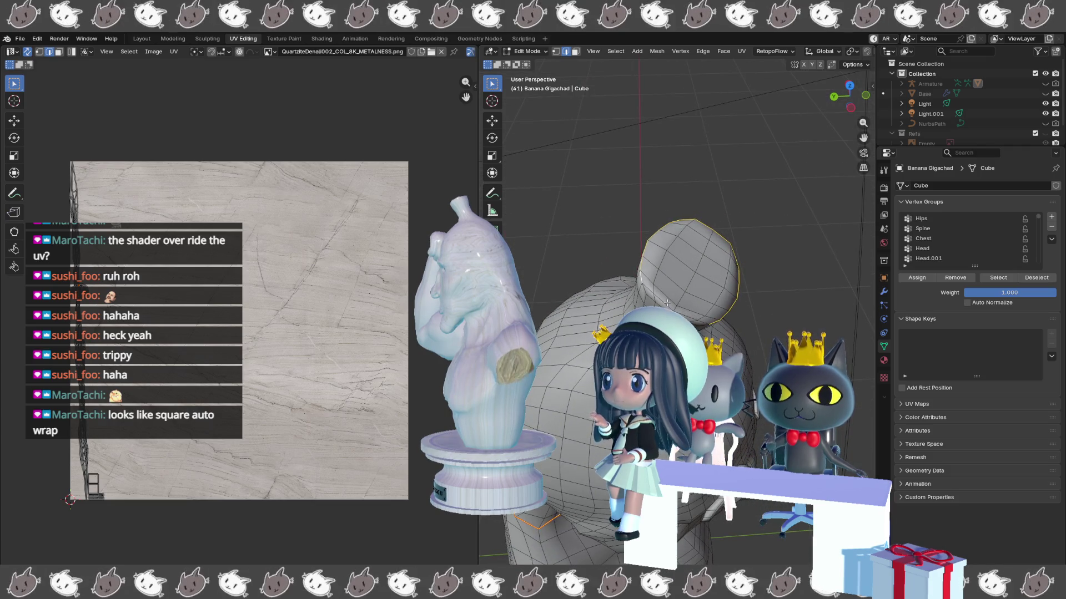
mouse_move(667, 304)
left_mouse_down()
mouse_move(693, 311)
mouse_move(646, 242)
left_mouse_up()
right_click(655, 204)
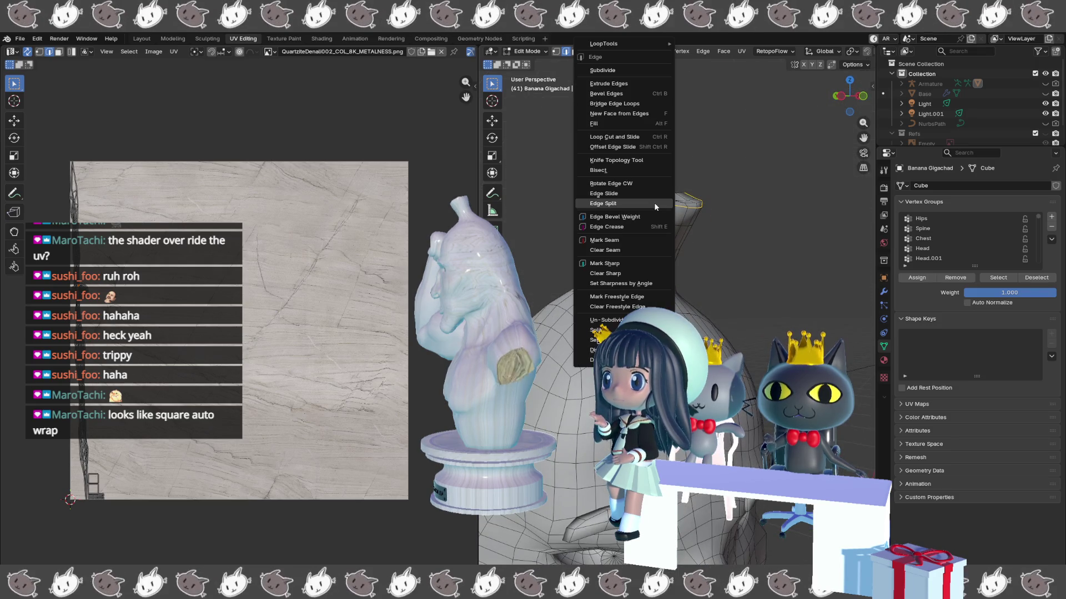
- Mark the top-of-neck ring as a seam, then orbit and zoom onto the brow and eye socket
left_click(652, 238)
mouse_move(642, 233)
left_mouse_down()
mouse_move(640, 267)
mouse_move(702, 261)
mouse_move(718, 234)
left_mouse_up()
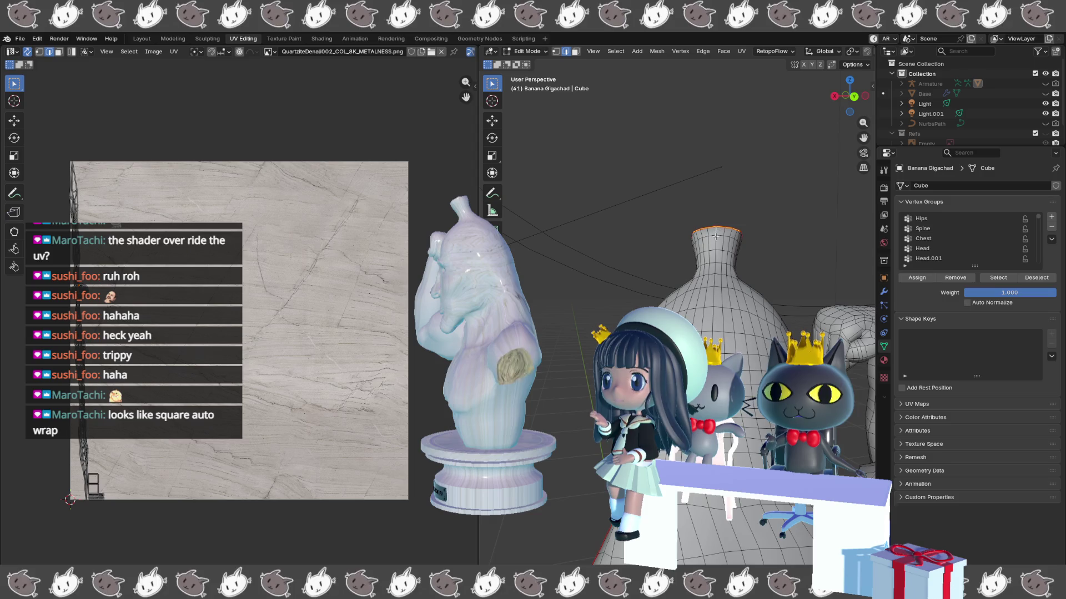
left_click_drag(717, 234, 747, 266)
mouse_move(813, 261)
left_mouse_down()
mouse_move(832, 258)
mouse_move(761, 261)
mouse_move(754, 288)
mouse_move(722, 311)
left_mouse_up()
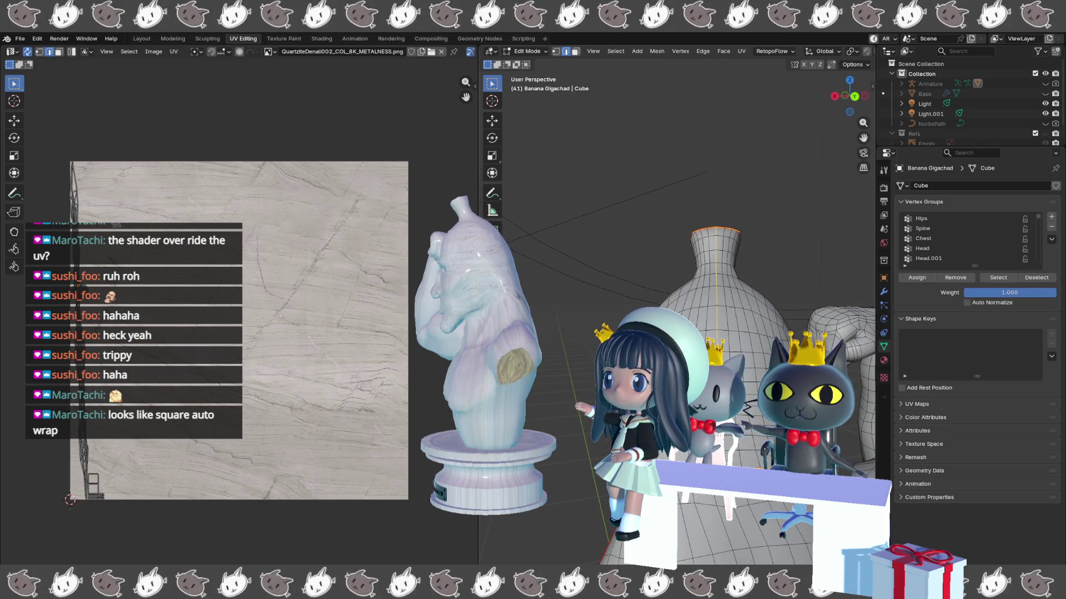
mouse_move(721, 311)
left_mouse_down()
mouse_move(777, 311)
mouse_move(766, 311)
left_mouse_up()
scroll(666, 277, "up", 5)
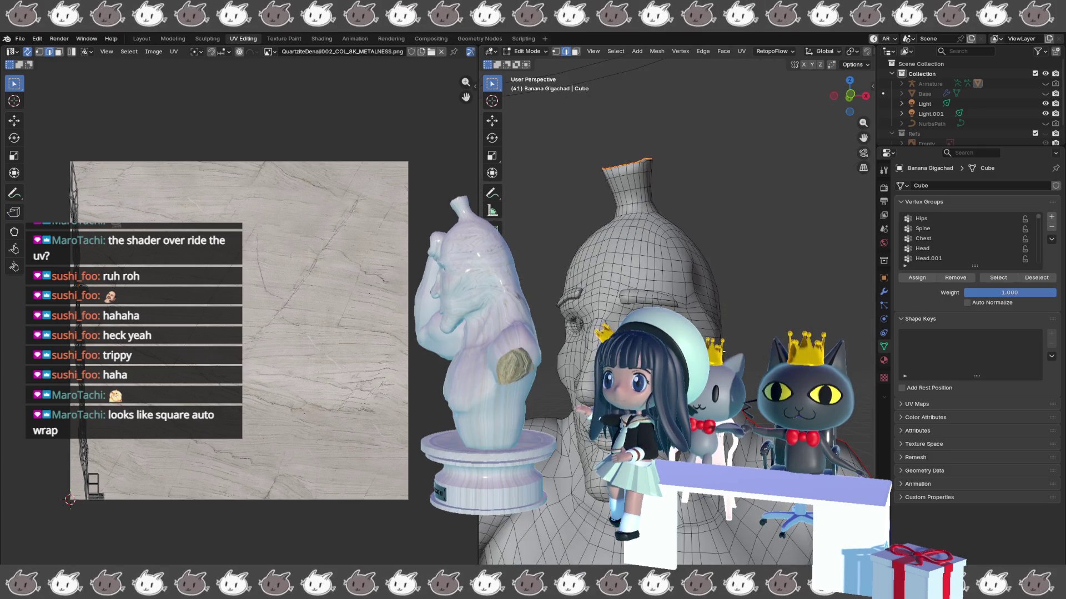
scroll(677, 305, "up", 5)
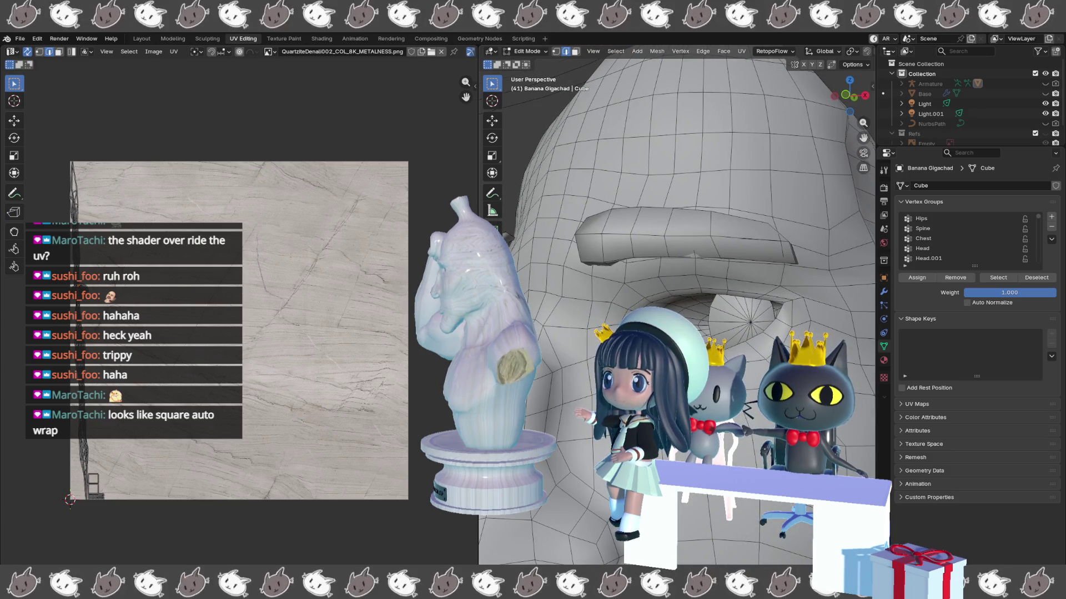
- Extend the eye socket loop to the mirrored eye and mark both loops as seams
right_click(555, 136)
left_click(577, 278)
key("KP_4")
key("KP_4")
key("KP_4")
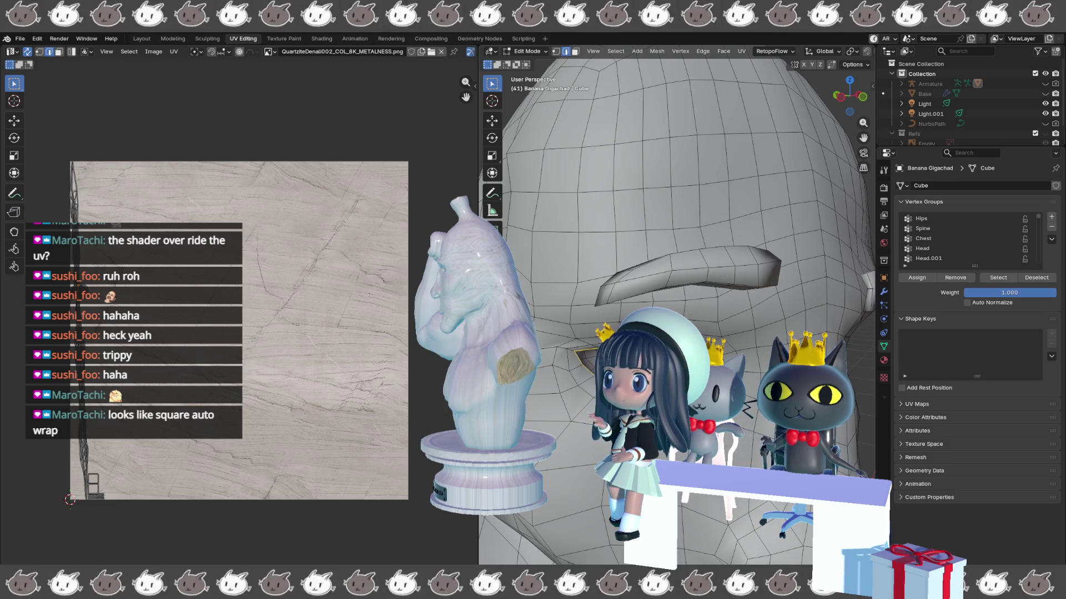
left_click(574, 390)
- Orbit from the front view around the statue and above it to inspect the seams
key("KP_1")
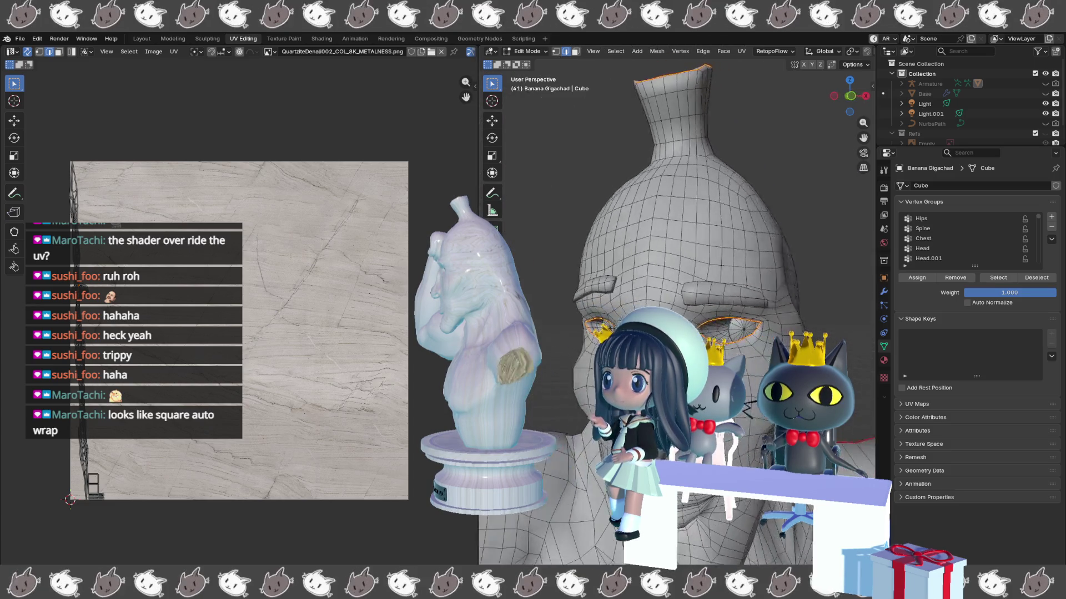
key("KP_4")
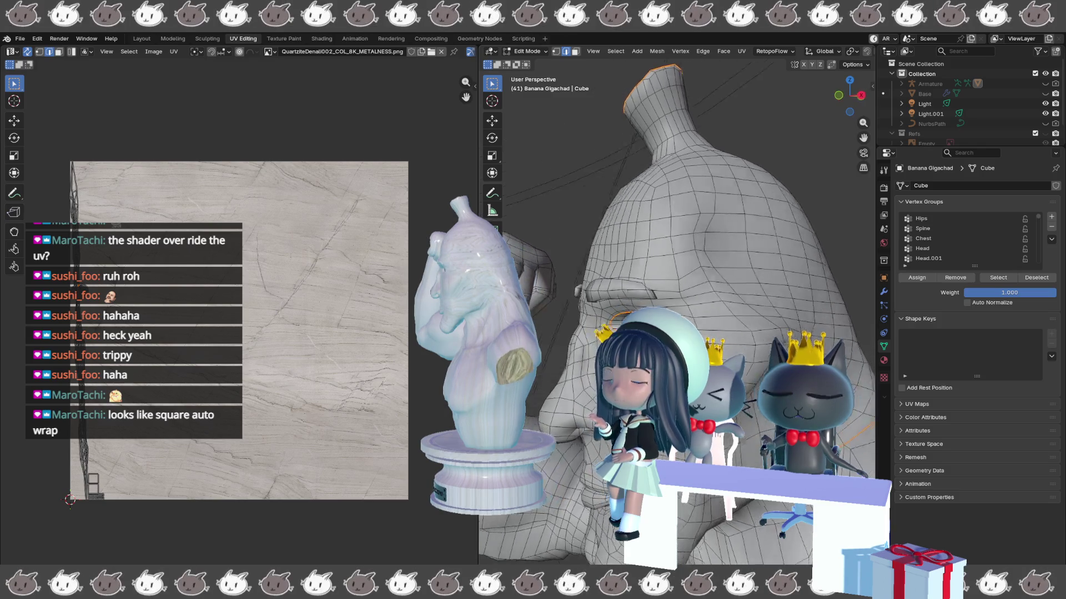
key("KP_4")
key("KP_4")
key("KP_4")
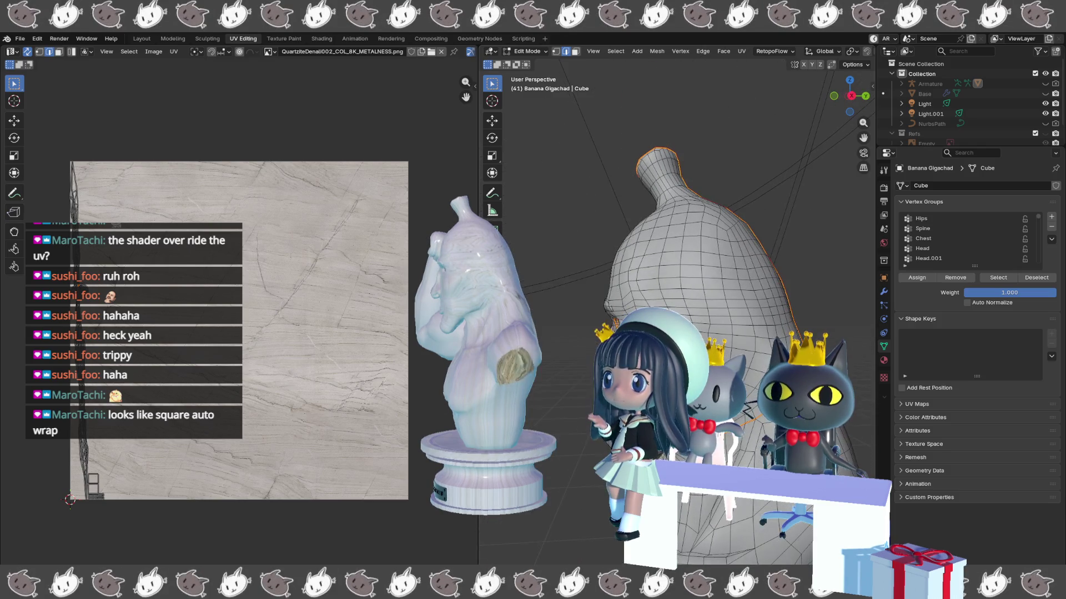
key("KP_4")
key("KP_4")
key("KP_4")
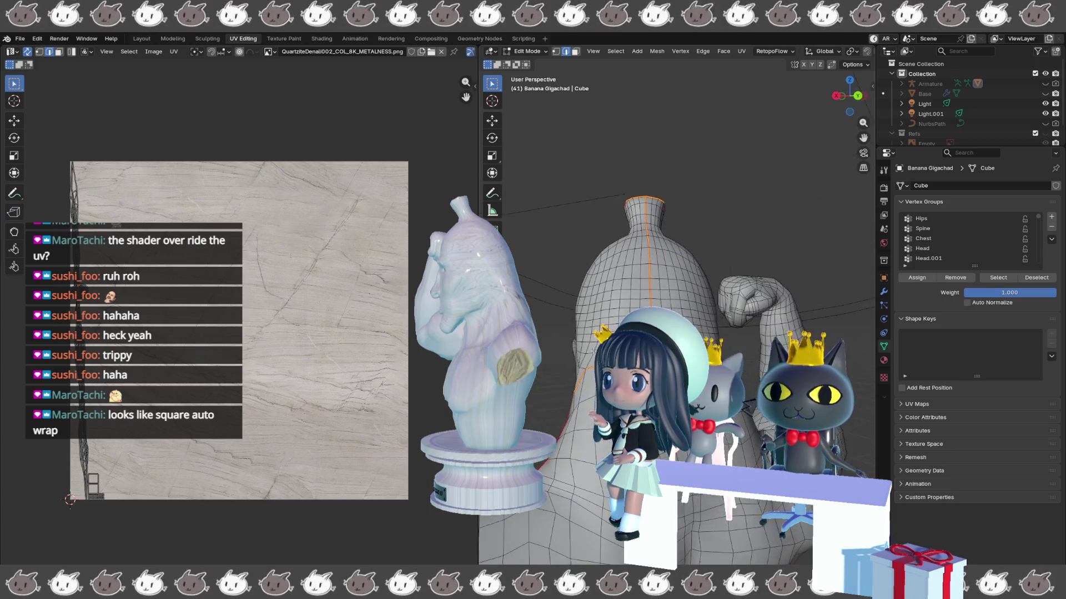
key("KP_4")
key("KP_4")
key("KP_4")
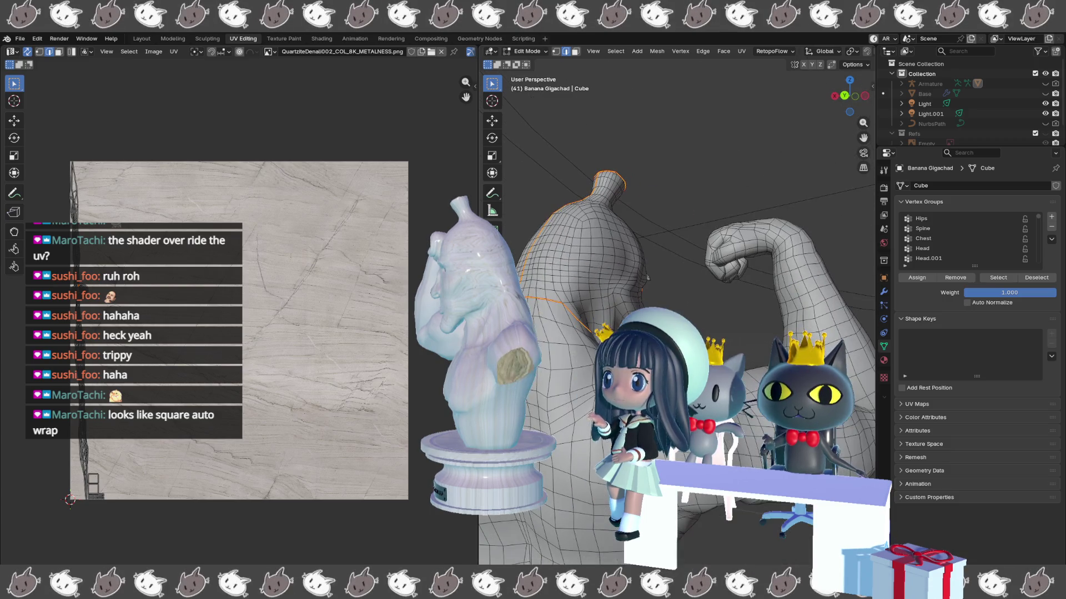
key("KP_4")
key("KP_4")
key("KP_4")
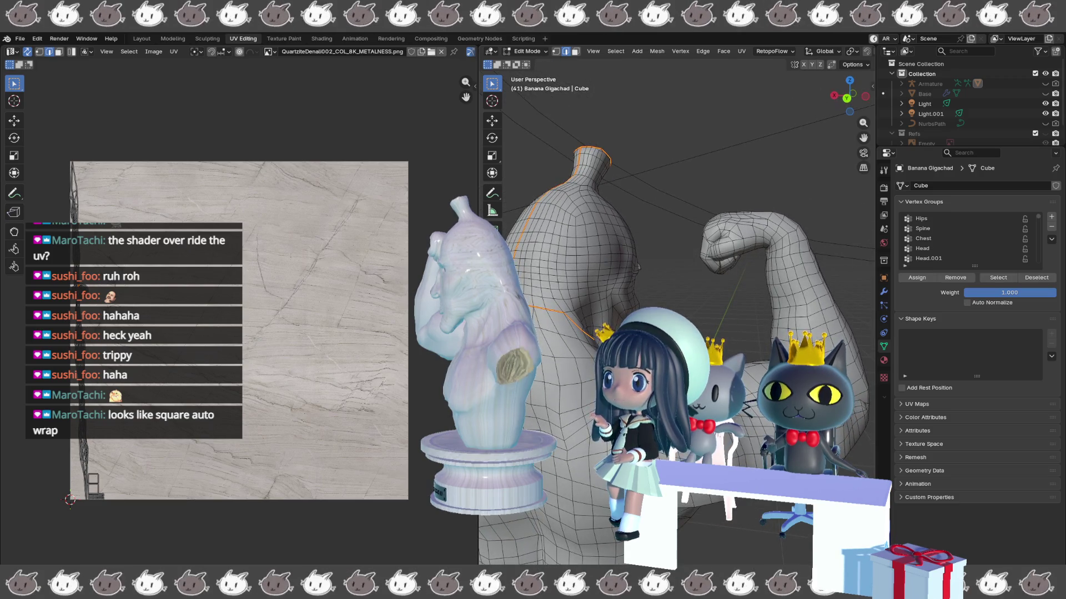
key("KP_4")
key("KP_4")
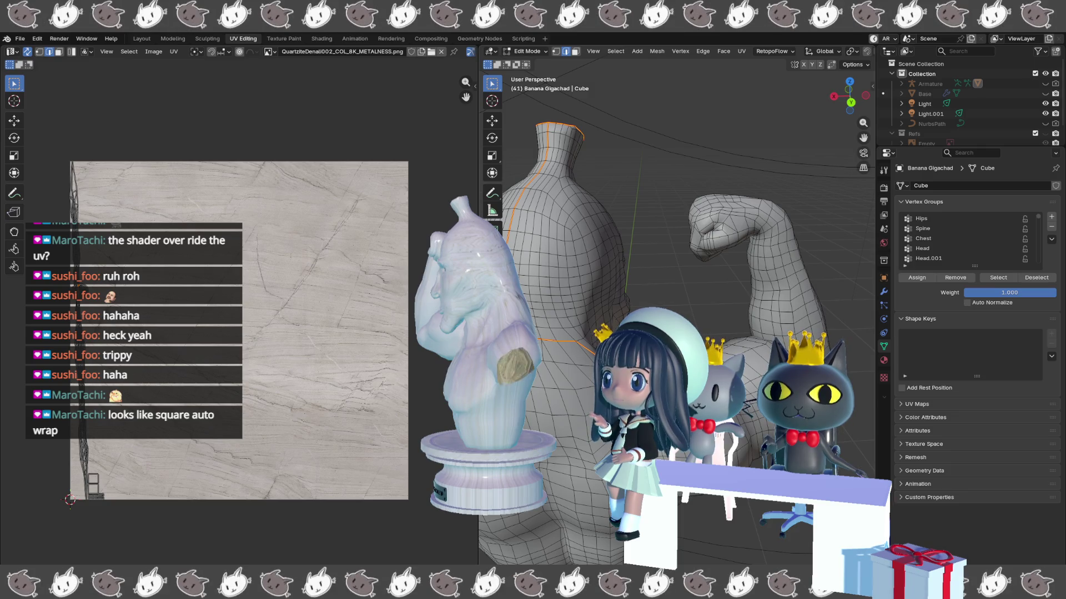
key("KP_8")
key("KP_4")
key("KP_4")
key("KP_4")
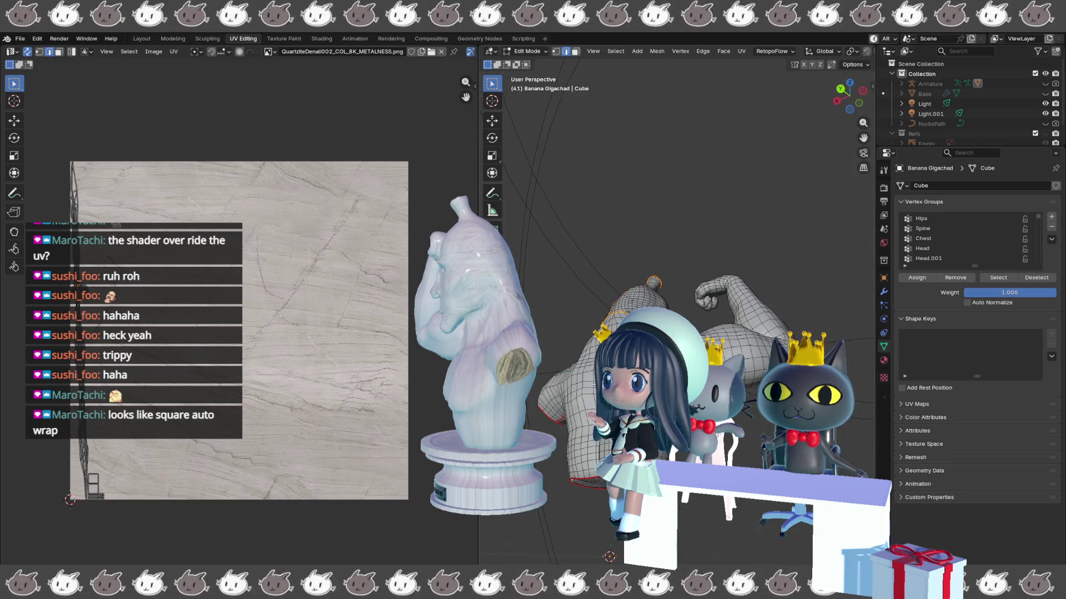
key("KP_4")
key("KP_4")
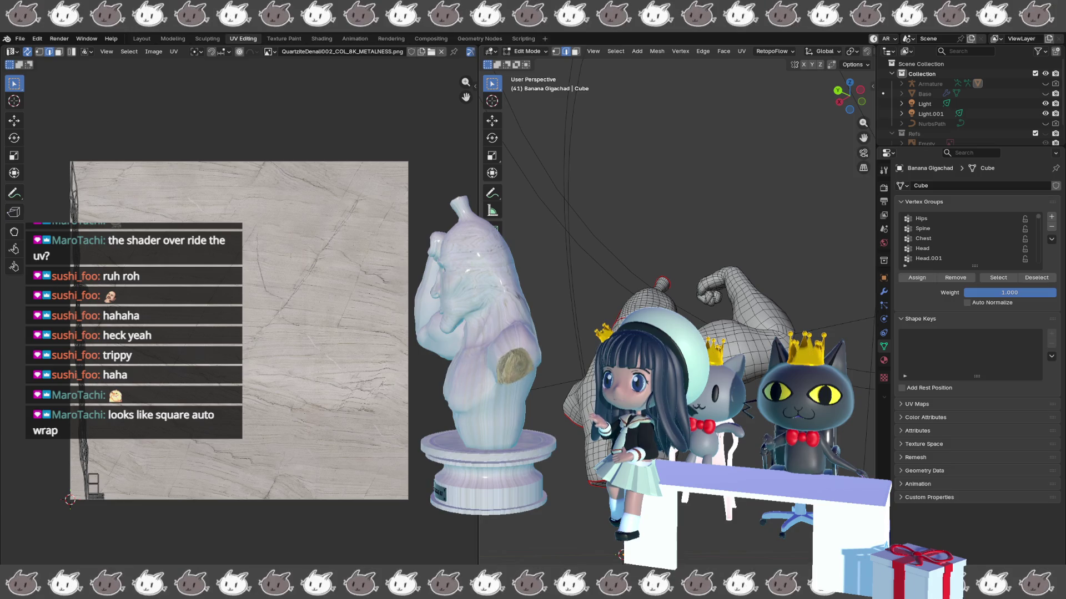
- Bring up the vertex menu, then orbit to check seams around the fist and head
key("ctrl+v")
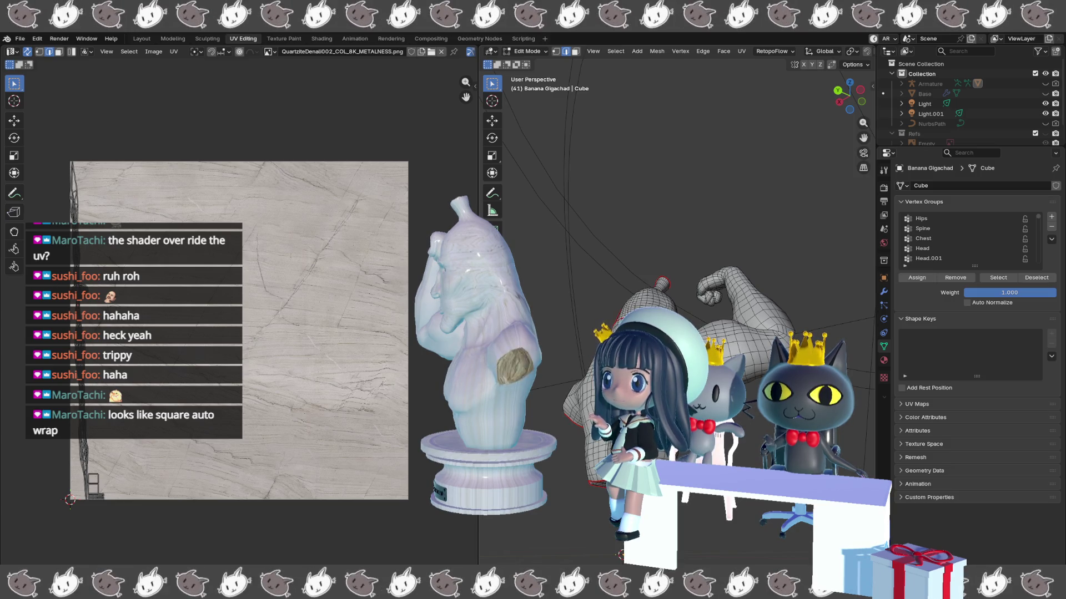
key("KP_4")
key("KP_4")
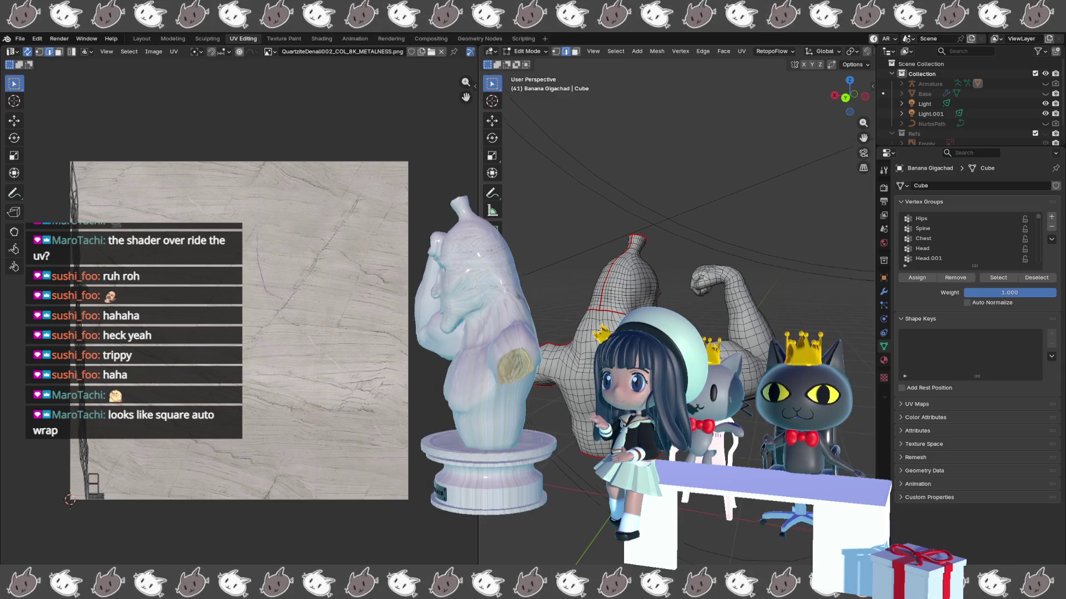
key("KP_4")
key("KP_4")
key("KP_4")
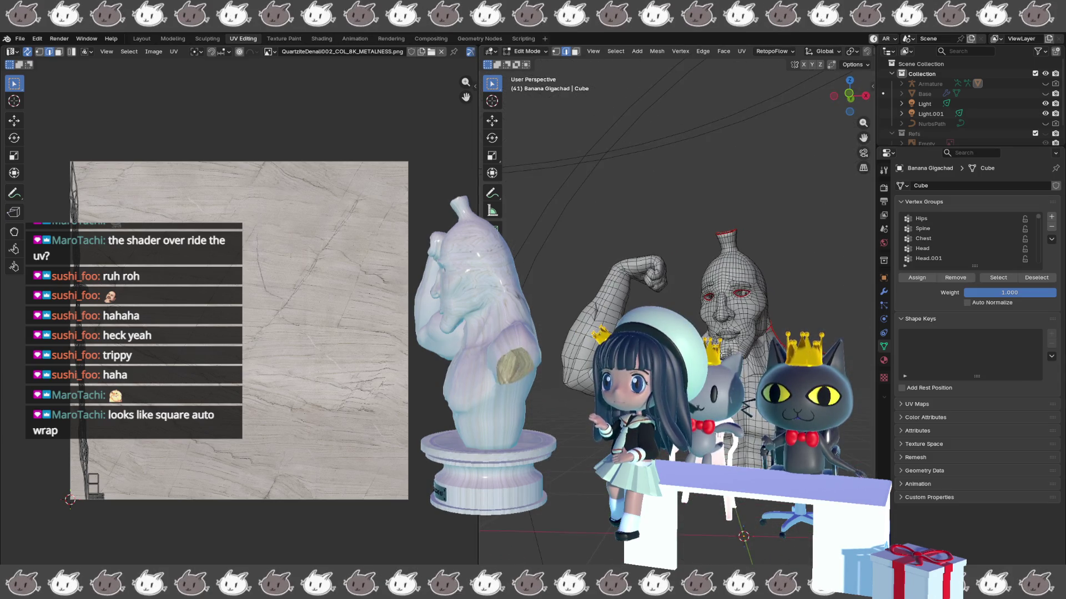
key("KP_4")
key("KP_4")
key("KP_4")
key("KP_4")
key("KP_4")
key("KP_4")
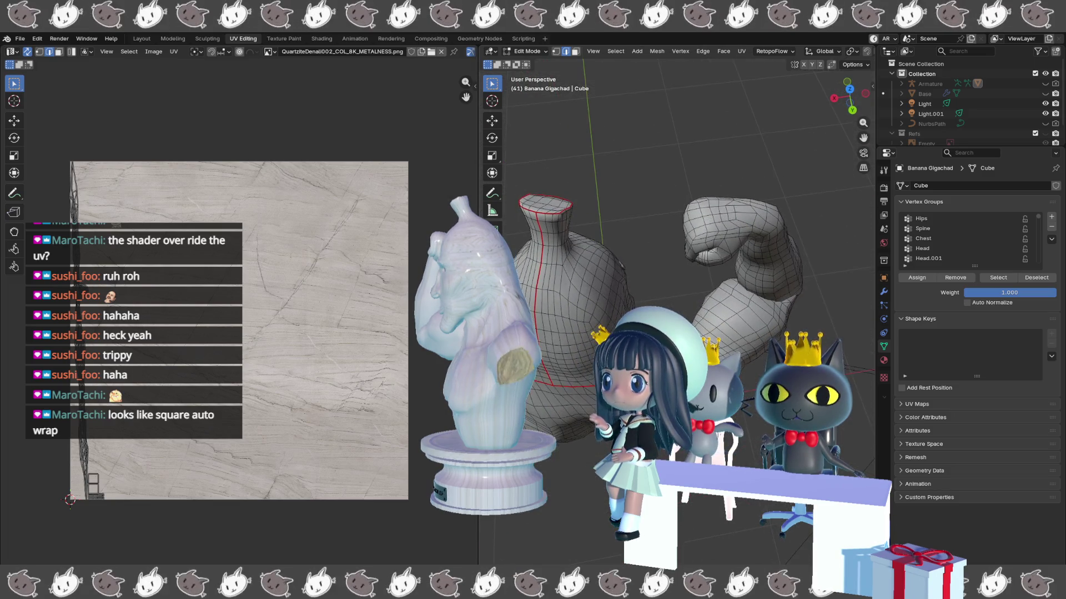
scroll(678, 305, "up", 5)
key("KP_8")
key("KP_8")
key("KP_8")
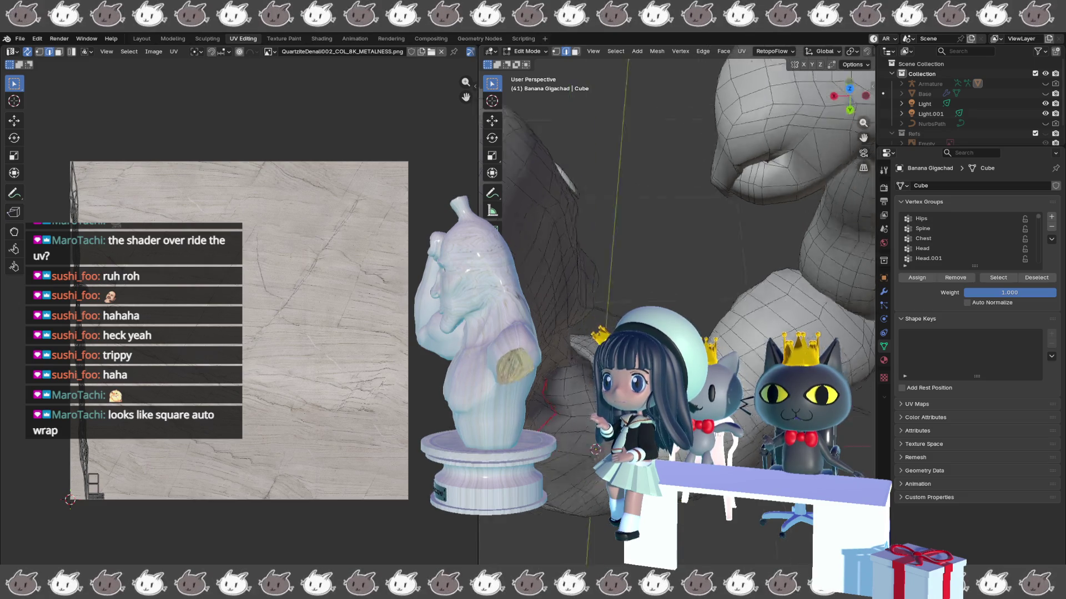
key("KP_2")
key("KP_2")
key("KP_2")
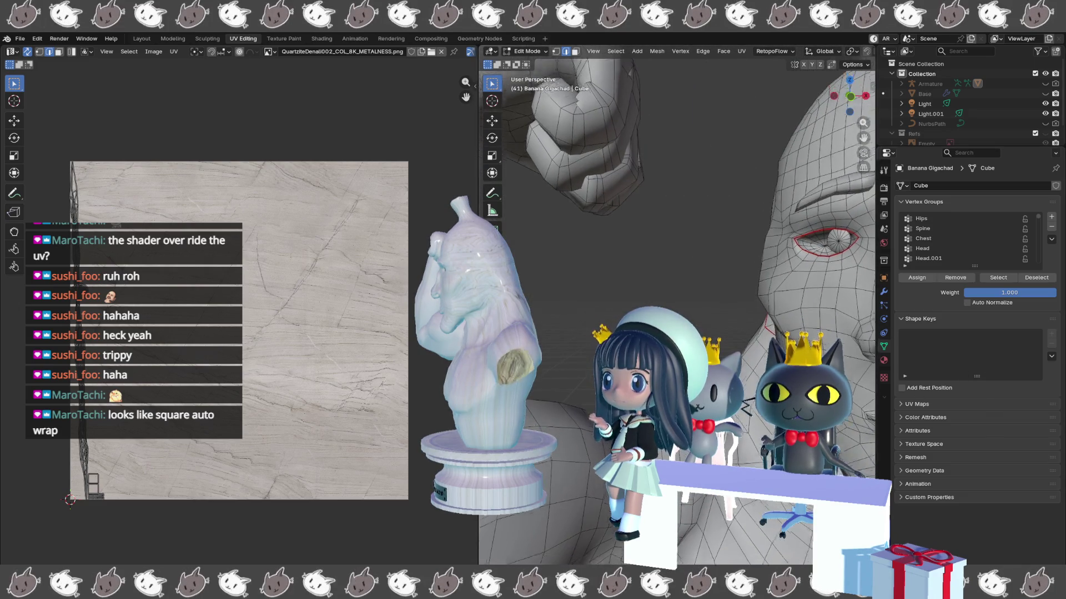
key("KP_2")
key("KP_2")
key("KP_2")
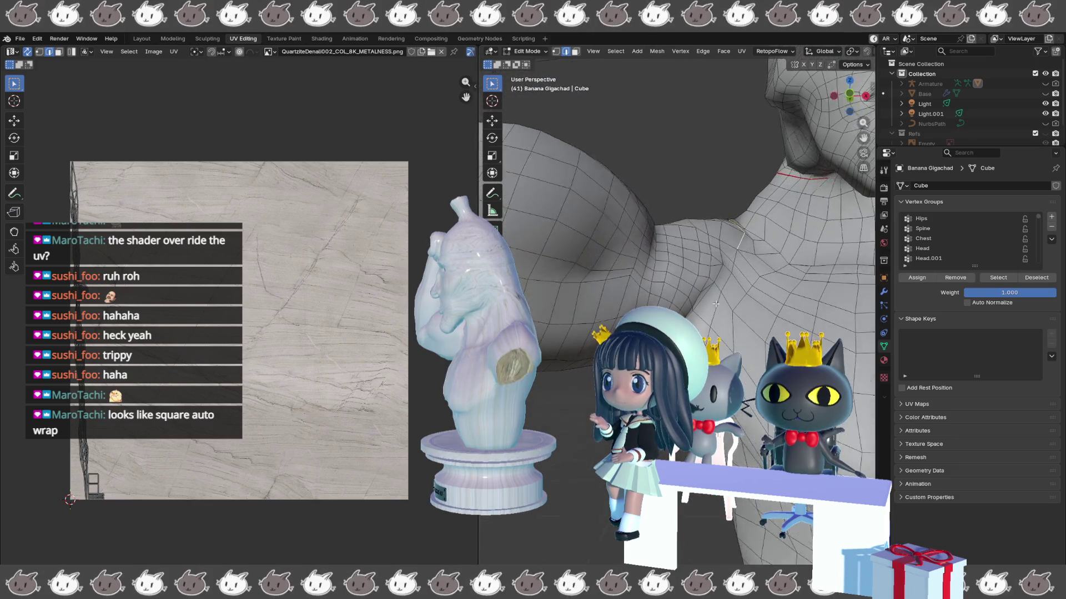
key("KP_2")
key("KP_2")
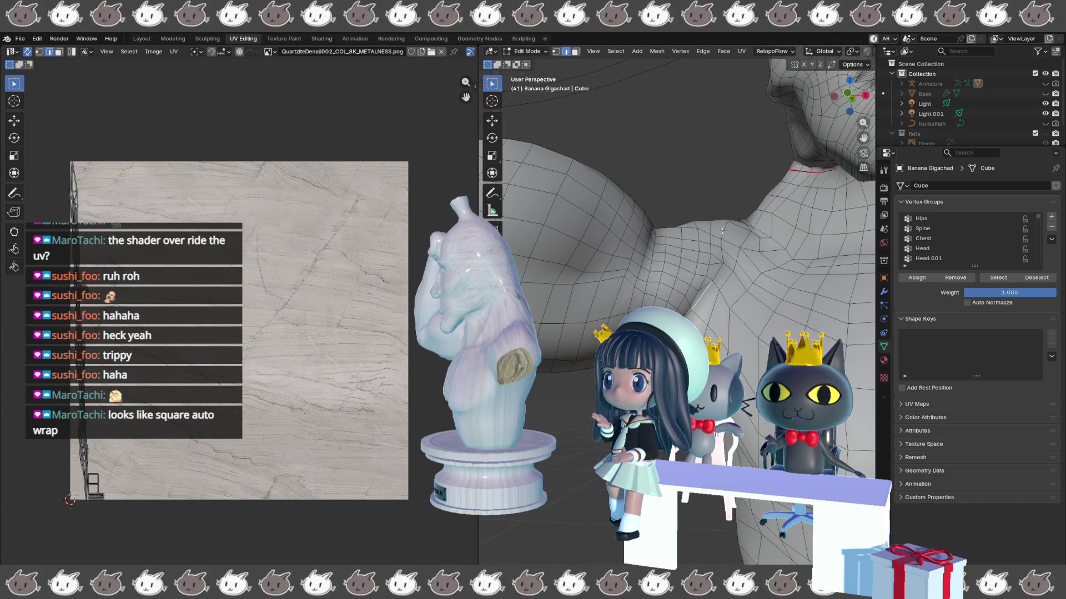
key("KP_8")
key("KP_8")
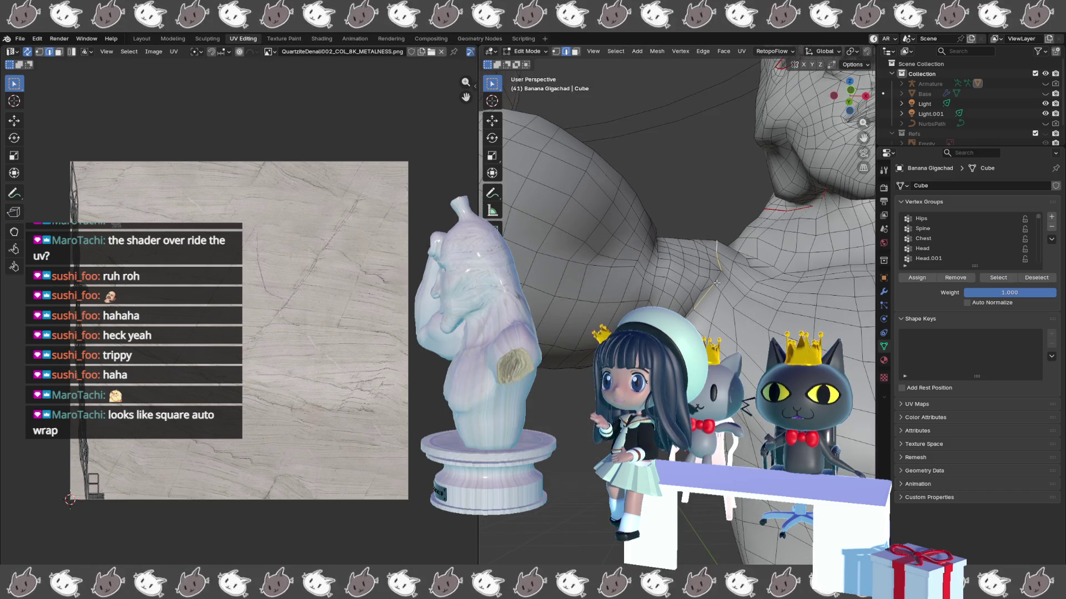
key("KP_2")
key("KP_2")
key("KP_2")
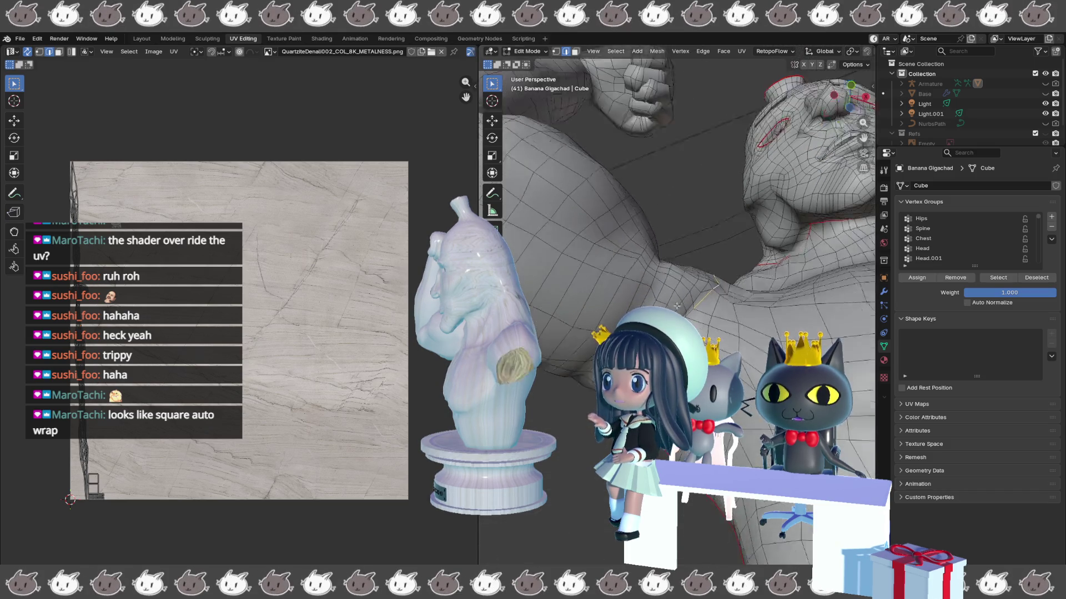
key("KP_6")
key("KP_6")
key("KP_6")
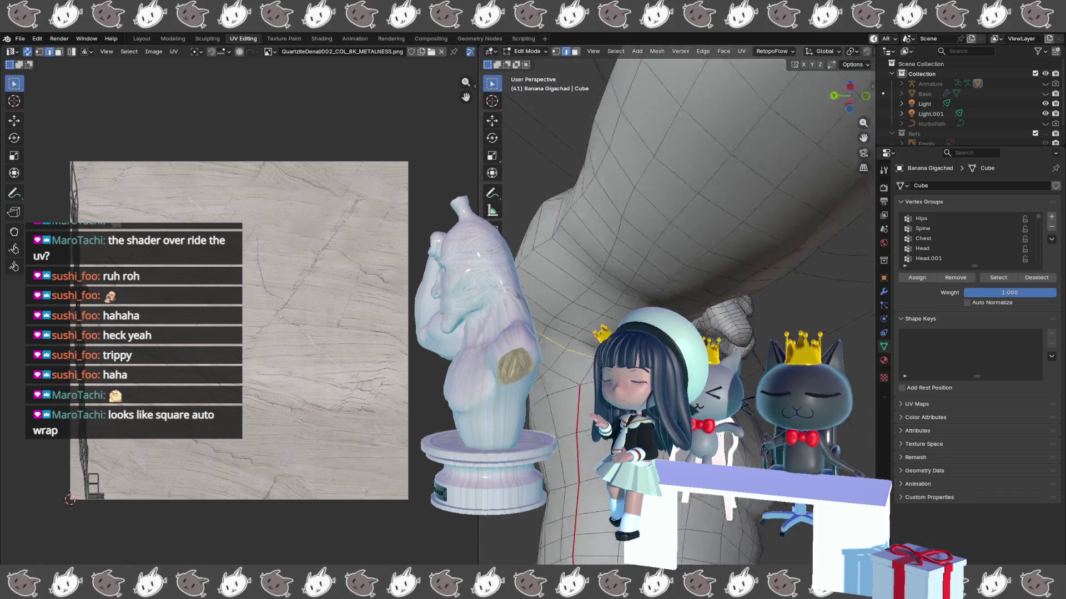
key("KP_8")
key("KP_8")
key("KP_8")
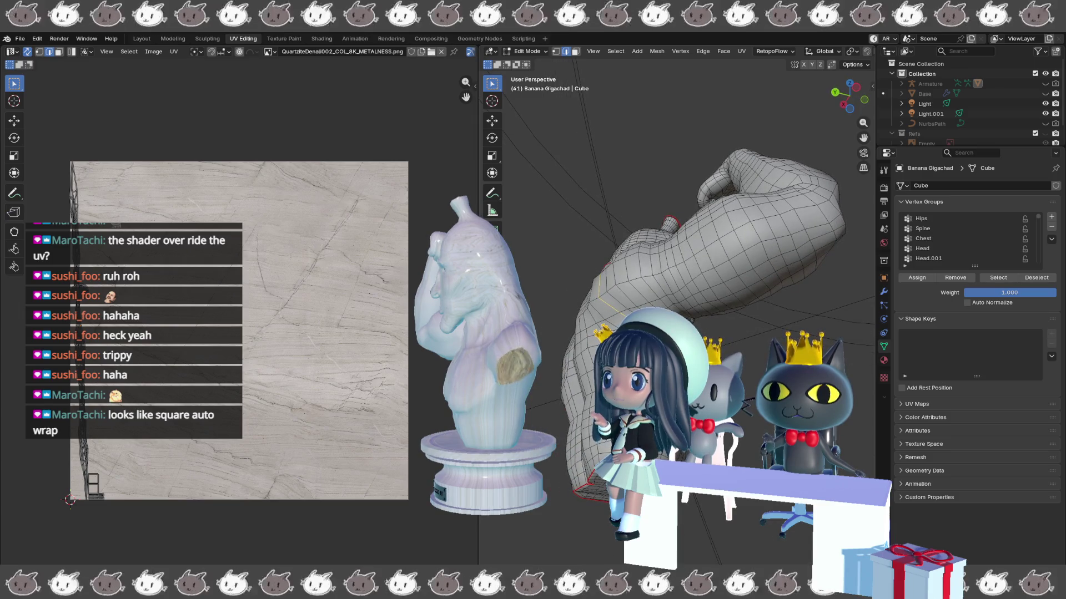
- Mark the upper-arm edge loop as a seam and orbit around the figure to check it from all sides
key("ctrl+e")
key("Return")
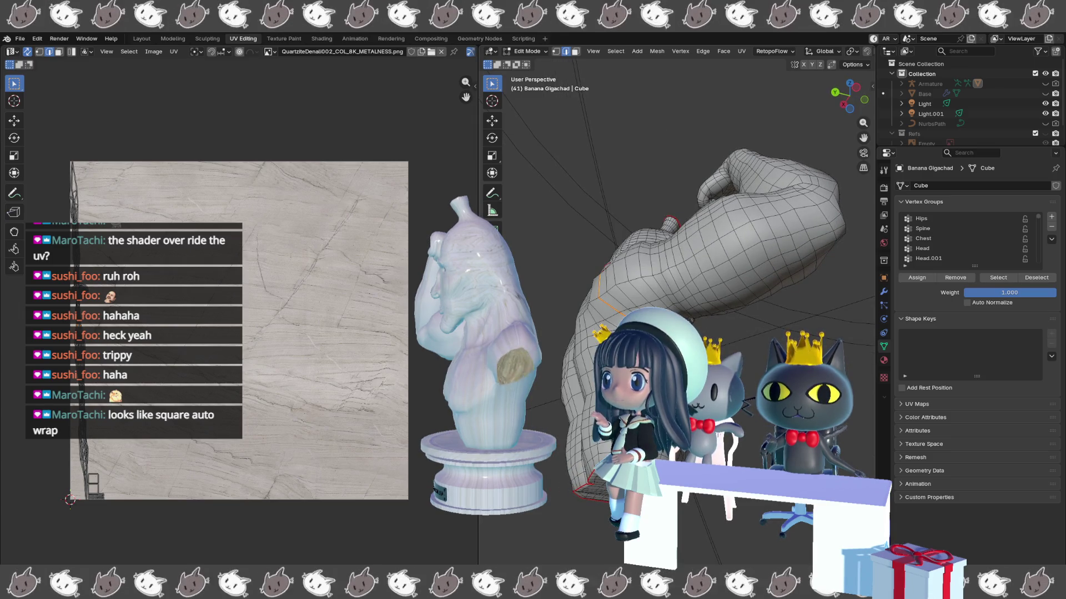
key("KP_2")
key("KP_2")
key("KP_2")
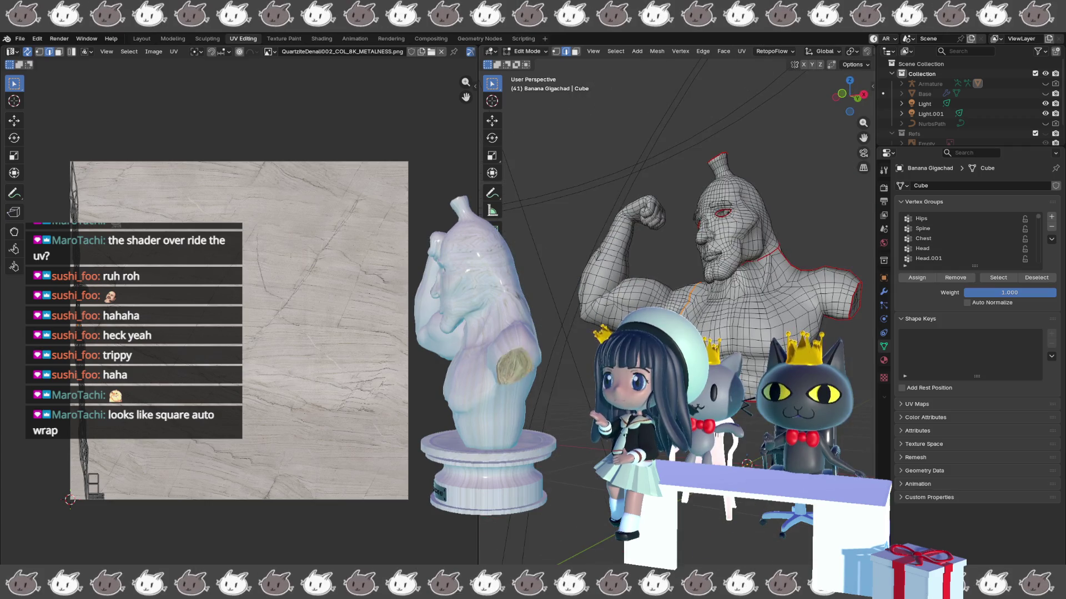
key("KP_4")
key("KP_4")
key("KP_4")
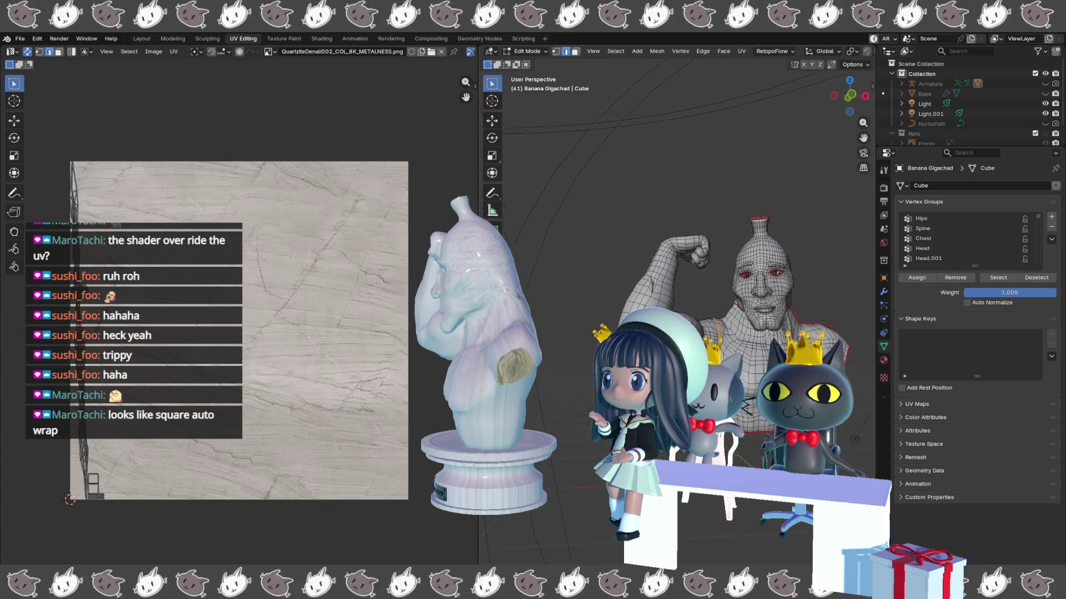
key("KP_4")
key("KP_4")
key("KP_4")
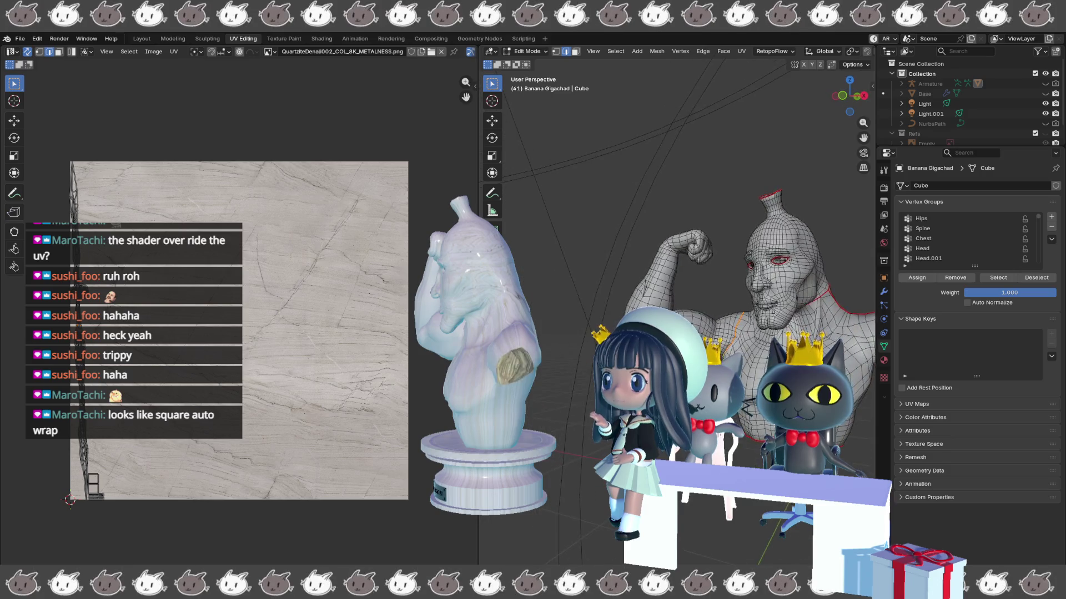
key("KP_4")
key("KP_4")
key("KP_4")
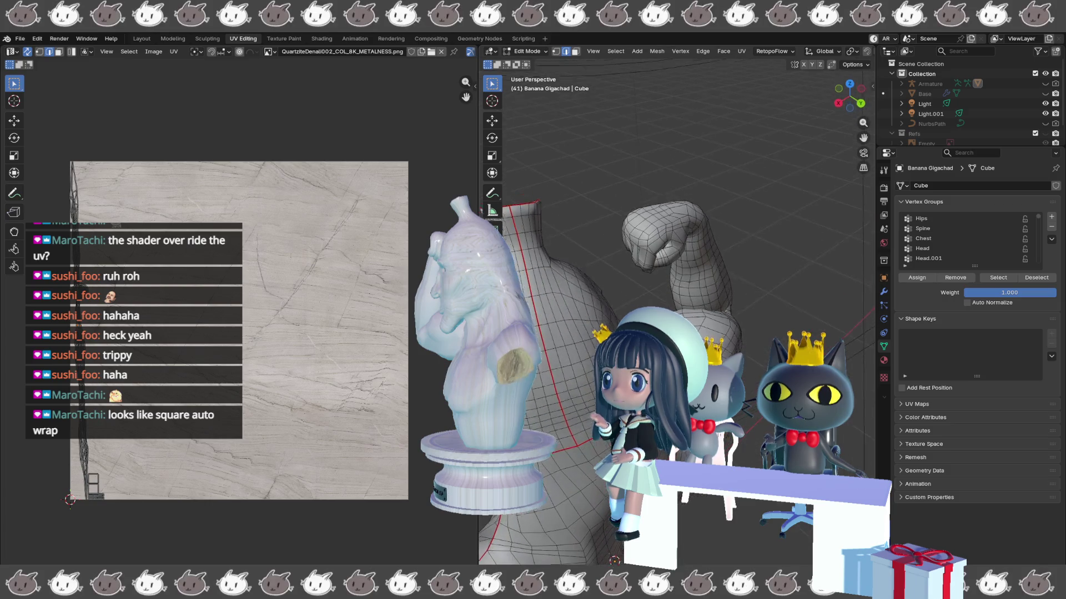
key("KP_4")
key("KP_4")
key("KP_4")
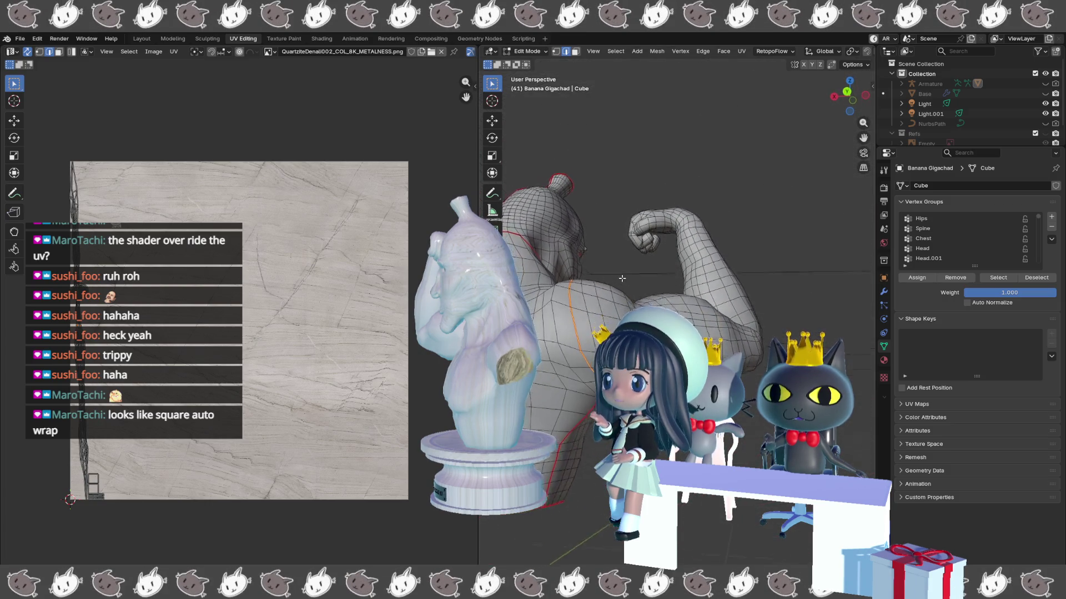
key("KP_4")
key("KP_4")
key("KP_4")
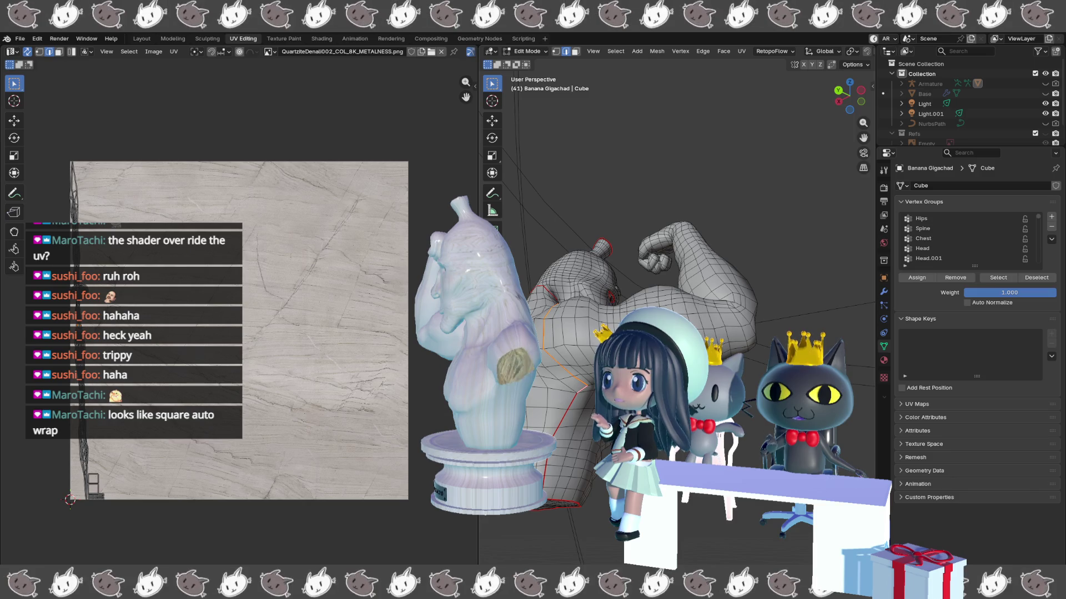
key("KP_4")
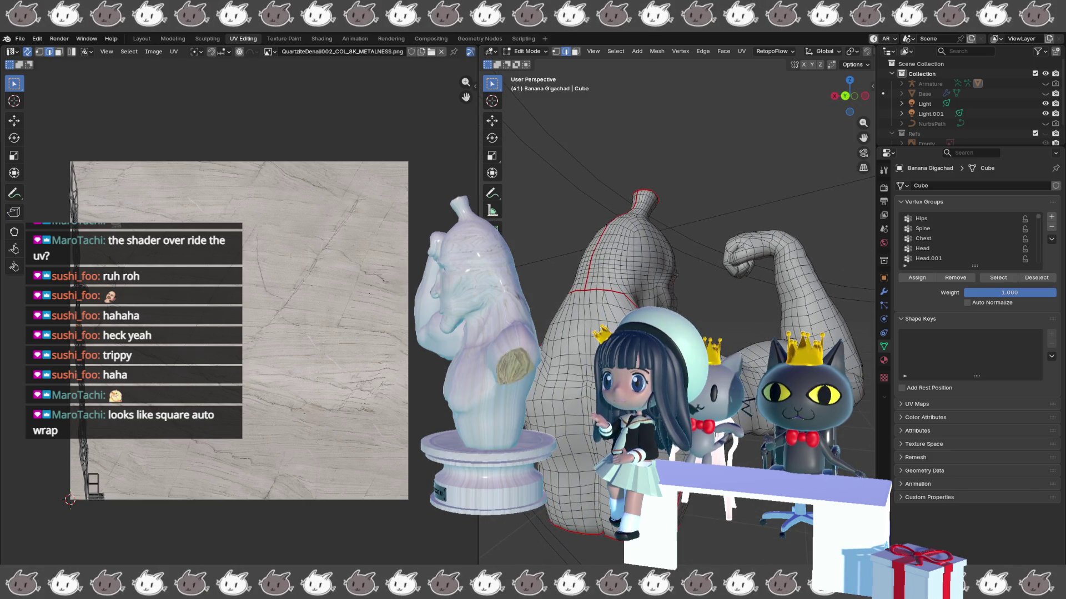
key("KP_4")
key("KP_4")
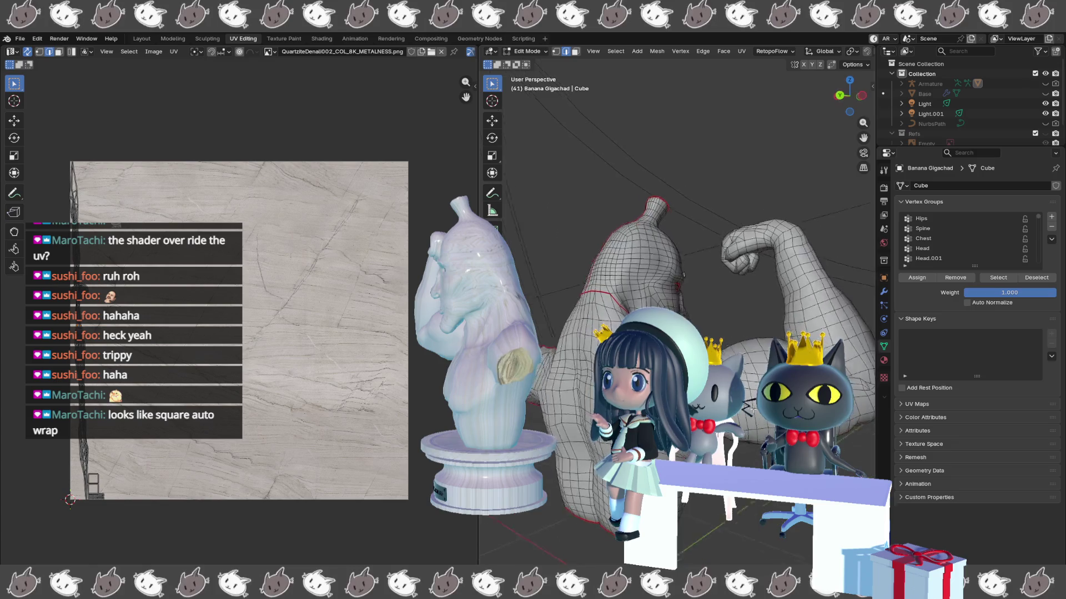
key("KP_4")
key("KP_4")
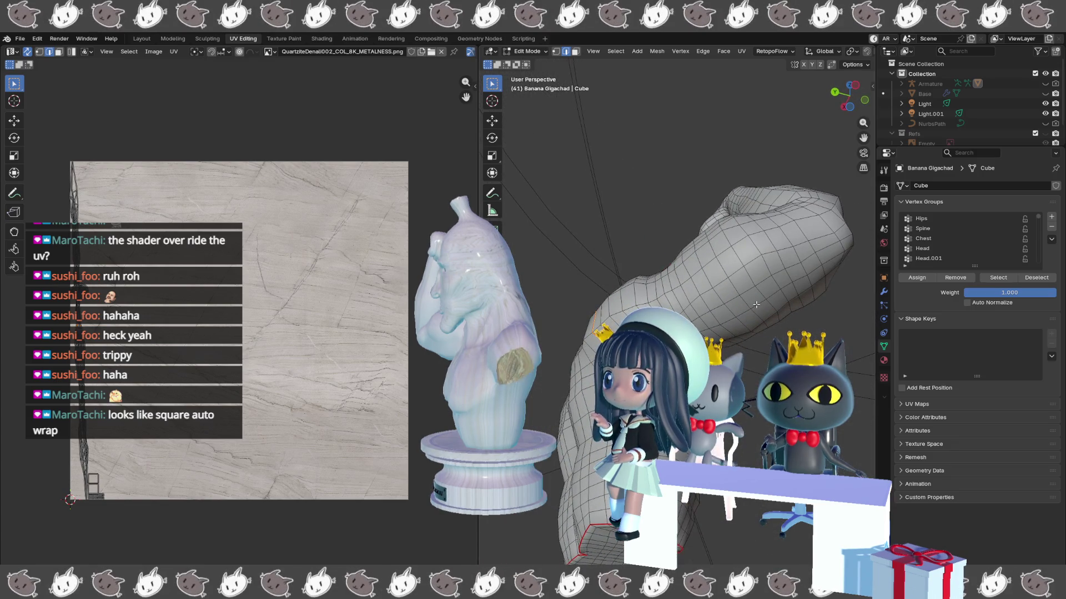
- Frame the arm loop, deselect it, and orbit to view the red arm seam on the statue
key("KP_Decimal")
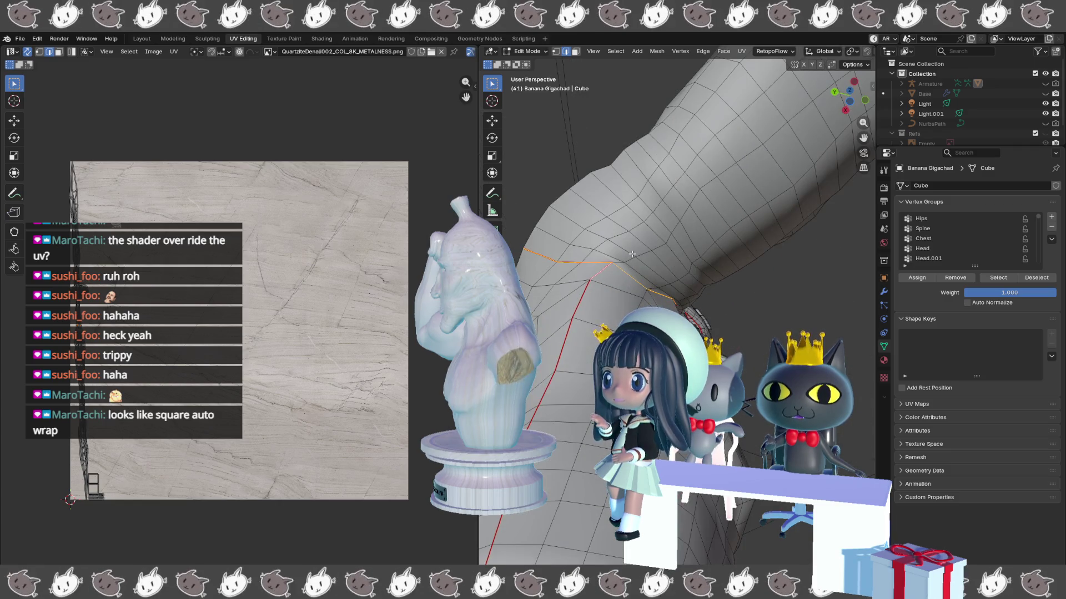
left_click(620, 261)
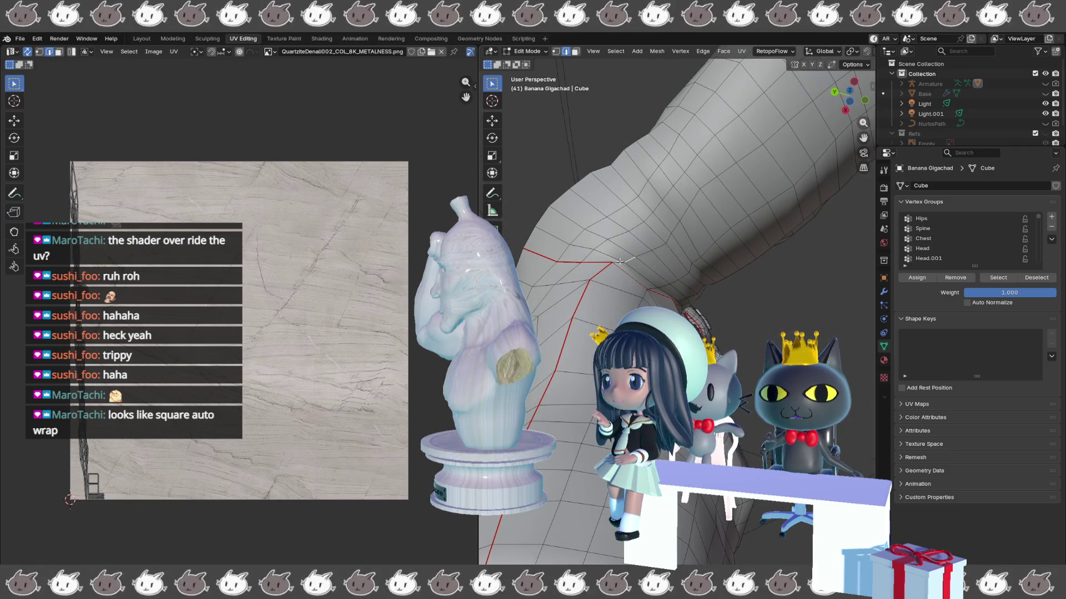
scroll(618, 263, "down", 6)
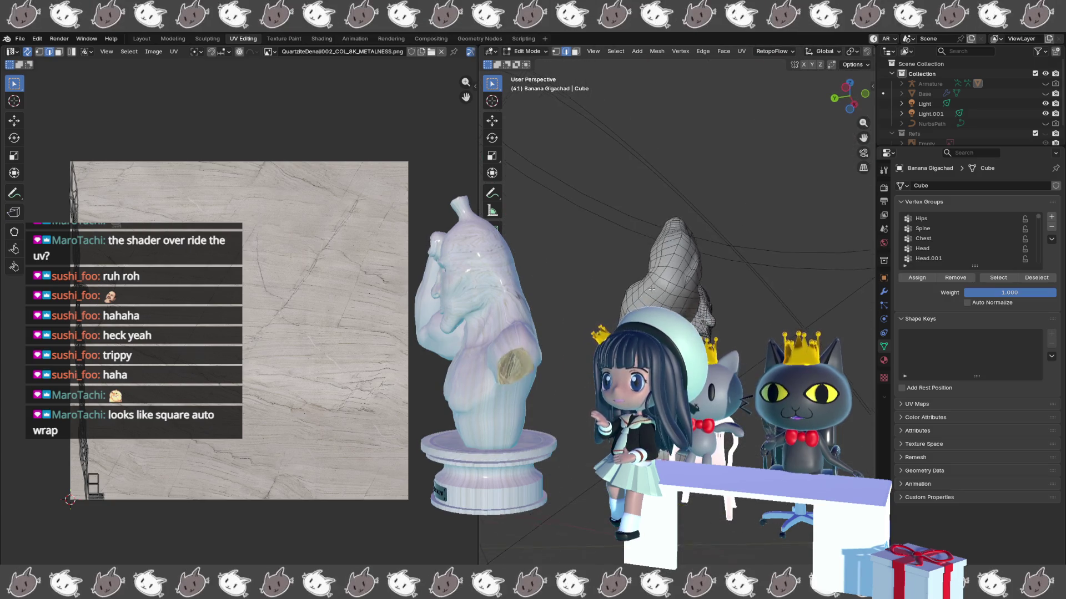
left_click_drag(662, 270, 658, 262)
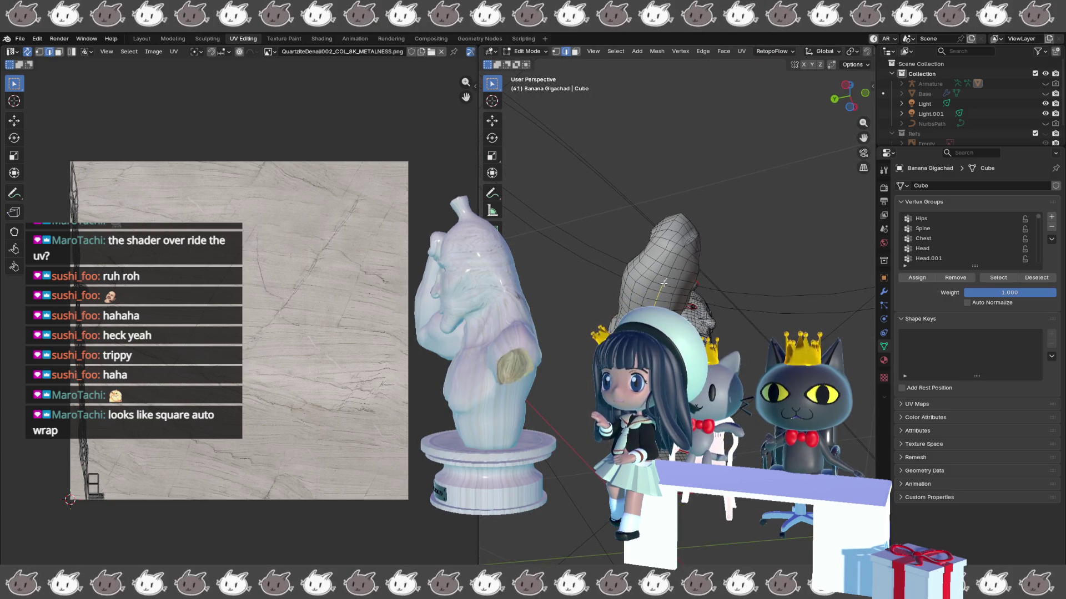
left_click_drag(662, 280, 682, 278)
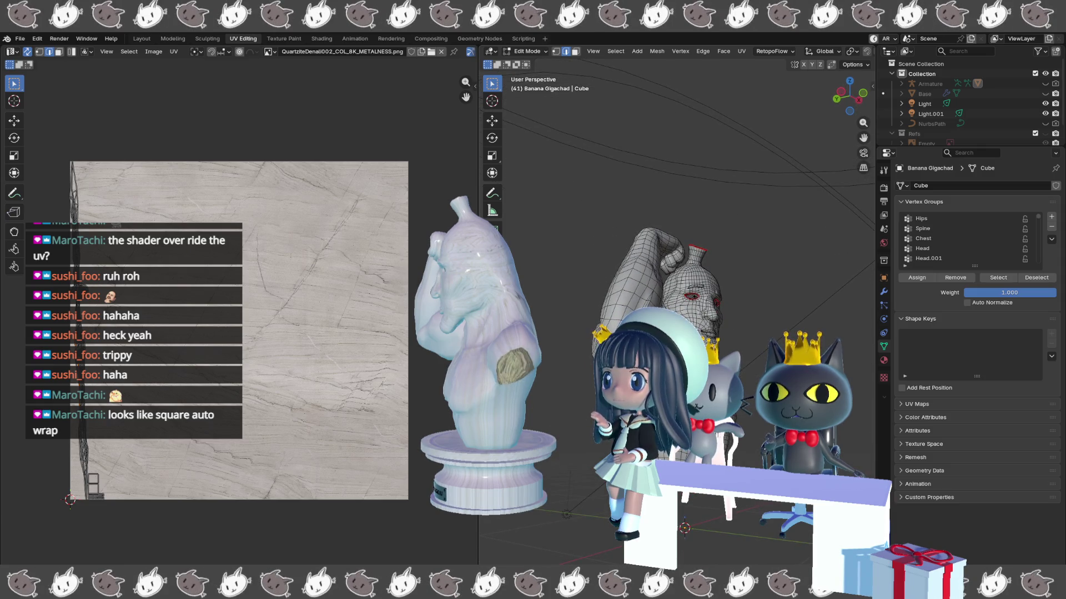
mouse_move(627, 302)
left_mouse_down()
mouse_move(610, 305)
mouse_move(648, 286)
mouse_move(681, 188)
left_mouse_up()
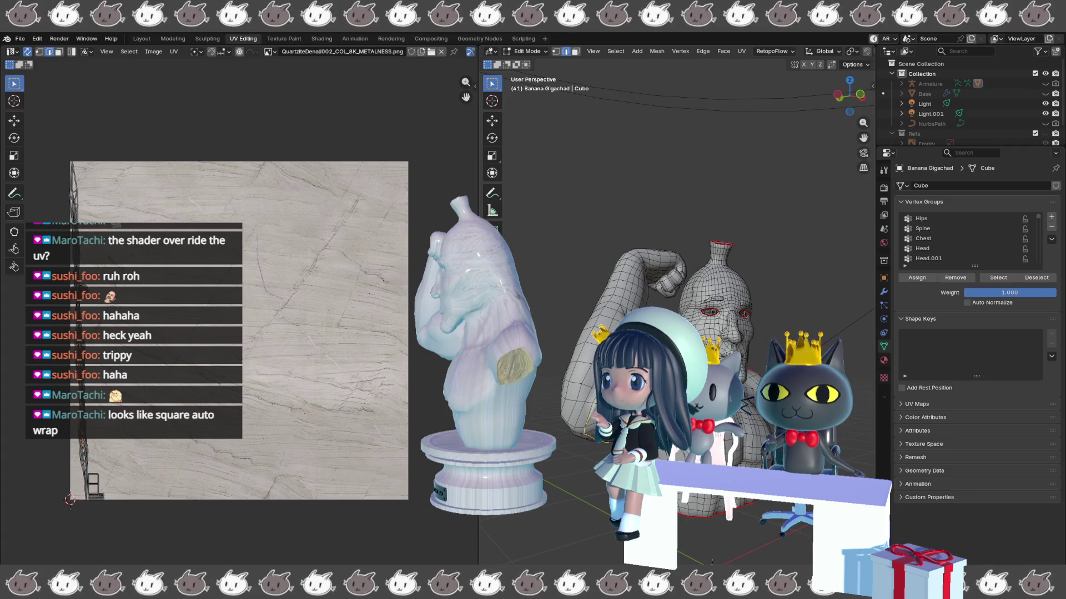
- Select the arm edge loop running toward the elbow, extend it, and mark it as a UV seam
scroll(677, 310, "up", 1)
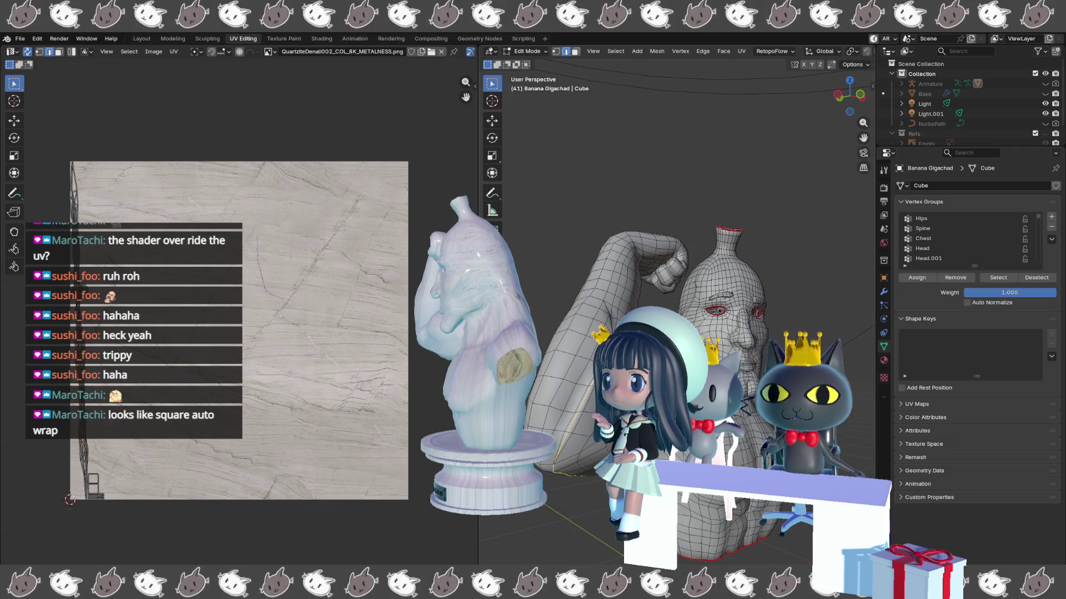
scroll(677, 310, "up", 1)
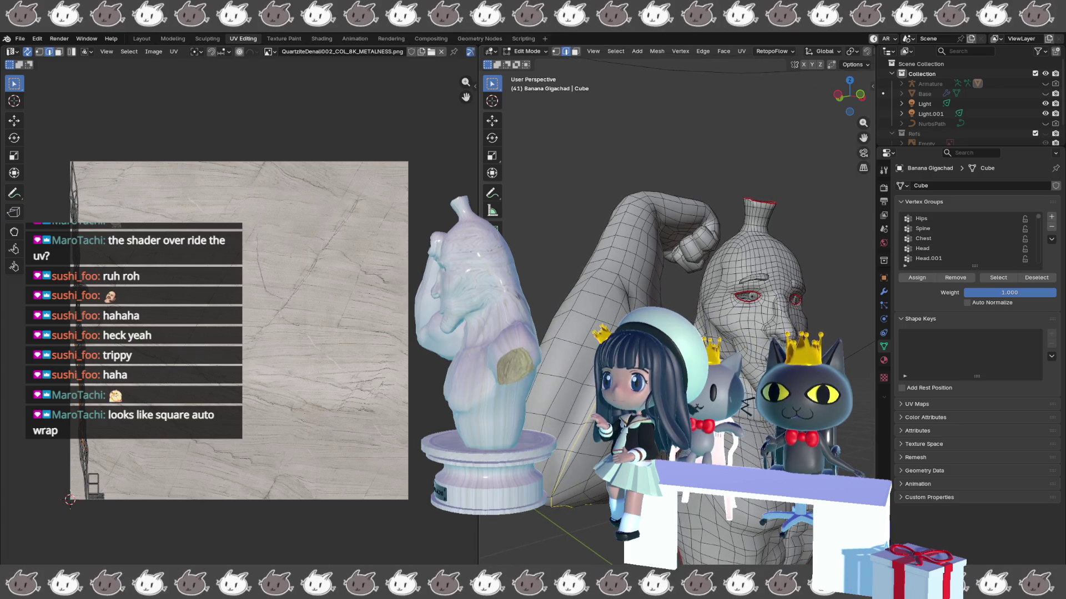
left_click_drag(555, 339, 586, 346)
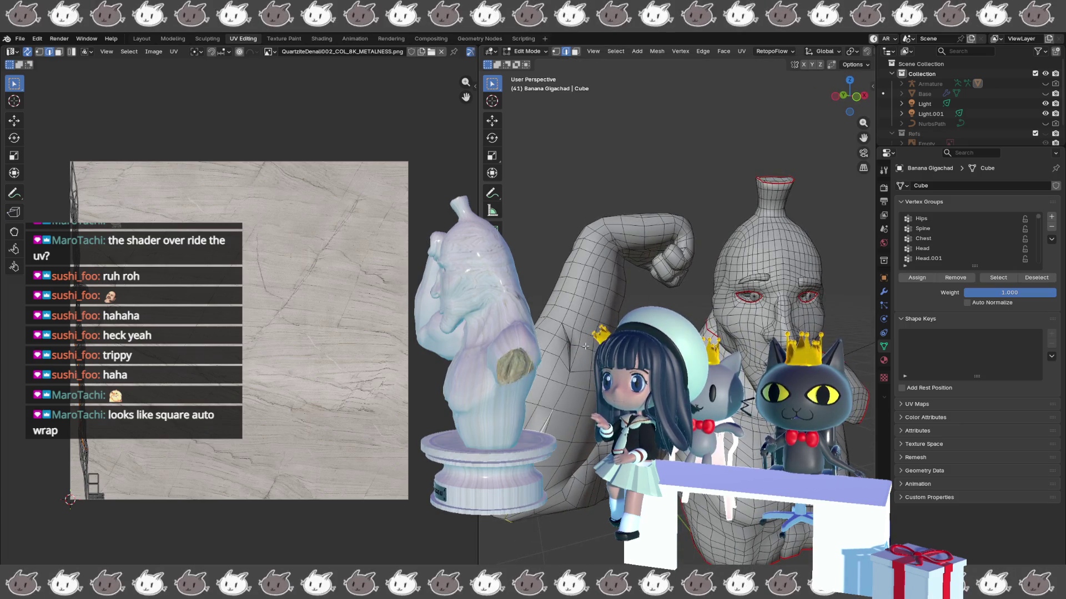
left_click(587, 324, "alt")
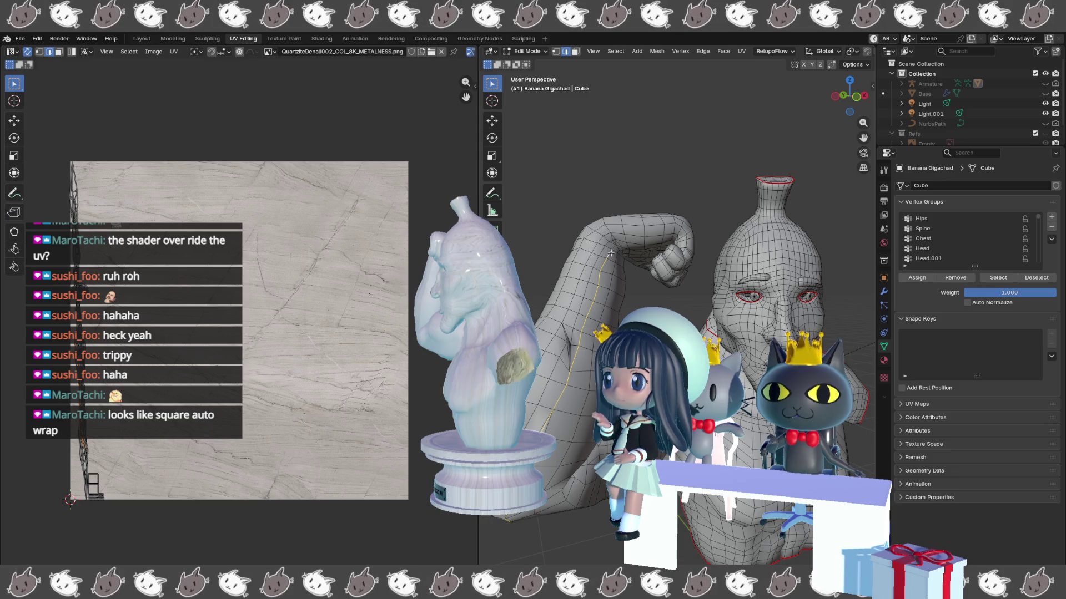
left_click_drag(610, 255, 583, 248)
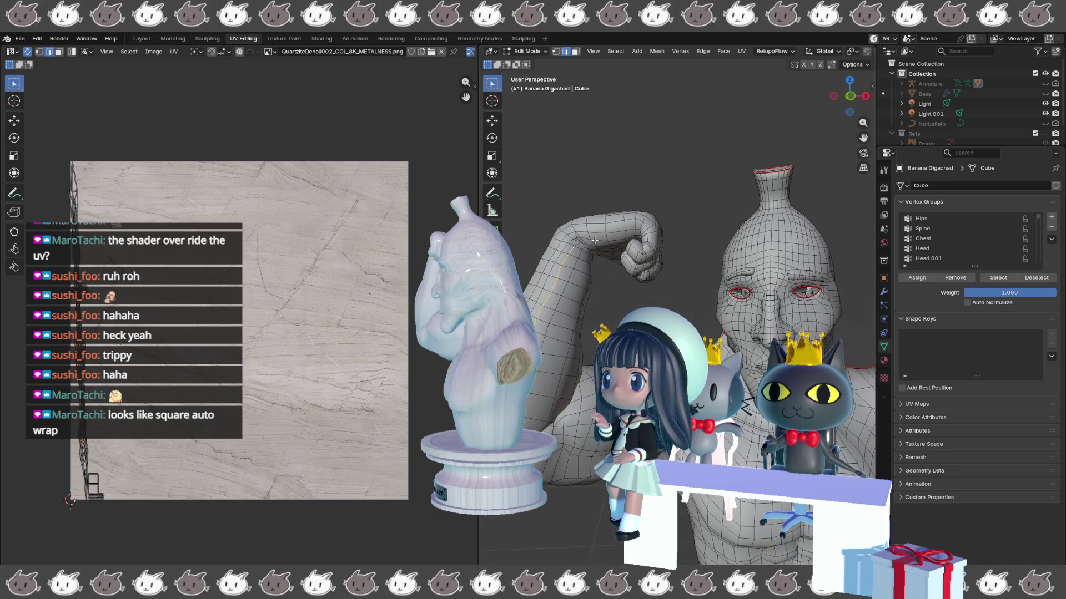
scroll(737, 314, "up", 5)
scroll(717, 252, "up", 3)
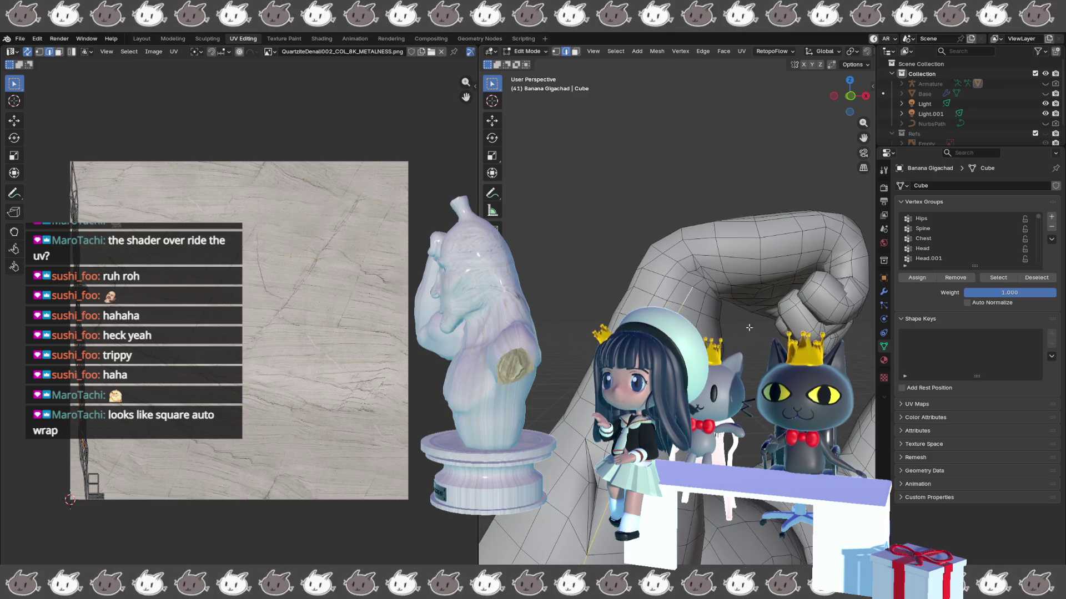
left_click(717, 252, "shift")
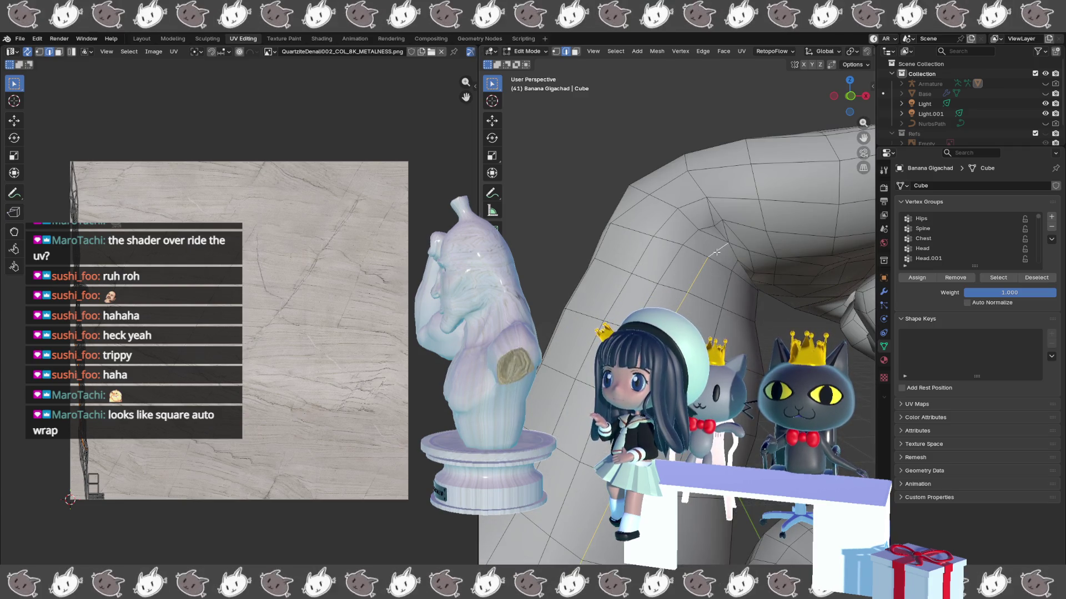
right_click(718, 248)
left_click(718, 248)
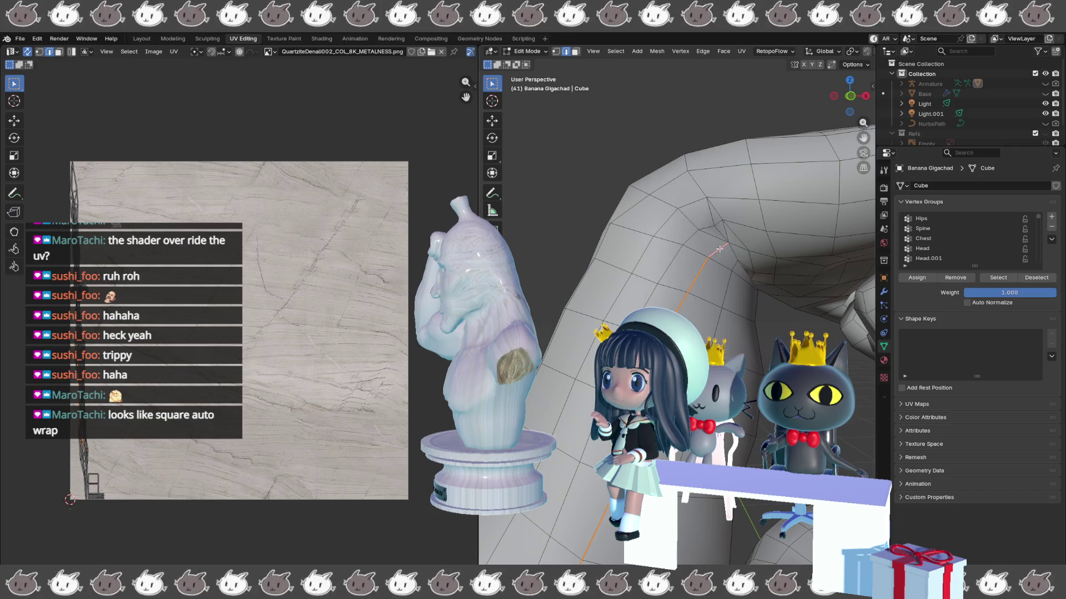
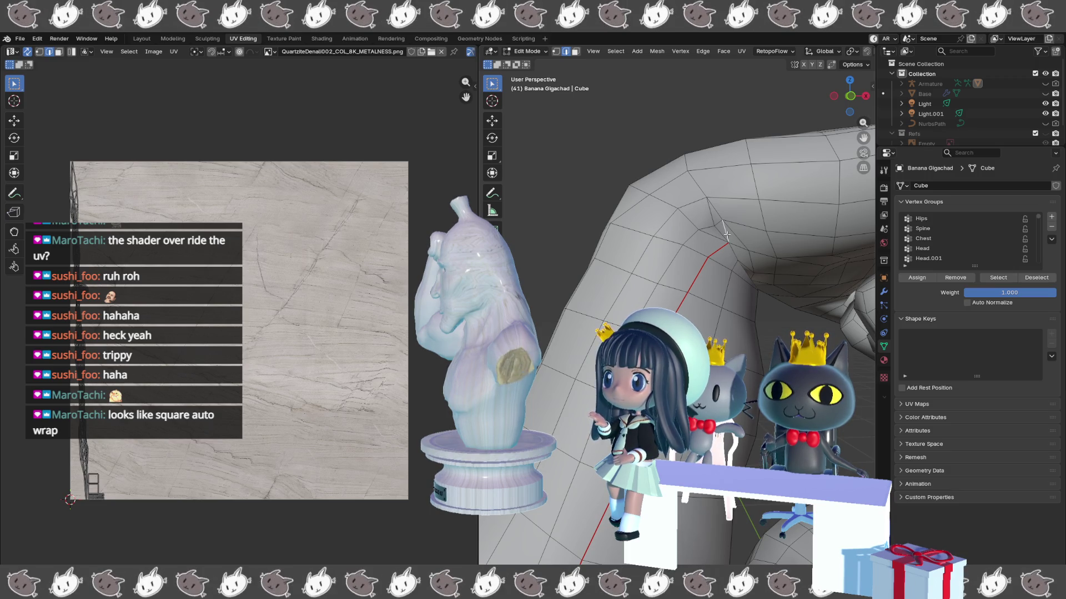
- Mark the edge loop across the arm as a UV seam, then clear the selection
left_click(708, 203, "alt")
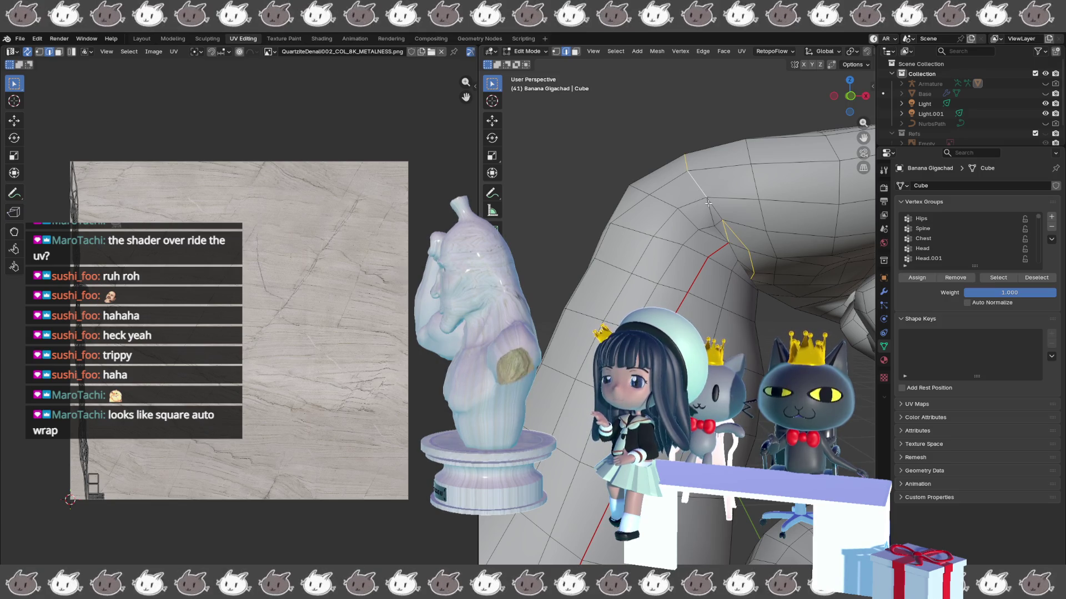
key("ctrl+e")
left_click(724, 239)
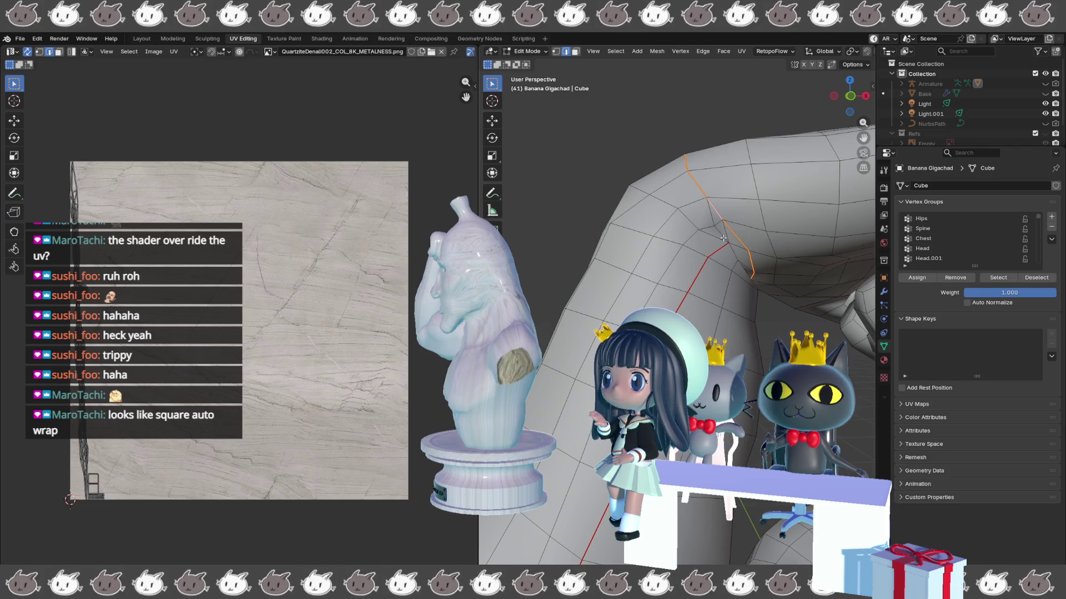
key("alt+a")
key("ctrl+e")
key("Escape")
- Orbit around the arm and select the next edge loop along its top
mouse_move(727, 234)
left_mouse_down()
mouse_move(705, 225)
mouse_move(703, 295)
mouse_move(669, 284)
left_mouse_up()
scroll(705, 225, "down", 5)
scroll(668, 283, "up", 3)
scroll(671, 280, "up", 2)
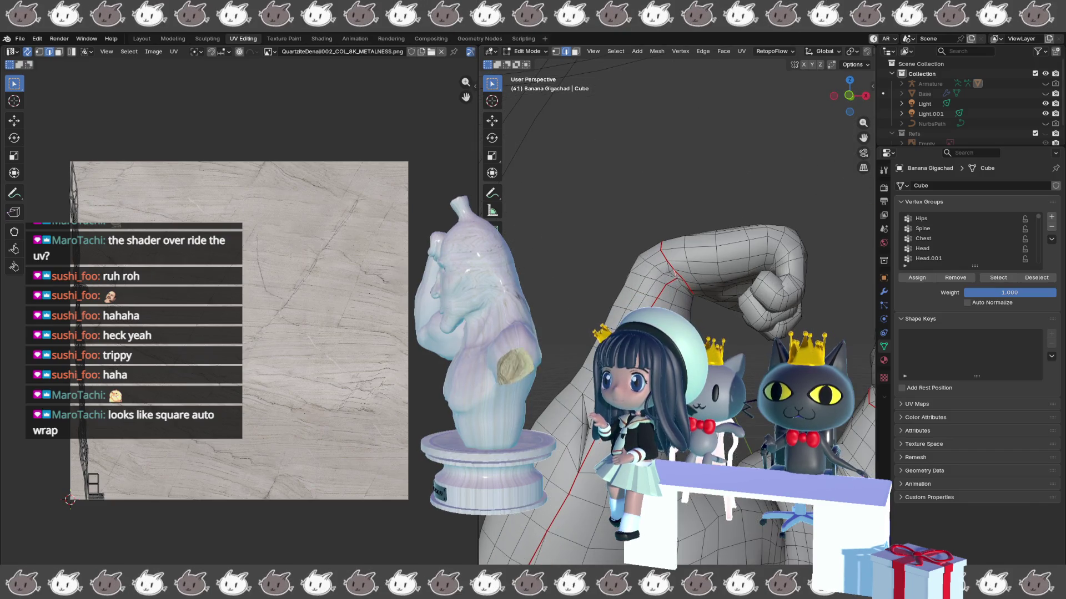
left_click(684, 272, "alt")
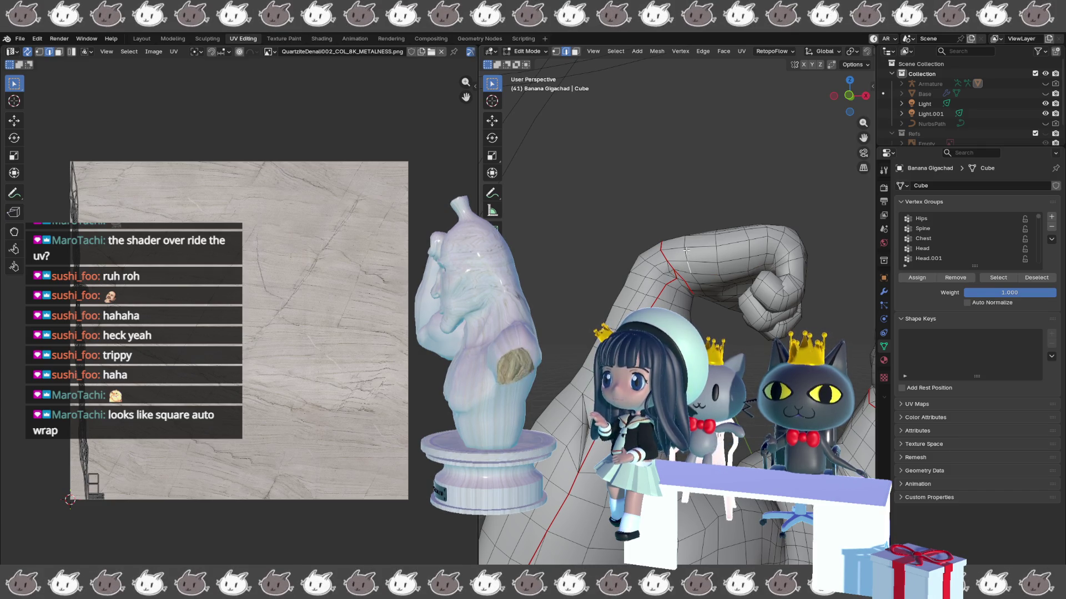
left_click(682, 250)
left_click(677, 248, "alt")
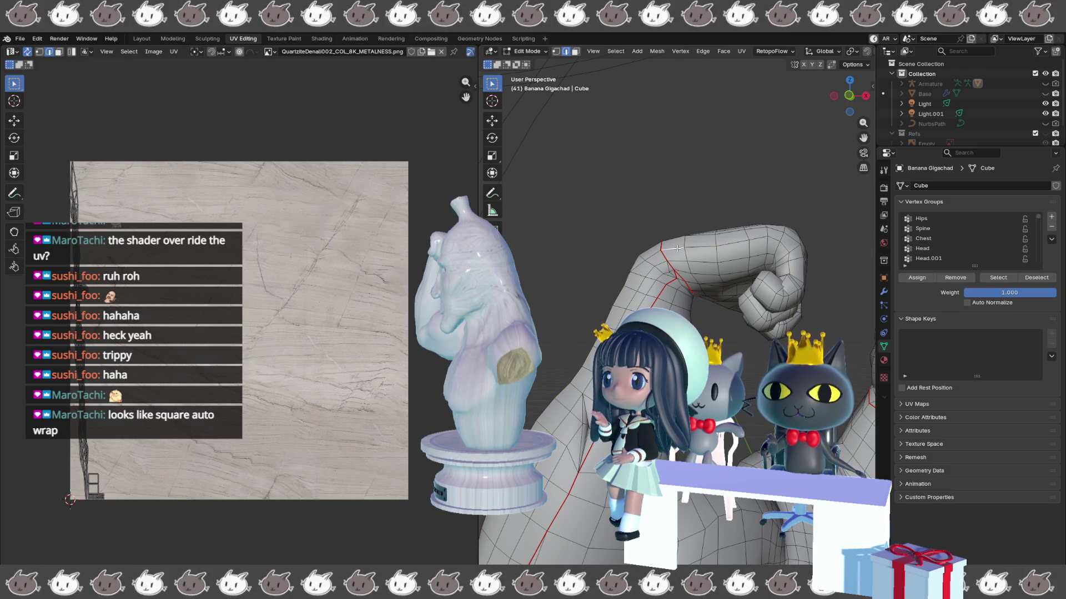
left_click_drag(677, 248, 688, 270)
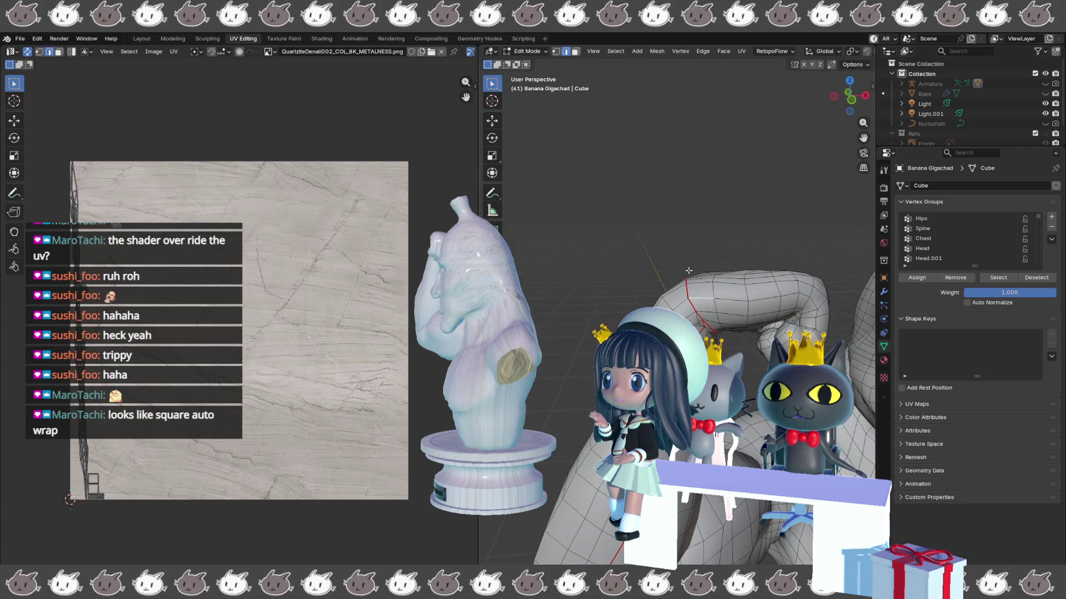
left_click_drag(800, 303, 769, 289)
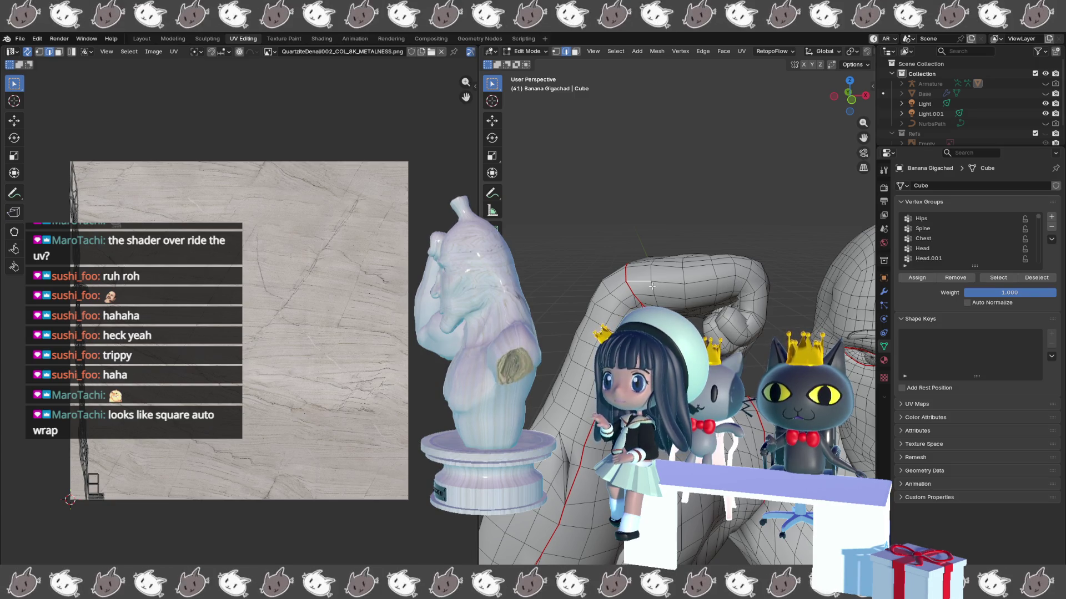
mouse_move(644, 281)
left_mouse_down()
mouse_move(782, 260)
mouse_move(756, 276)
mouse_move(808, 257)
mouse_move(688, 325)
left_mouse_up()
mouse_move(589, 337)
left_mouse_down()
mouse_move(712, 326)
mouse_move(710, 302)
mouse_move(641, 282)
mouse_move(860, 300)
mouse_move(807, 244)
mouse_move(756, 297)
mouse_move(682, 311)
mouse_move(805, 319)
mouse_move(762, 287)
left_mouse_up()
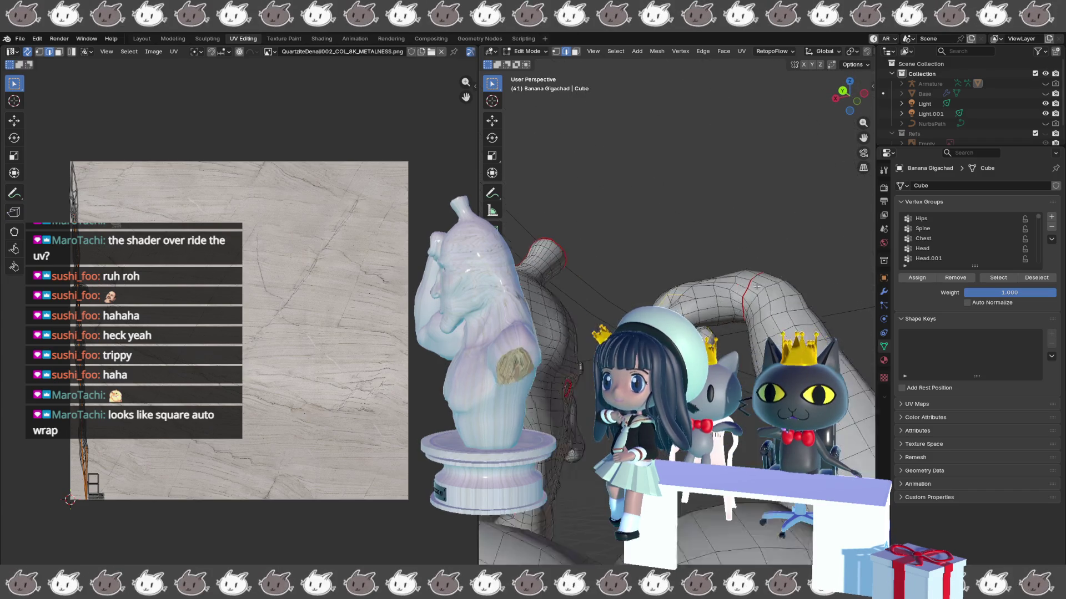
scroll(756, 287, "up", 2)
mouse_move(747, 286)
left_mouse_down()
mouse_move(738, 298)
mouse_move(759, 317)
mouse_move(763, 355)
left_mouse_up()
scroll(739, 295, "up", 3)
scroll(759, 317, "down", 3)
left_click_drag(590, 331, 590, 331)
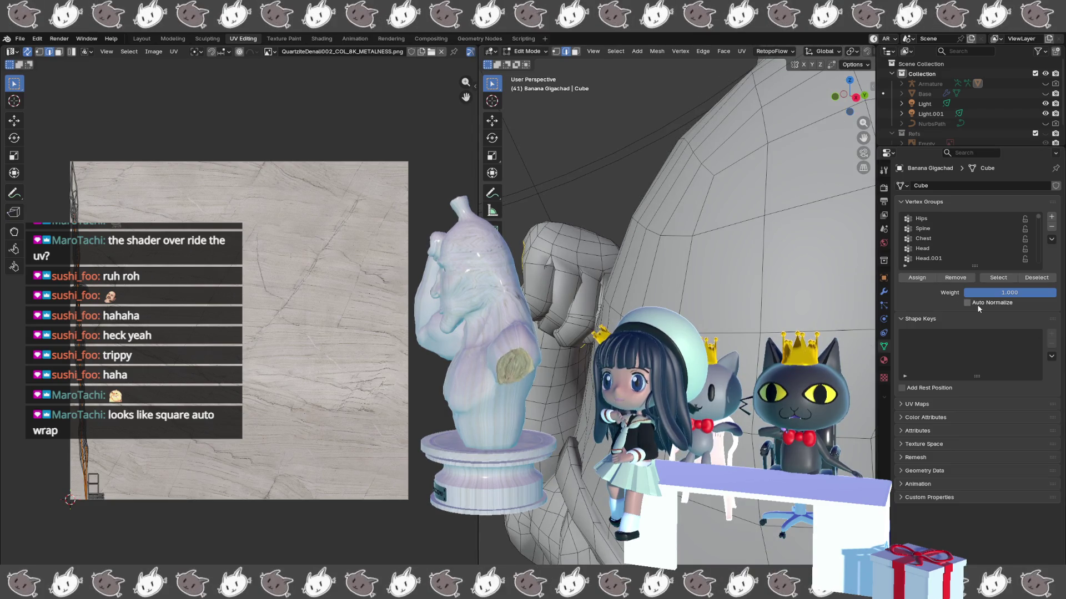
mouse_move(610, 253)
left_mouse_down()
mouse_move(534, 273)
mouse_move(608, 268)
left_mouse_up()
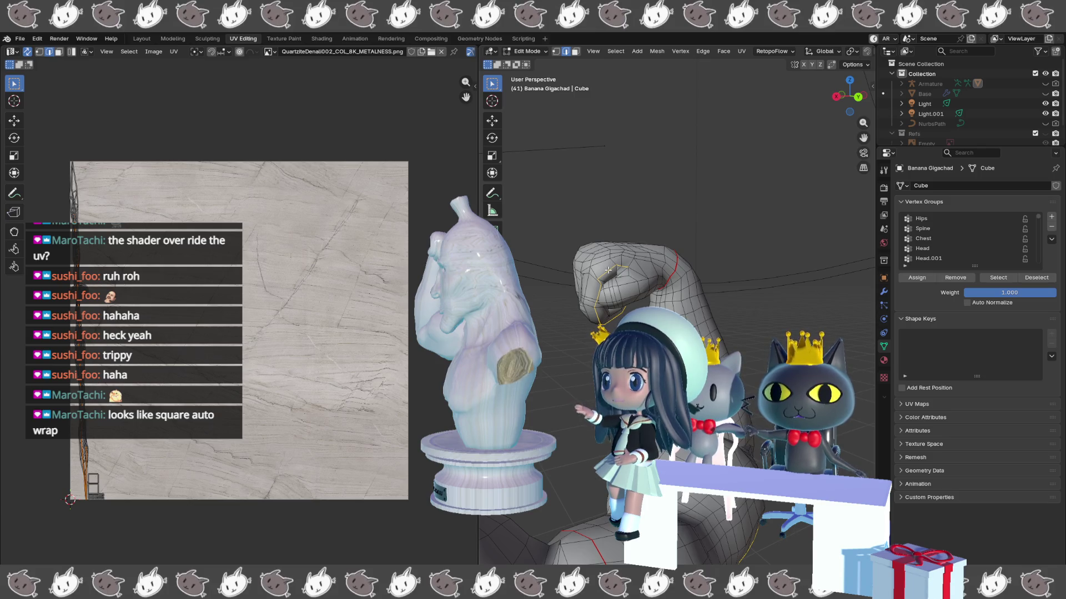
right_click(609, 271)
- Mark the fist edge loop as a seam and orbit to view the fist from below
left_click(610, 271)
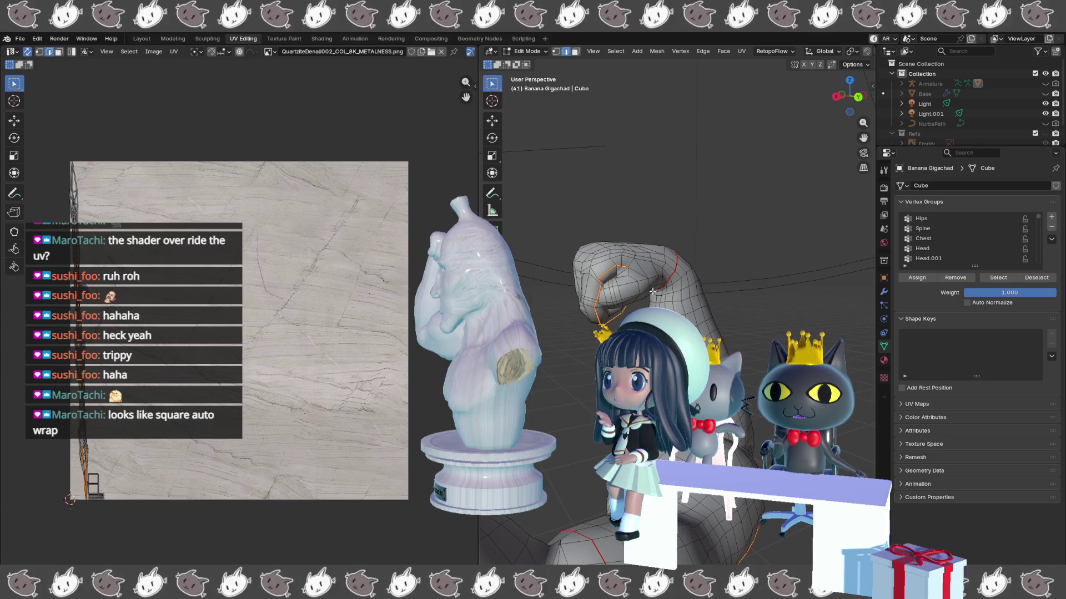
scroll(652, 291, "up", 3)
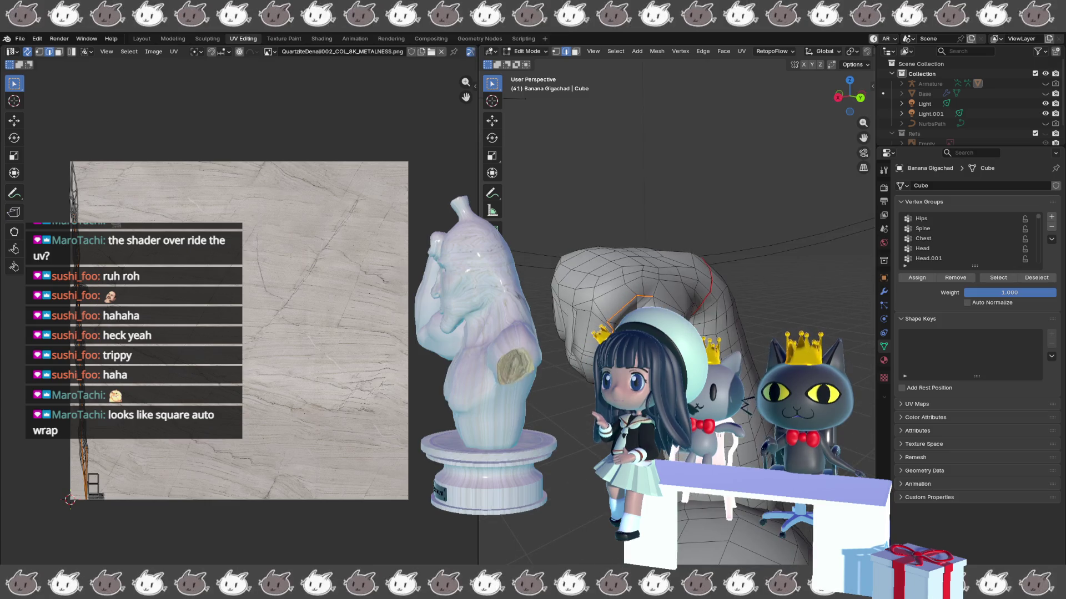
right_click(656, 303)
key("Escape")
left_click_drag(849, 97, 830, 100)
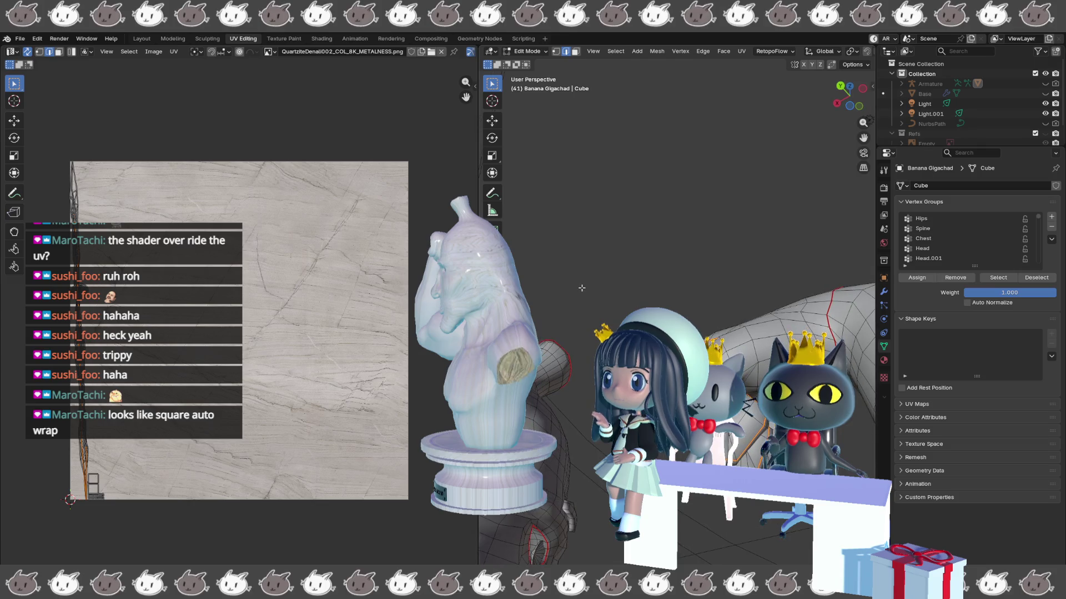
mouse_move(844, 289)
left_mouse_down()
mouse_move(747, 376)
mouse_move(669, 388)
left_mouse_up()
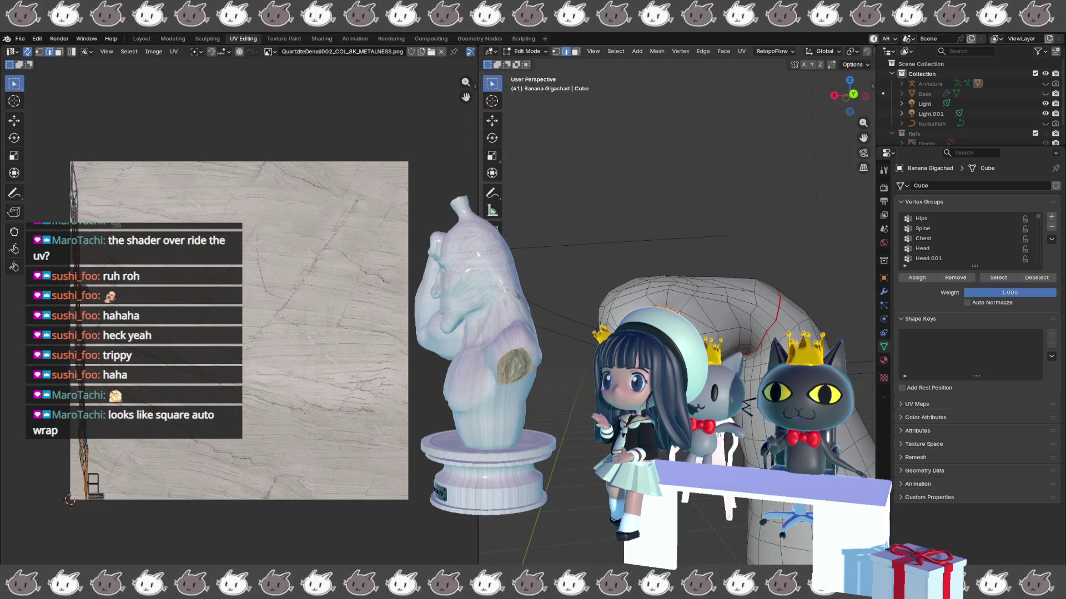
left_click_drag(653, 302, 572, 503)
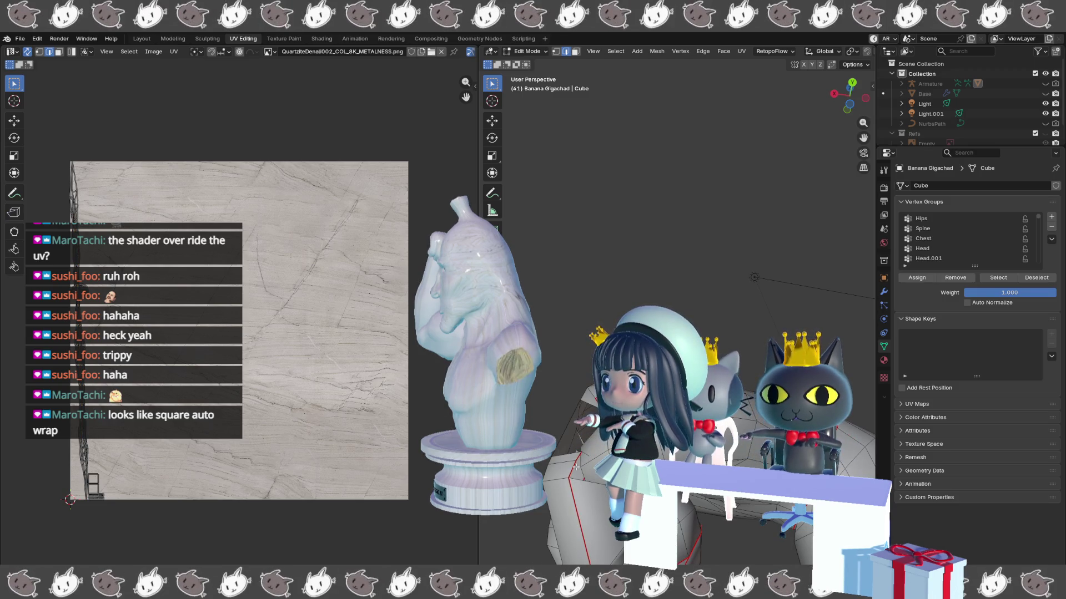
mouse_move(579, 466)
left_mouse_down()
mouse_move(533, 411)
mouse_move(560, 380)
left_mouse_up()
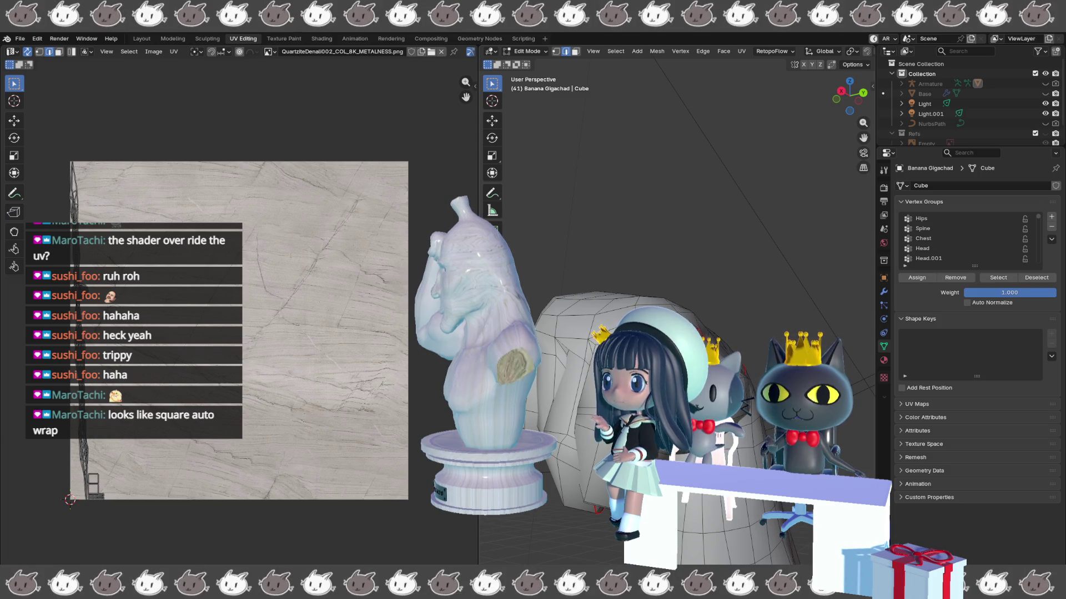
- Select another edge on the fist and zoom in until the hand fills the view
right_click(566, 383)
key("Escape")
left_click_drag(566, 383, 583, 369)
left_click_drag(746, 423, 720, 403)
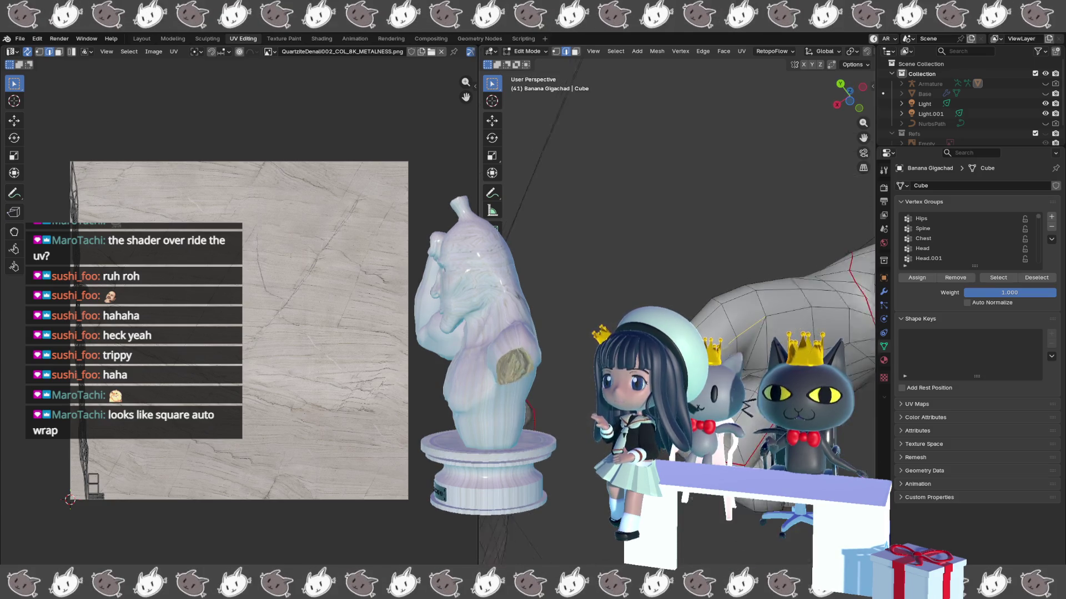
left_click_drag(720, 403, 712, 395)
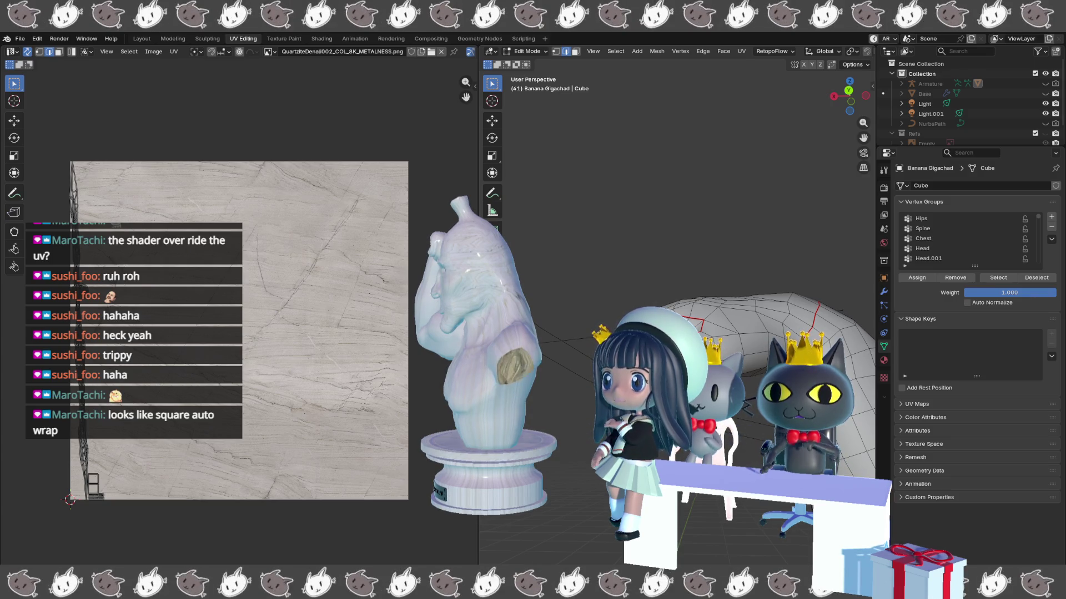
left_click(693, 320)
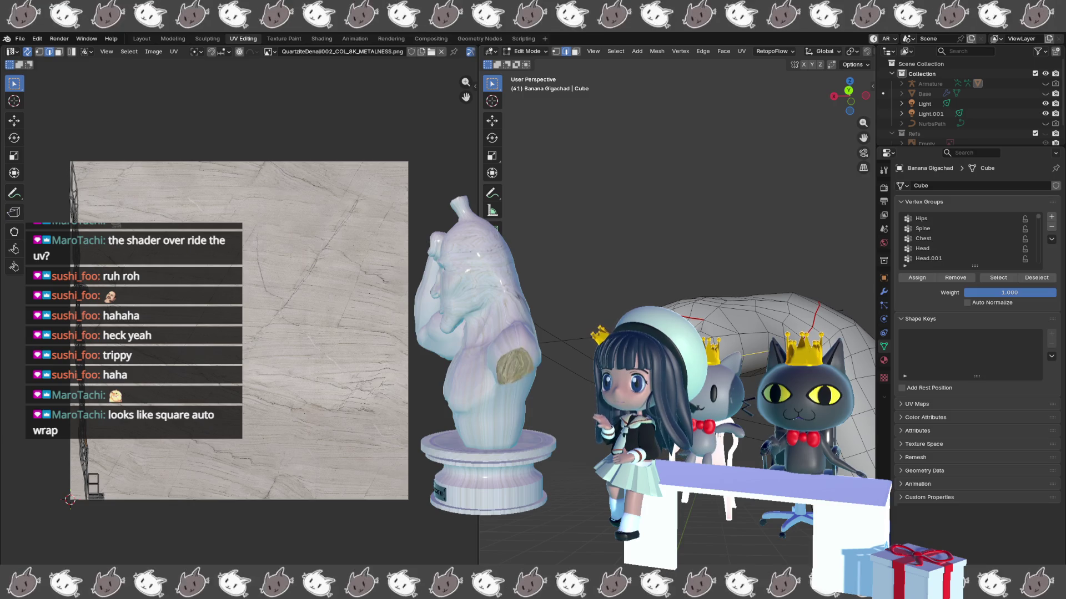
mouse_move(716, 333)
left_mouse_down()
mouse_move(734, 342)
mouse_move(782, 326)
left_mouse_up()
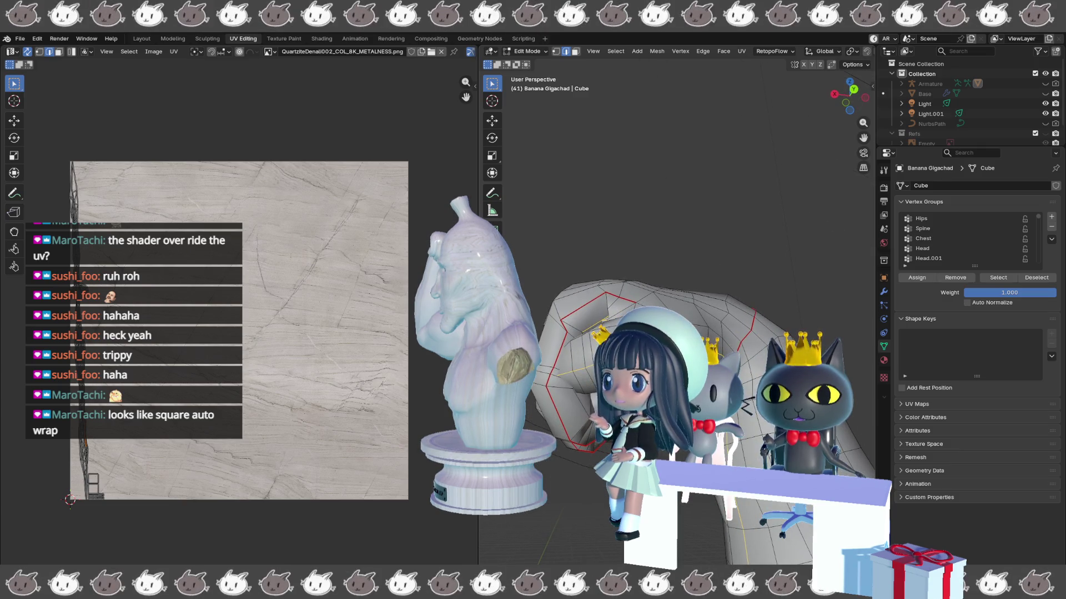
mouse_move(638, 288)
left_mouse_down()
mouse_move(661, 278)
mouse_move(671, 289)
left_mouse_up()
- Mark the loop under the fist as a seam and orbit to check the arm seams
right_click(544, 125)
left_click(560, 266)
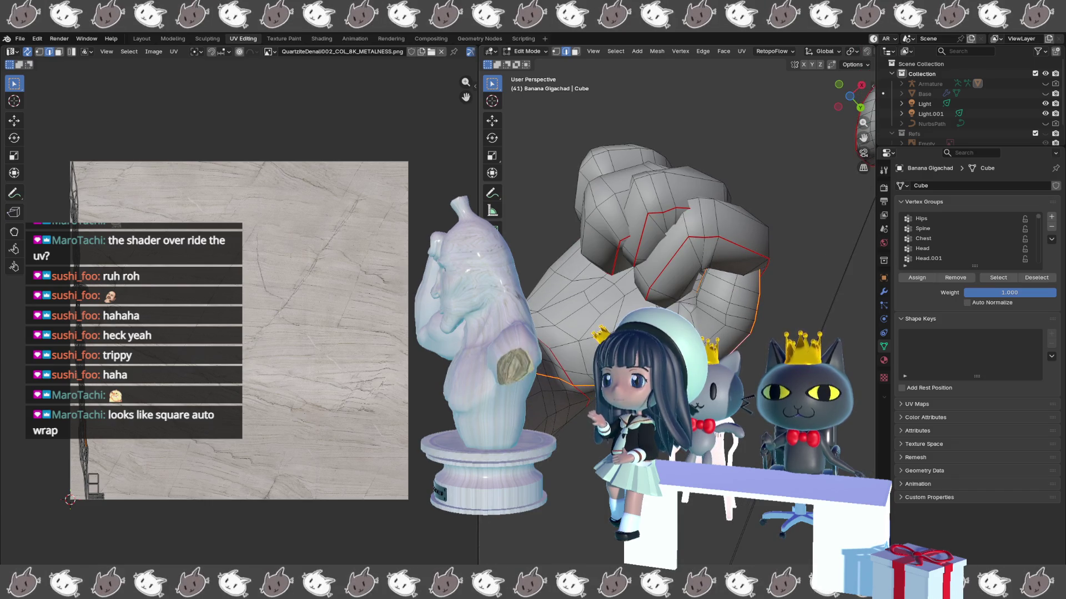
mouse_move(503, 421)
left_mouse_down()
mouse_move(535, 416)
mouse_move(565, 383)
left_mouse_up()
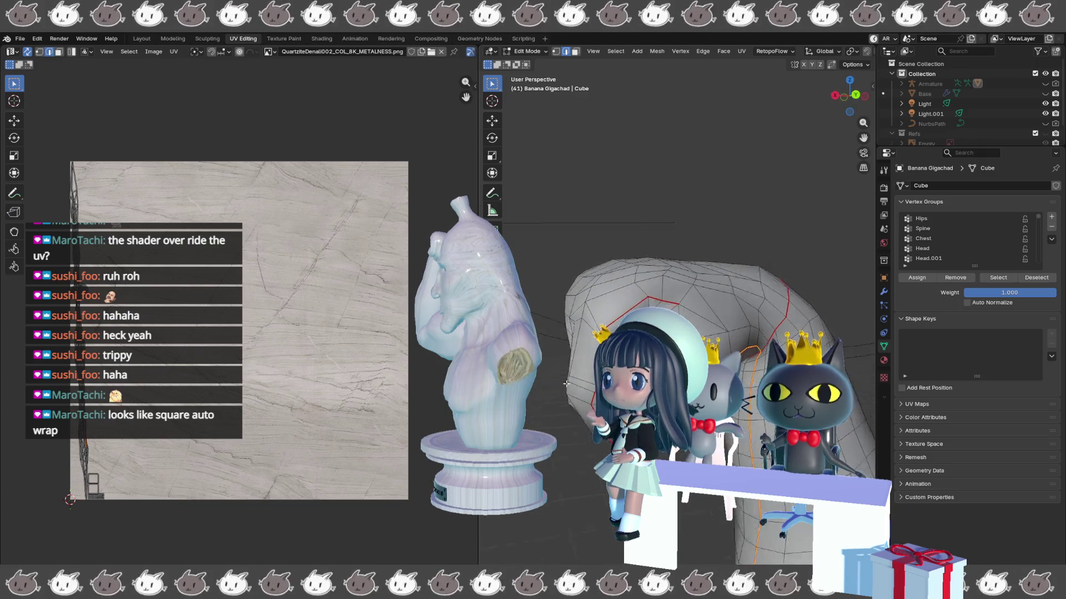
scroll(590, 370, "up", 1)
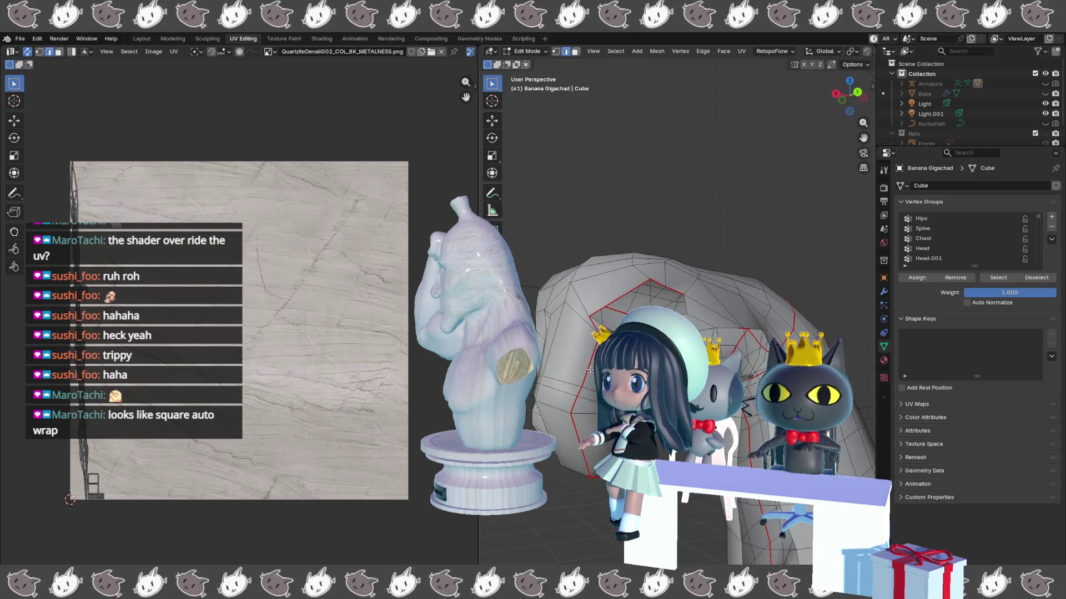
left_click_drag(574, 357, 535, 377)
scroll(544, 380, "down", 3)
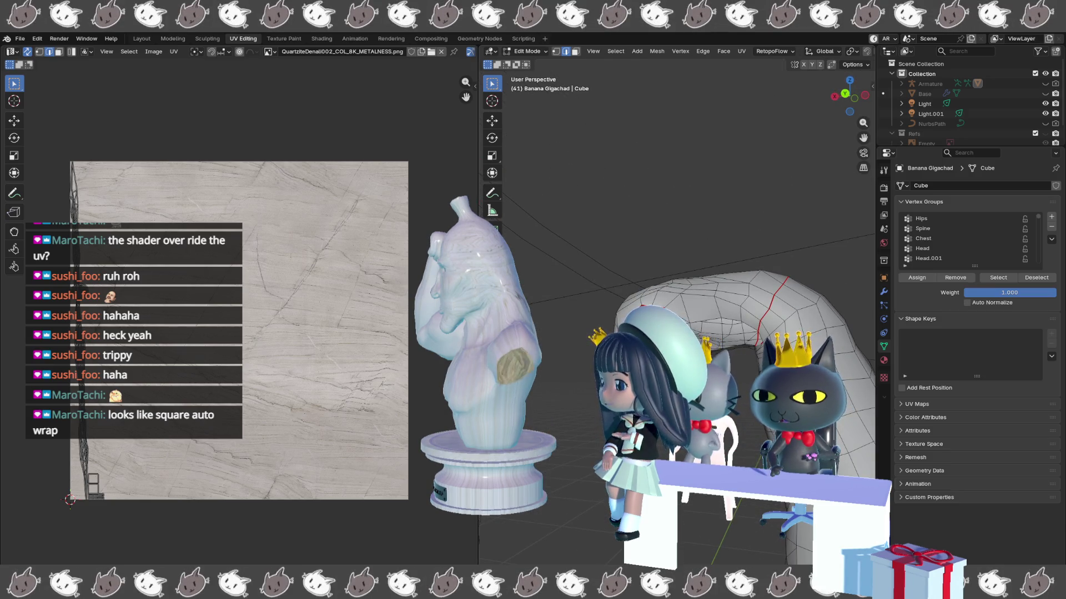
left_click_drag(535, 383, 550, 438)
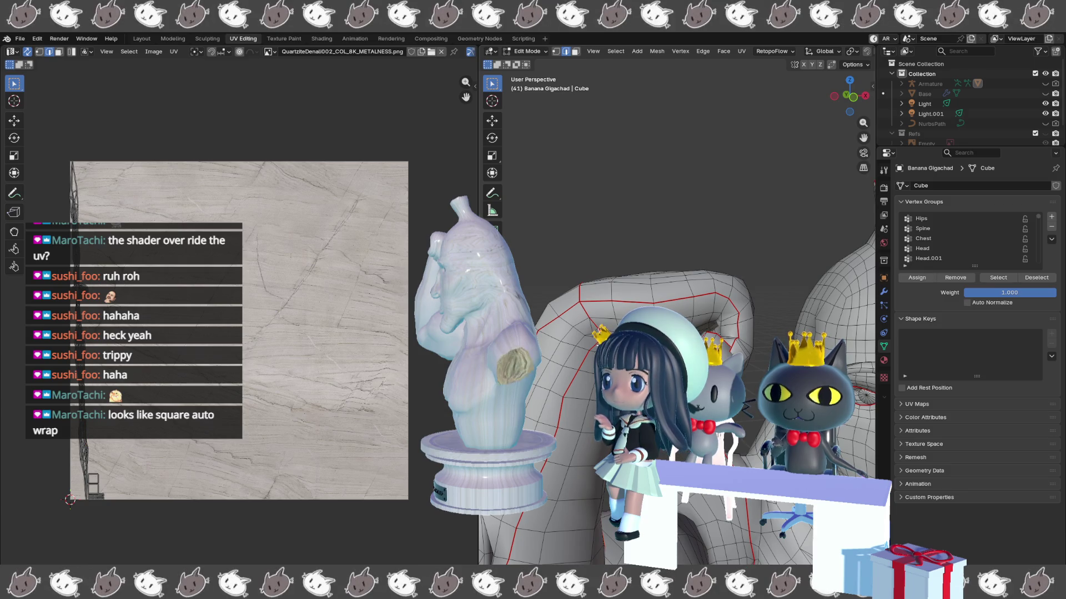
left_click_drag(549, 438, 554, 443)
left_click_drag(579, 549, 633, 272)
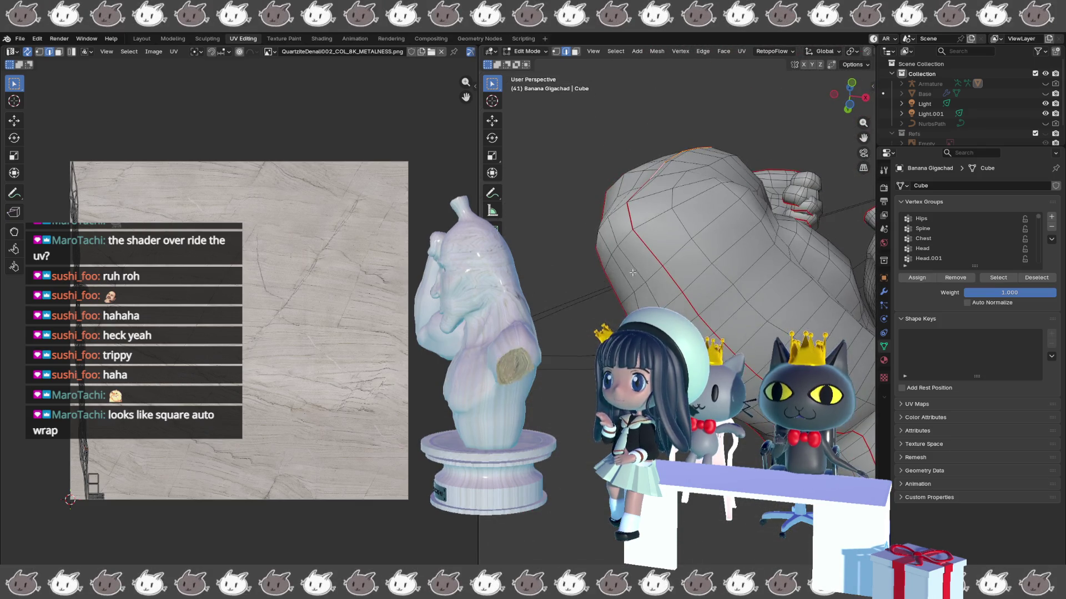
scroll(610, 305, "up", 3)
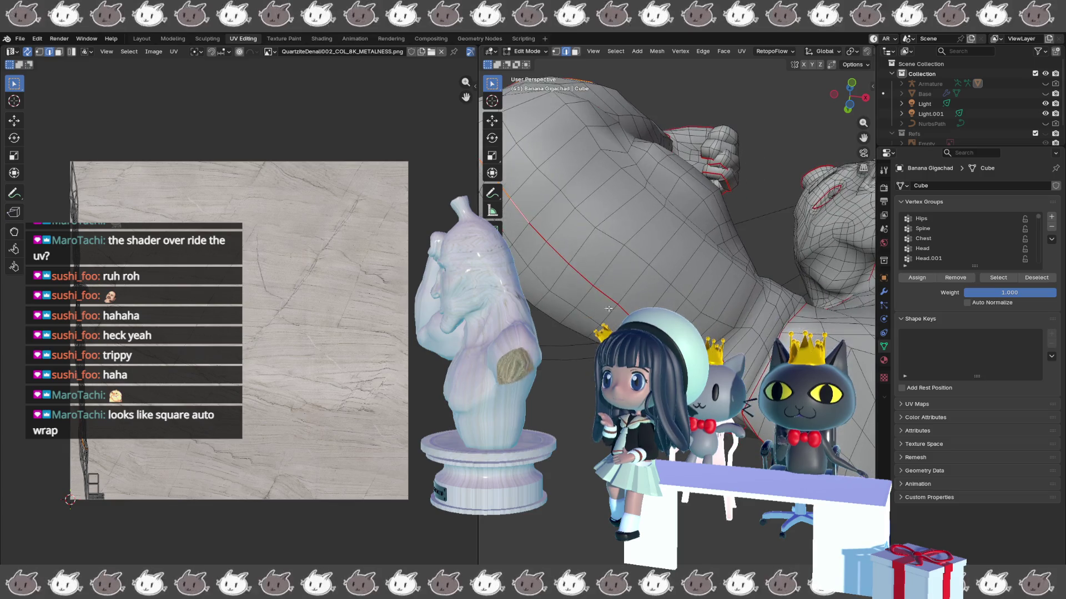
- Select the torso seam loop, unwrap it, and inspect the resulting UV islands
left_click(560, 247, "alt")
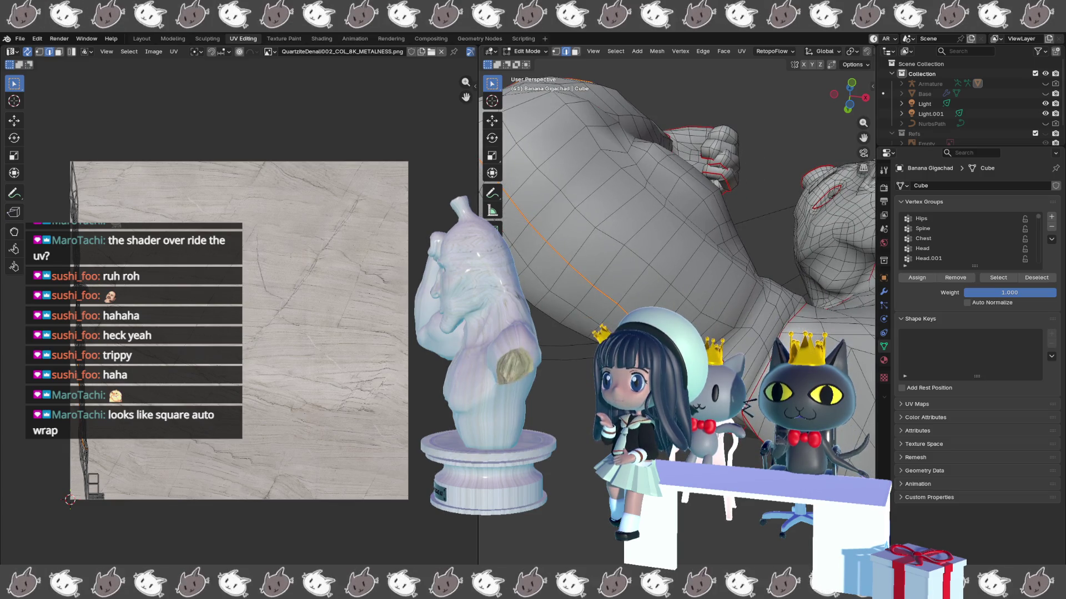
key("u")
key("Return")
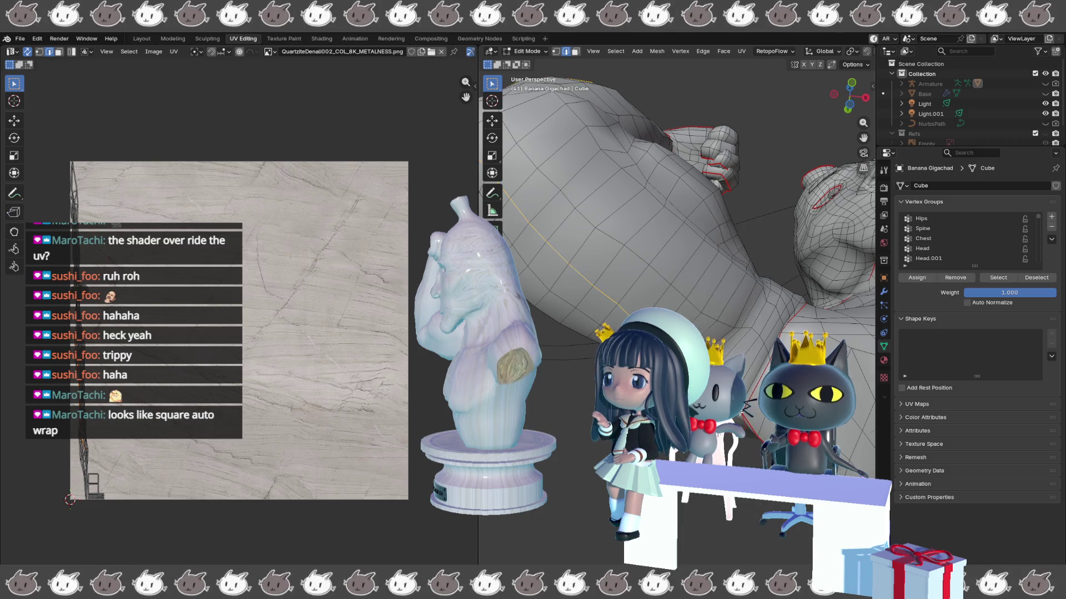
scroll(678, 222, "up", 3)
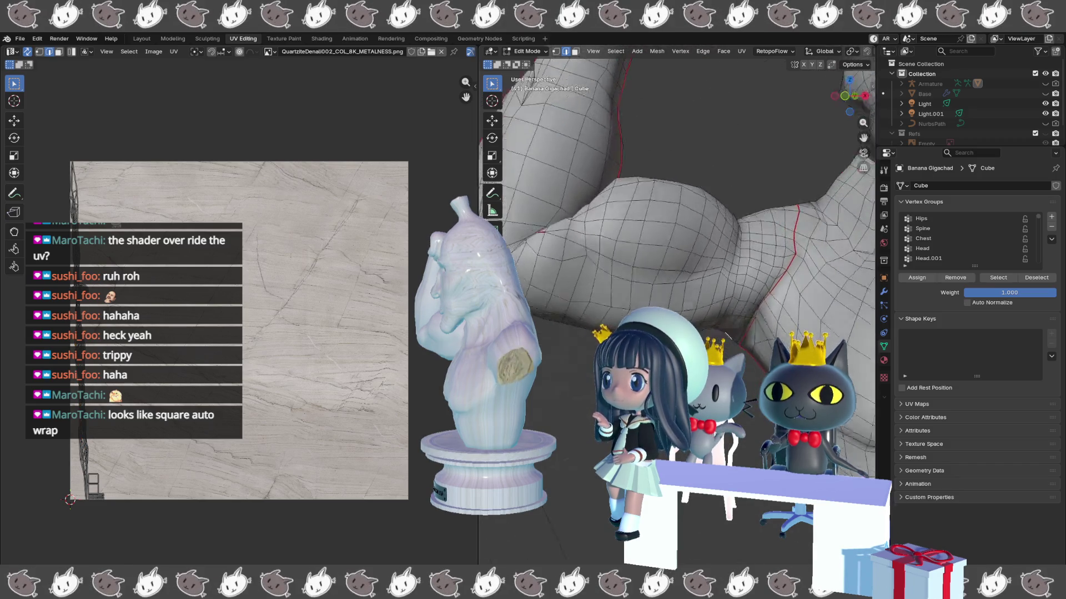
scroll(677, 222, "down", 3)
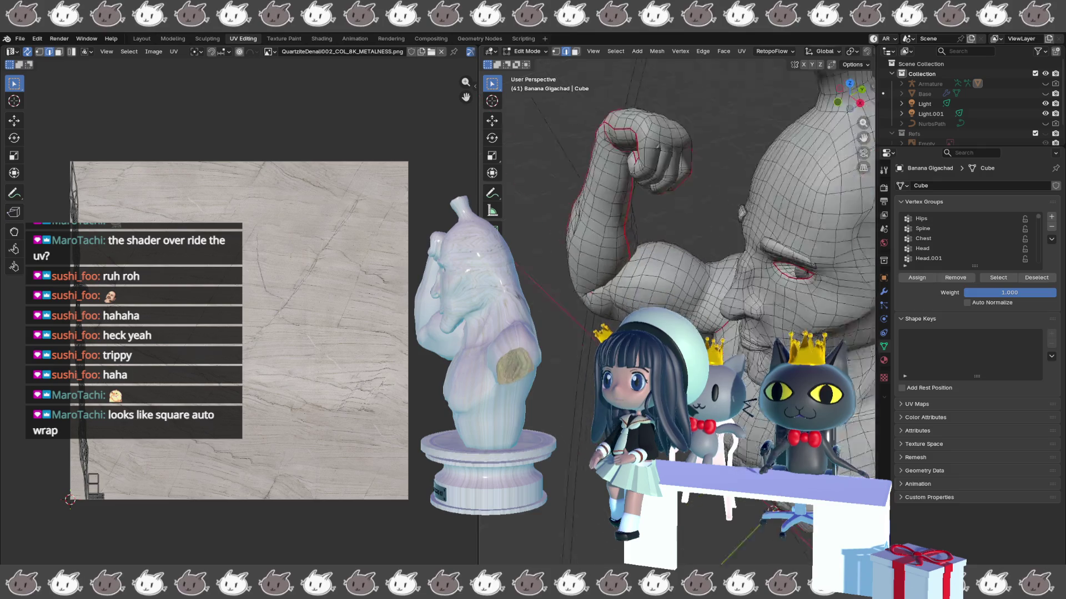
scroll(639, 283, "left", 3)
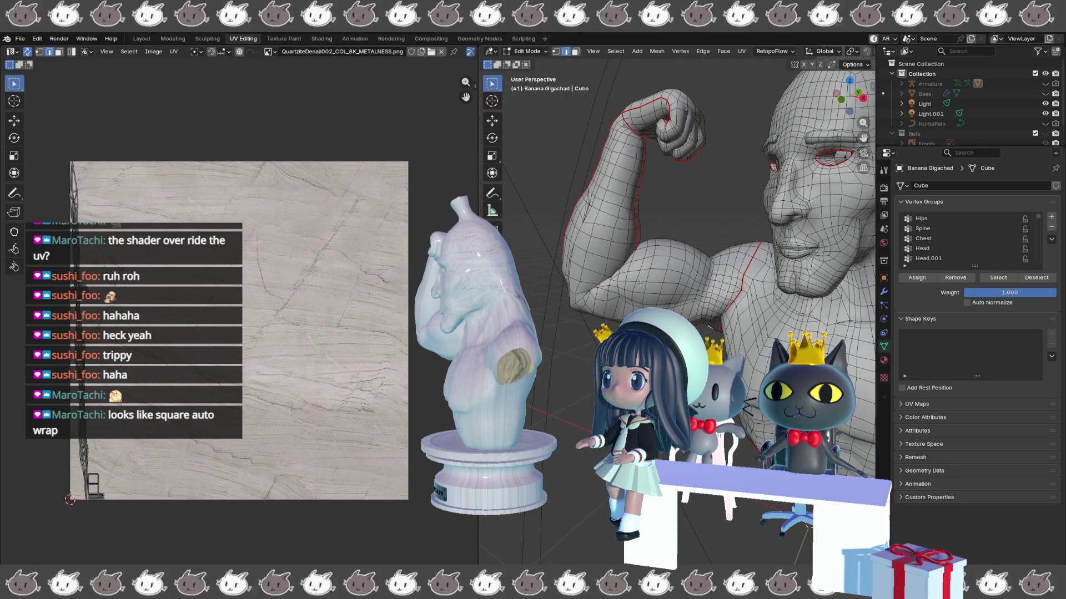
scroll(630, 262, "up", 5)
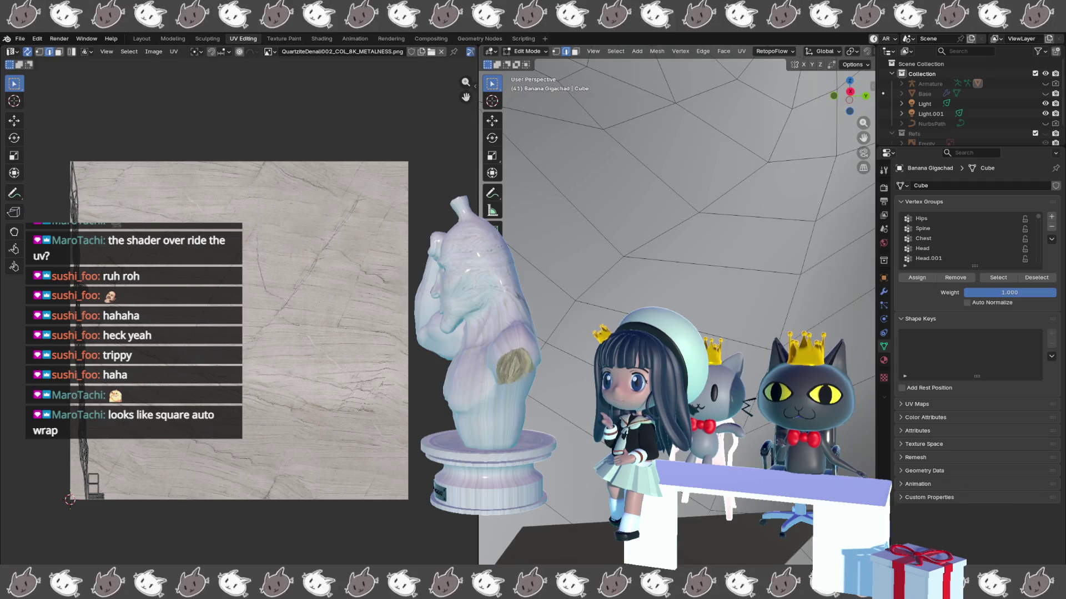
scroll(595, 327, "up", 5)
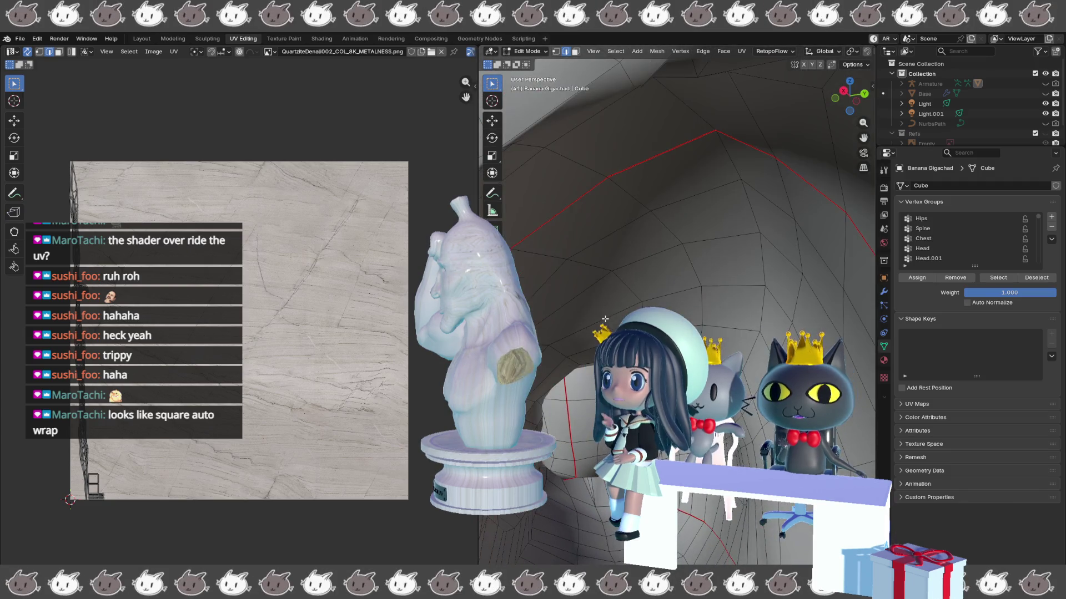
scroll(574, 398, "up", 5)
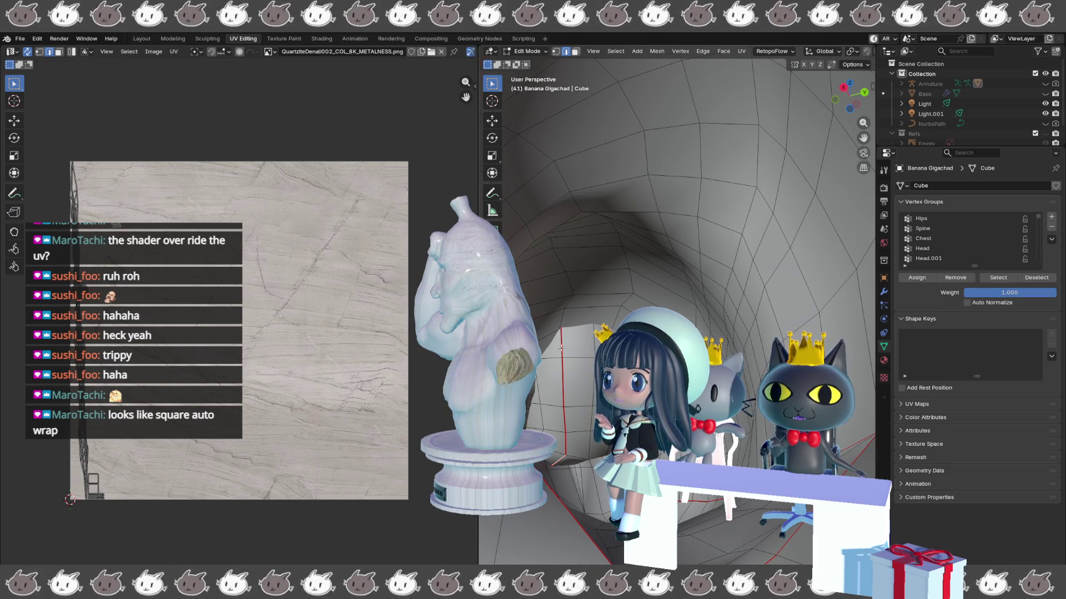
scroll(561, 460, "up", 3)
scroll(699, 315, "down", 6)
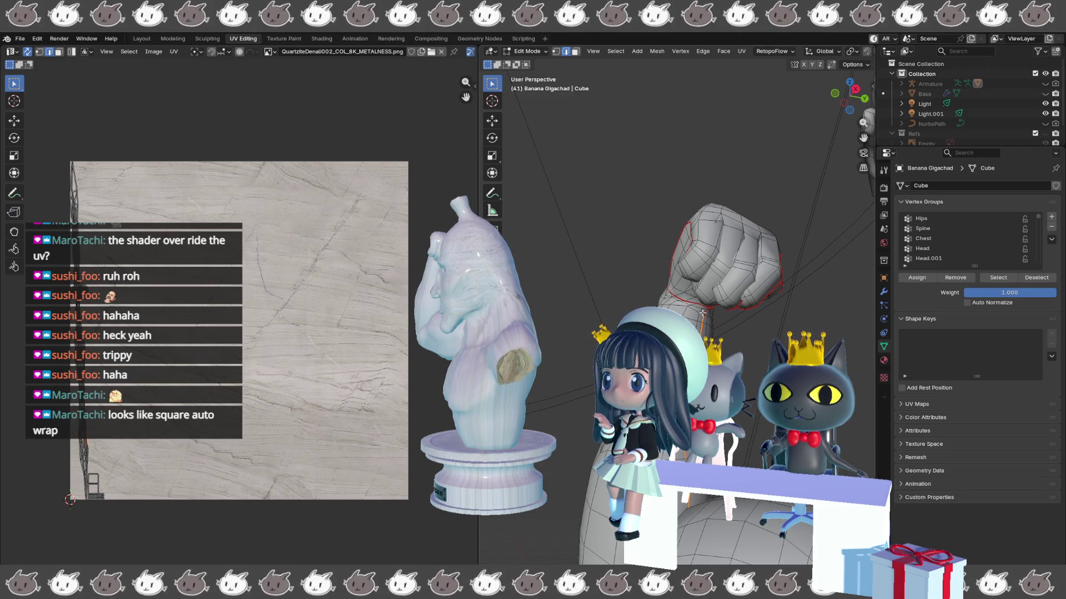
scroll(702, 313, "up", 5)
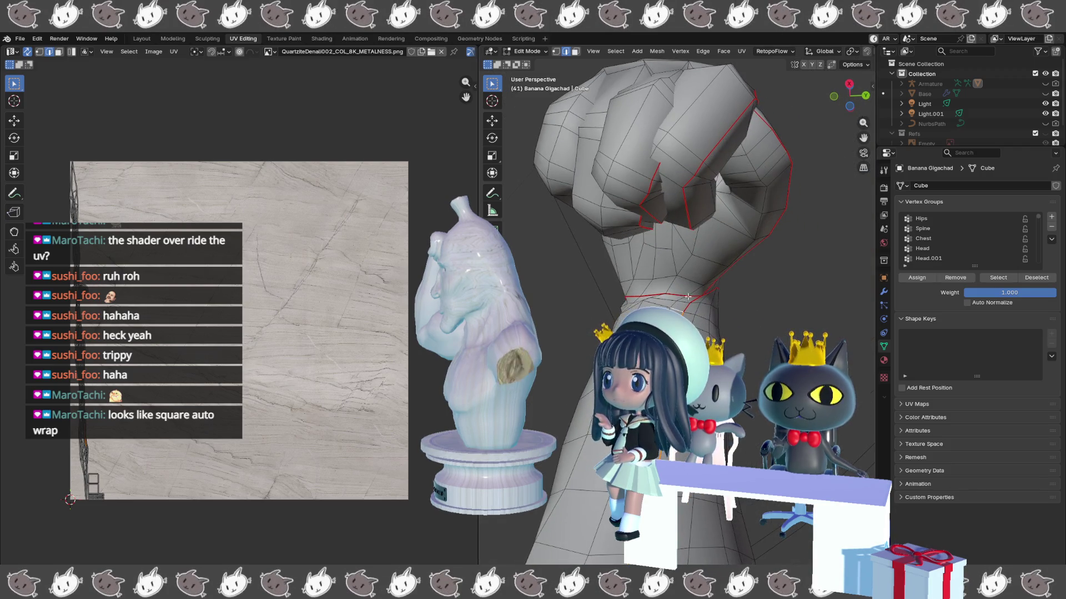
- Clear the stray seams from the fist and arm edges, then unwrap the whole mesh
right_click(687, 304)
left_click(687, 304)
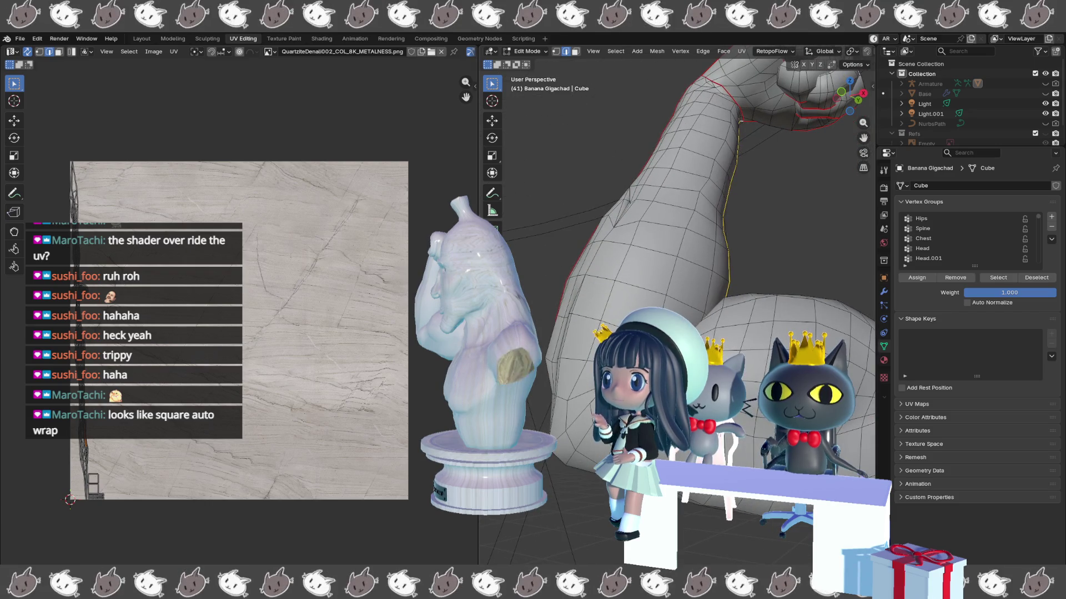
left_click(704, 321, "ctrl")
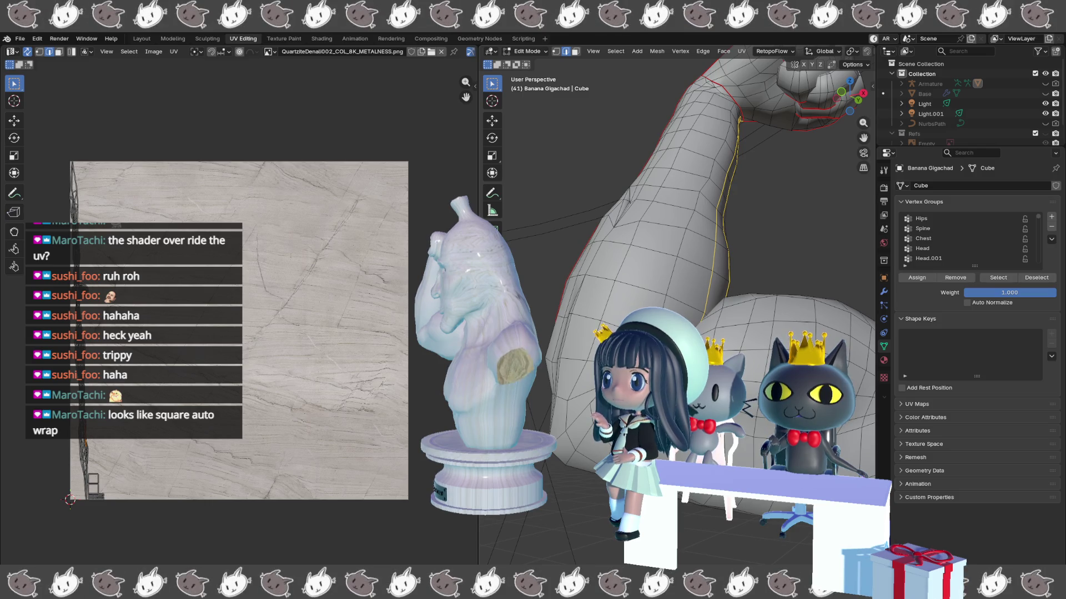
key("ctrl+e")
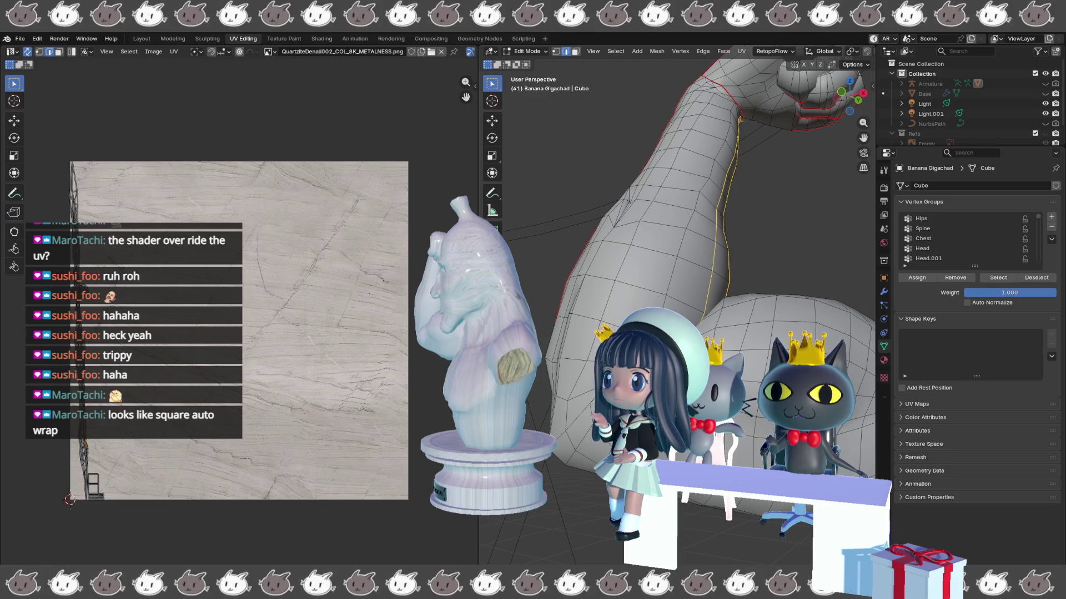
left_click_drag(704, 321, 734, 305)
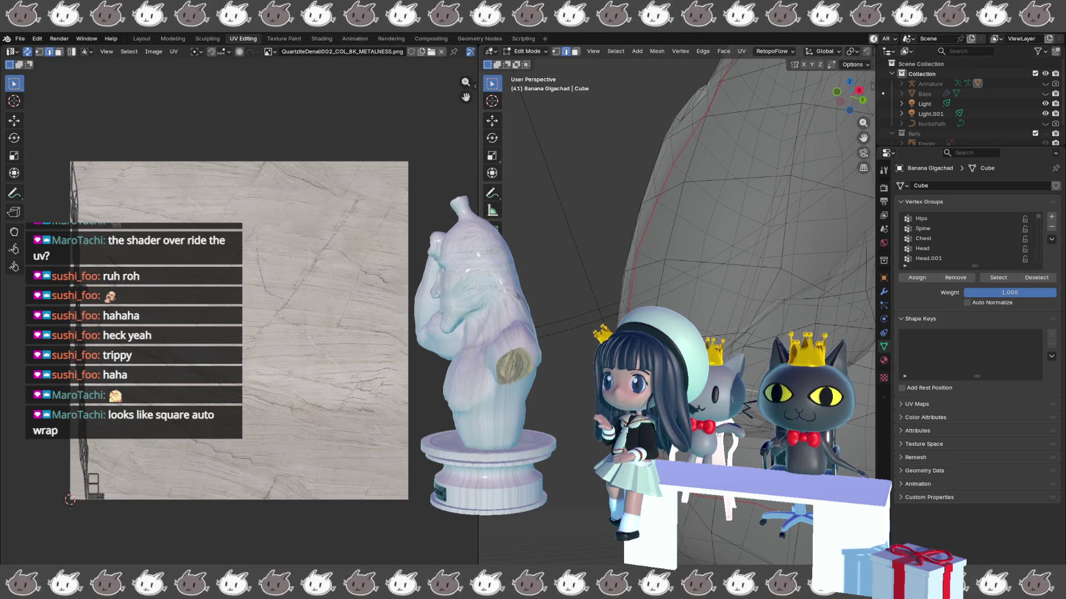
key("Escape")
mouse_move(677, 222)
left_mouse_down()
mouse_move(611, 230)
mouse_move(880, 222)
left_mouse_up()
scroll(677, 222, "down", 5)
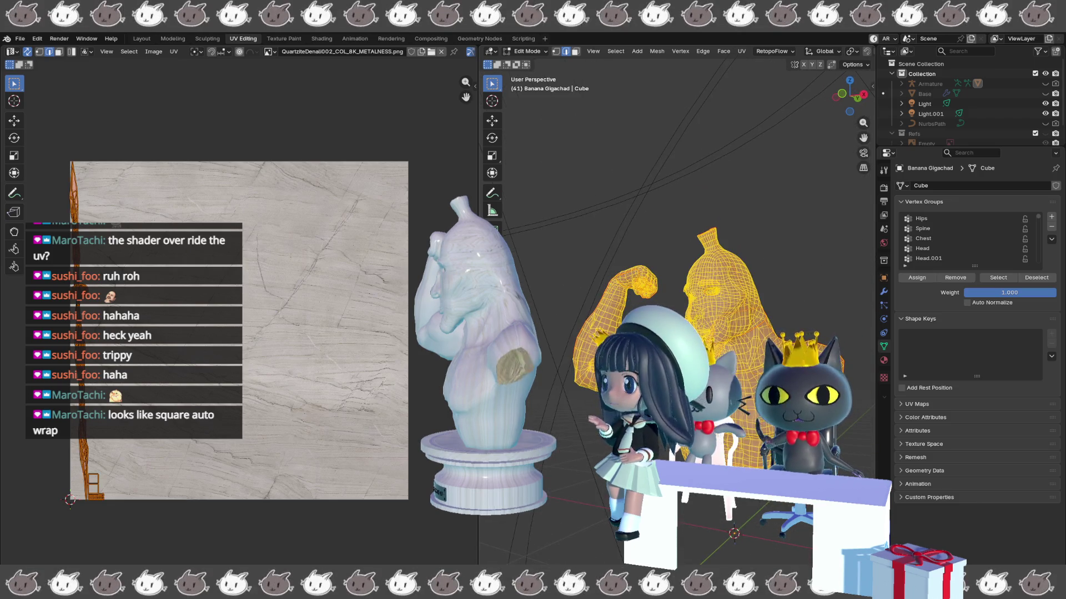
key("u")
left_click(272, 377)
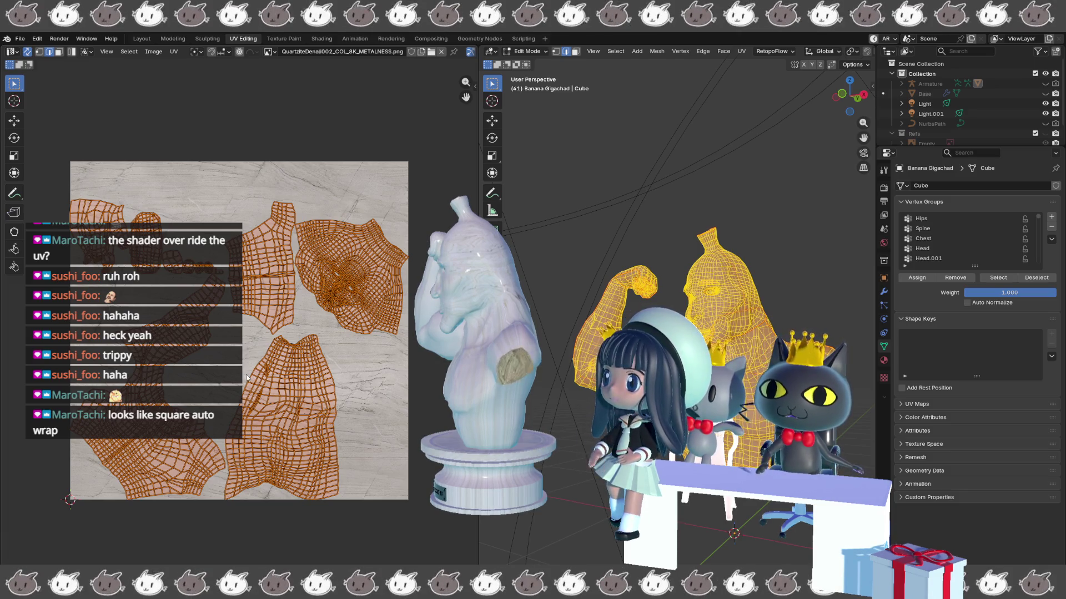
- Inspect the UV islands over the marble texture, then return to Object Mode
scroll(247, 377, "up", 3)
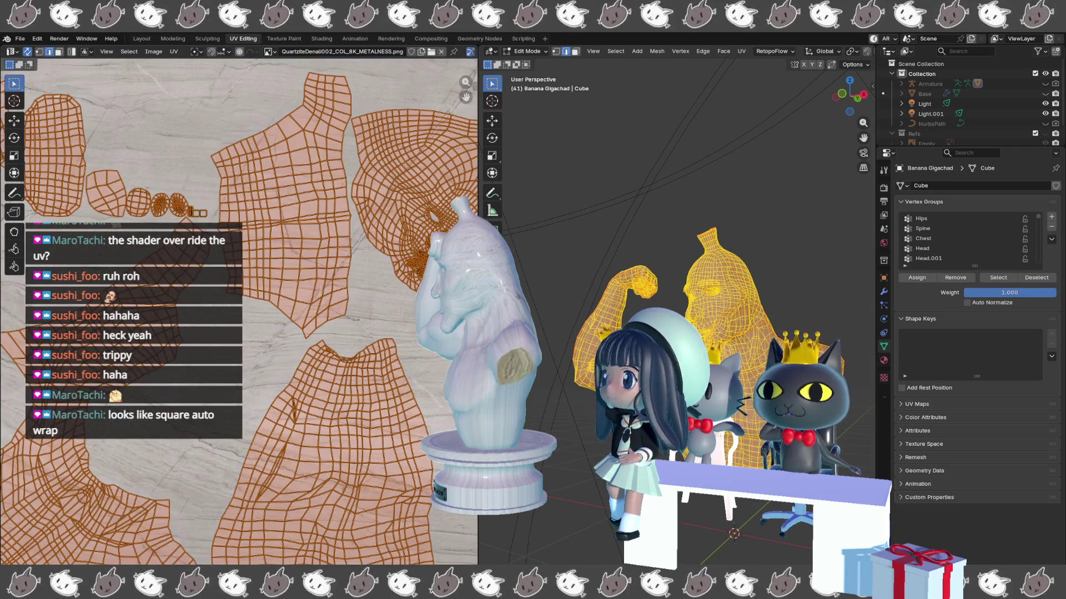
left_click_drag(216, 372, 288, 412)
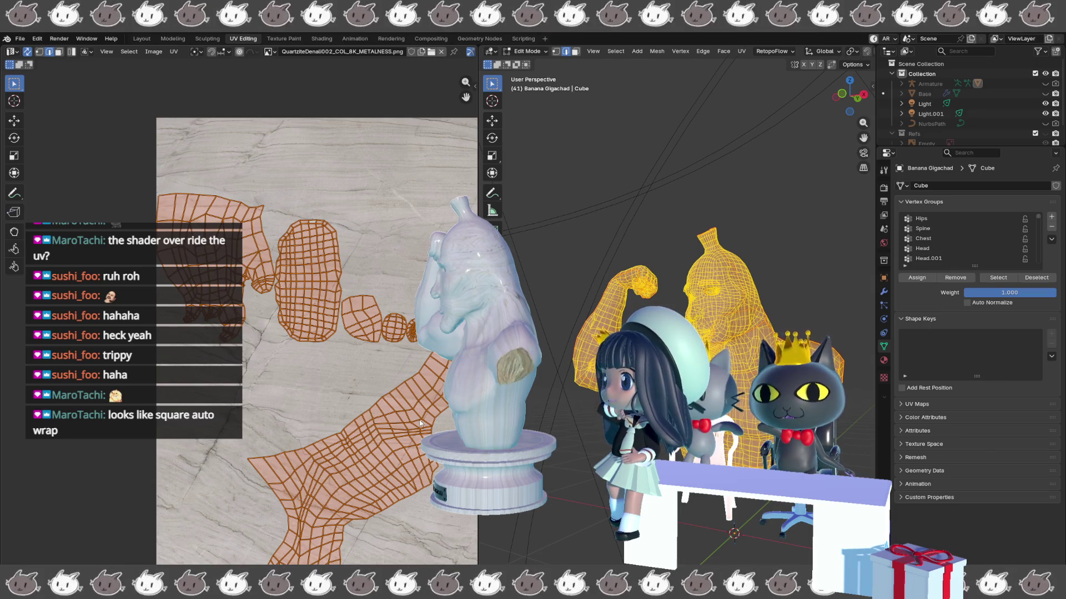
scroll(251, 396, "up", 4)
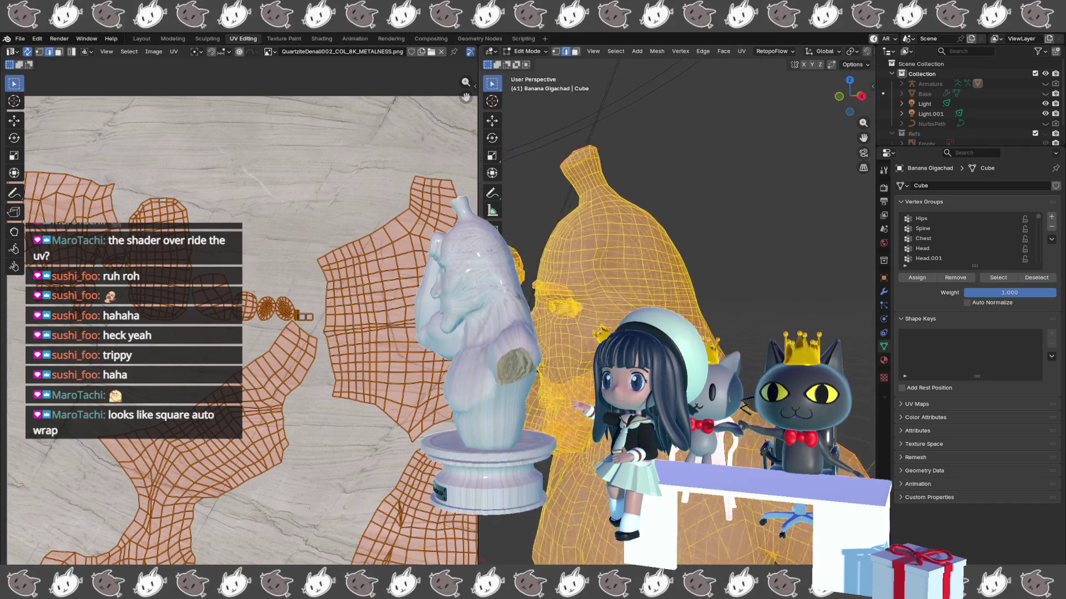
key("Tab")
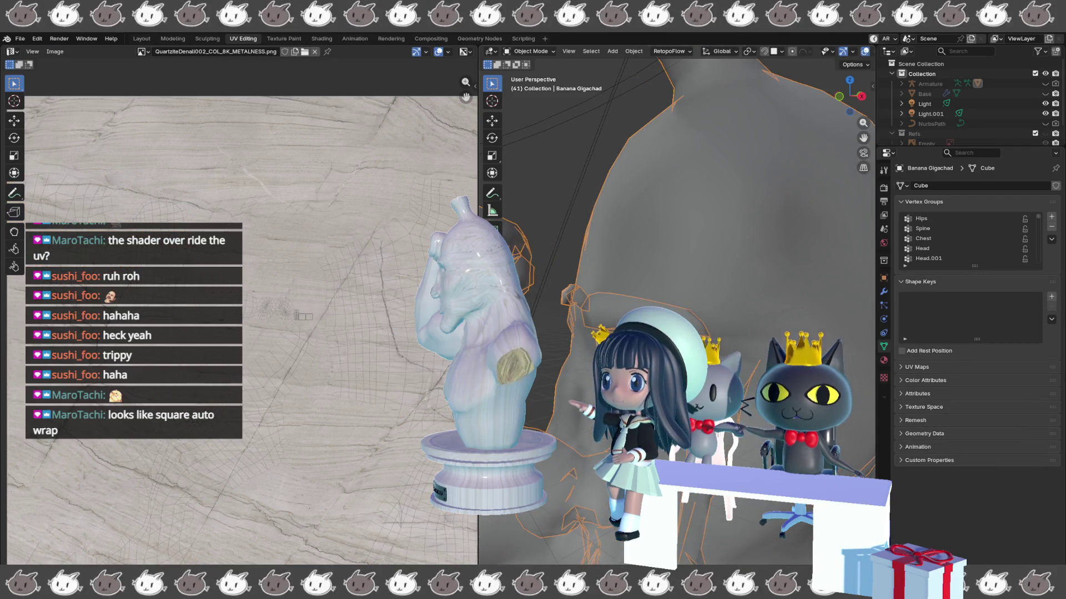
- Re-enter Edit Mode, turn off X-ray, switch to face select, and tilt toward the dome
key("Tab")
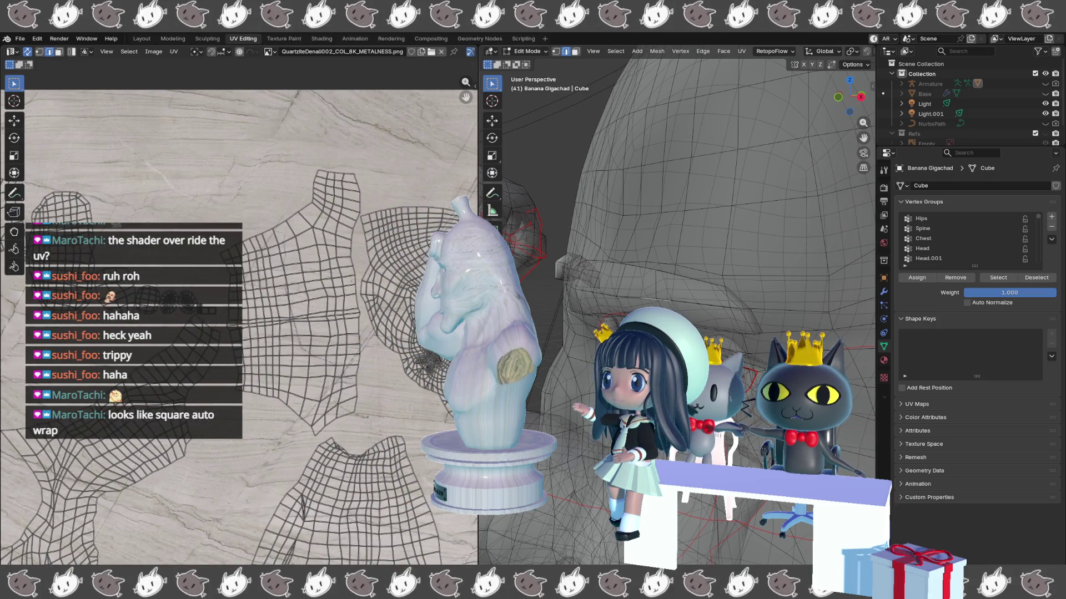
key("alt+z")
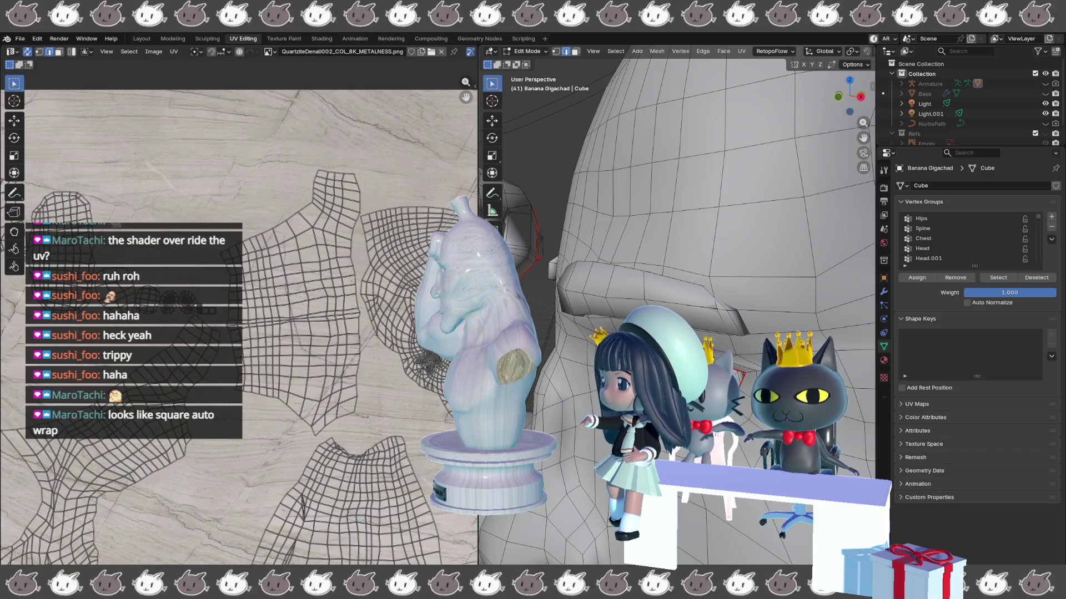
scroll(677, 306, "up", 5)
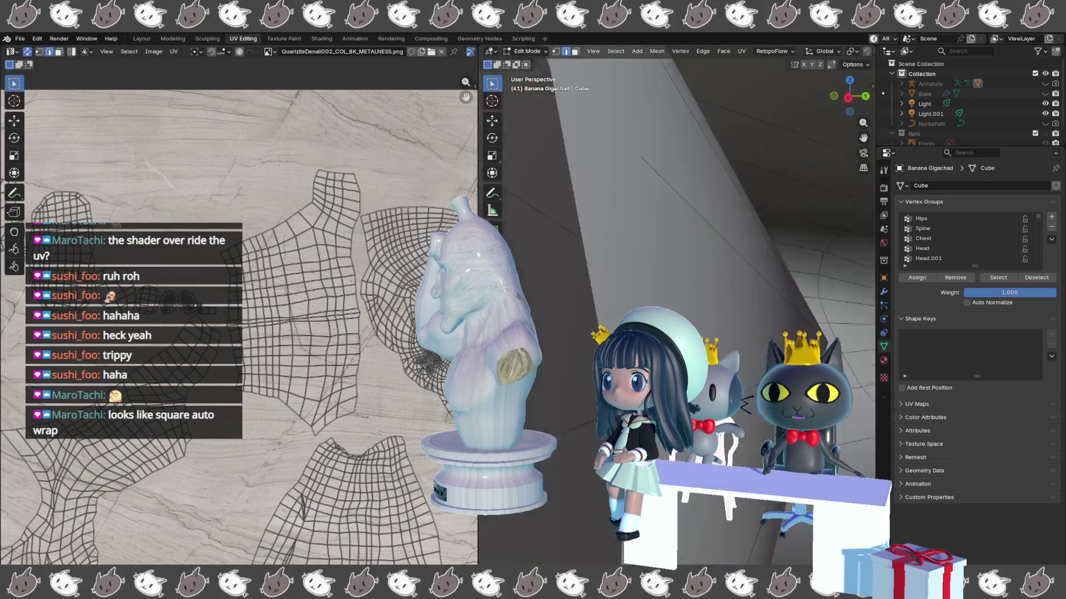
scroll(677, 222, "up", 4)
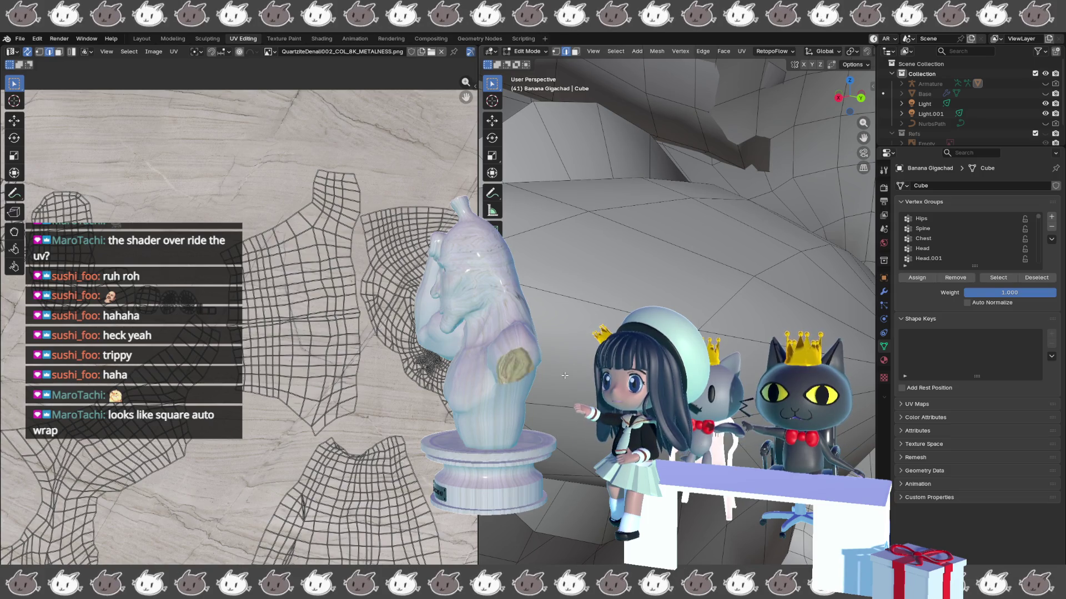
scroll(677, 222, "down", 4)
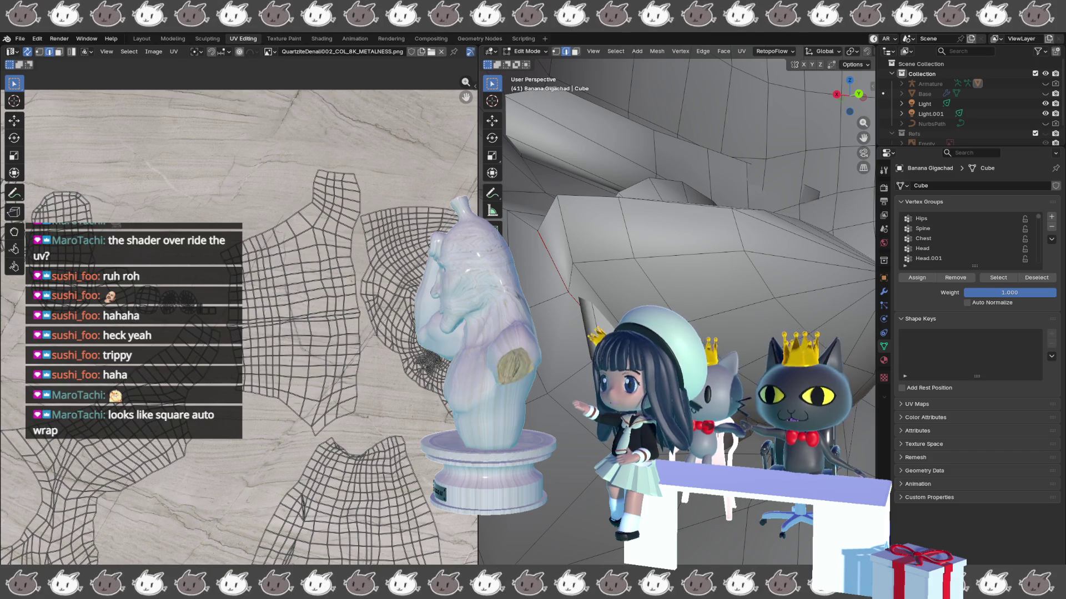
key("3")
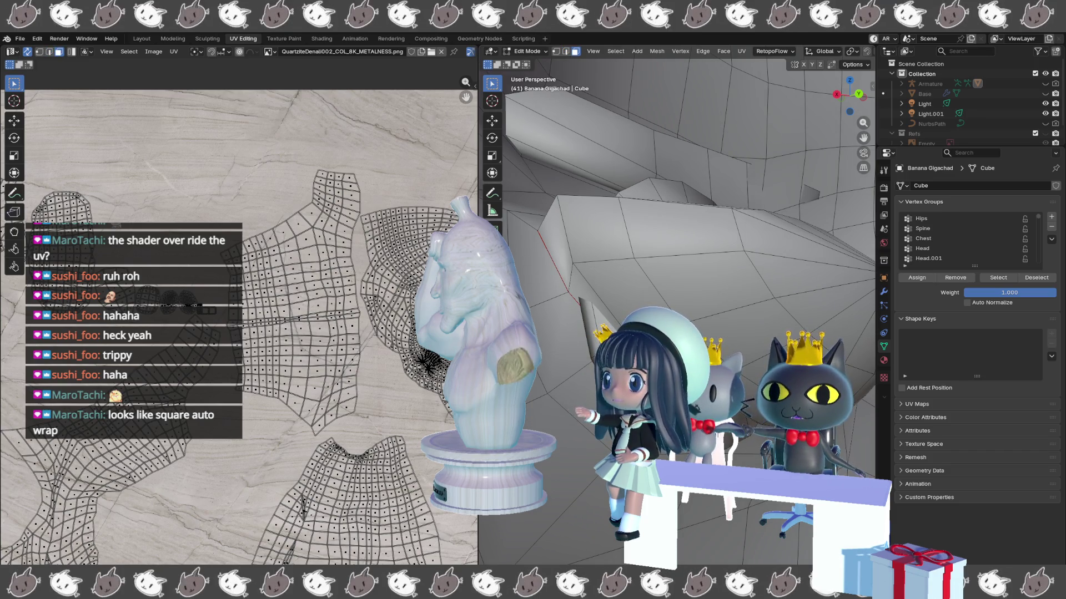
key("KP_8")
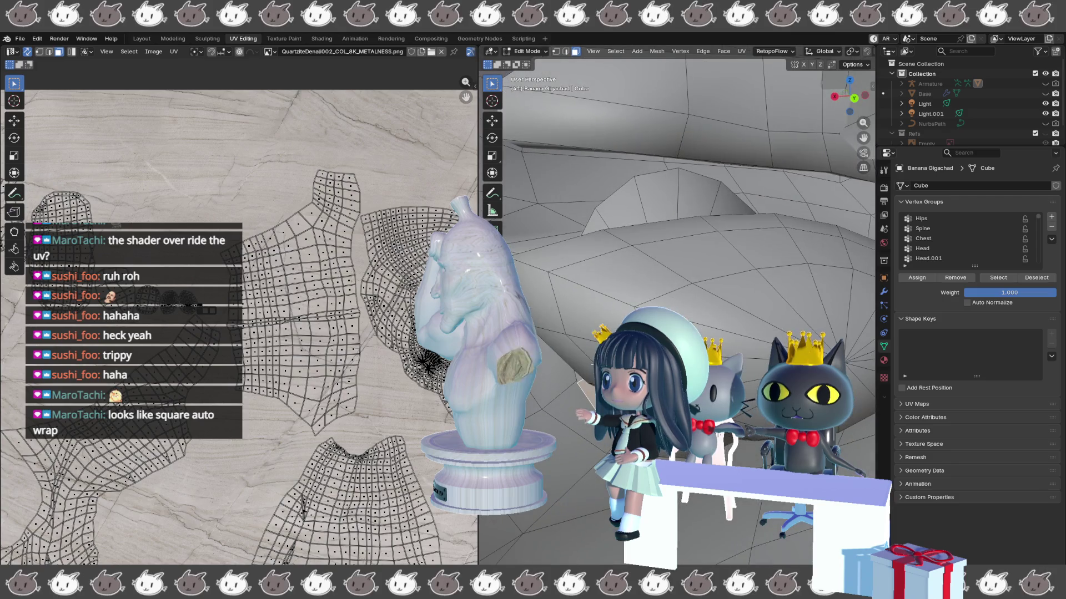
key("KP_8")
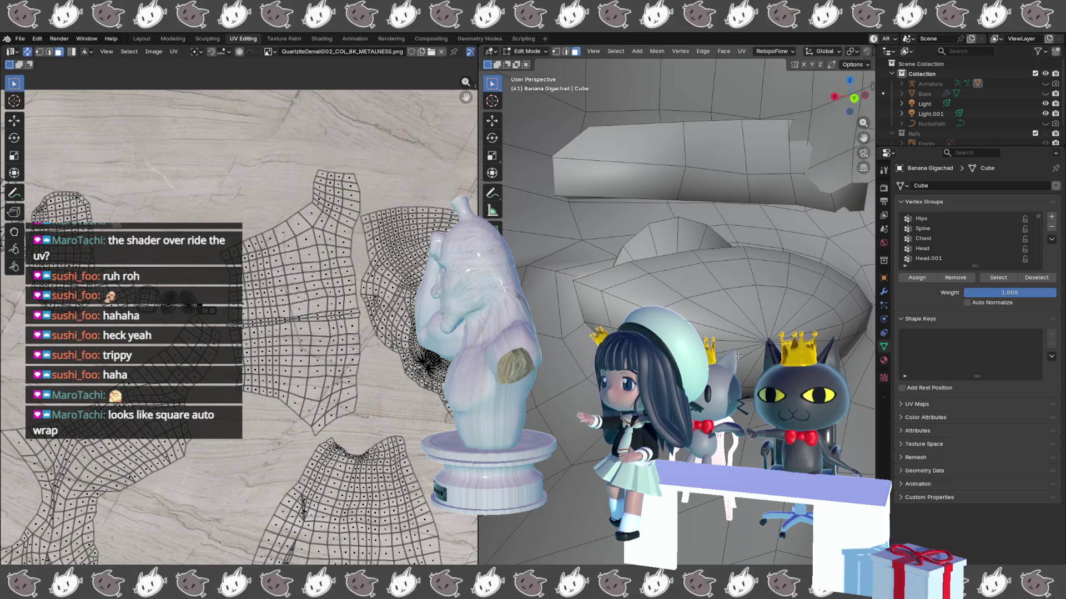
- Select and grow around the dome's centre vertex, temporarily hiding then revealing the dome faces
left_click(748, 337, "alt")
key("1")
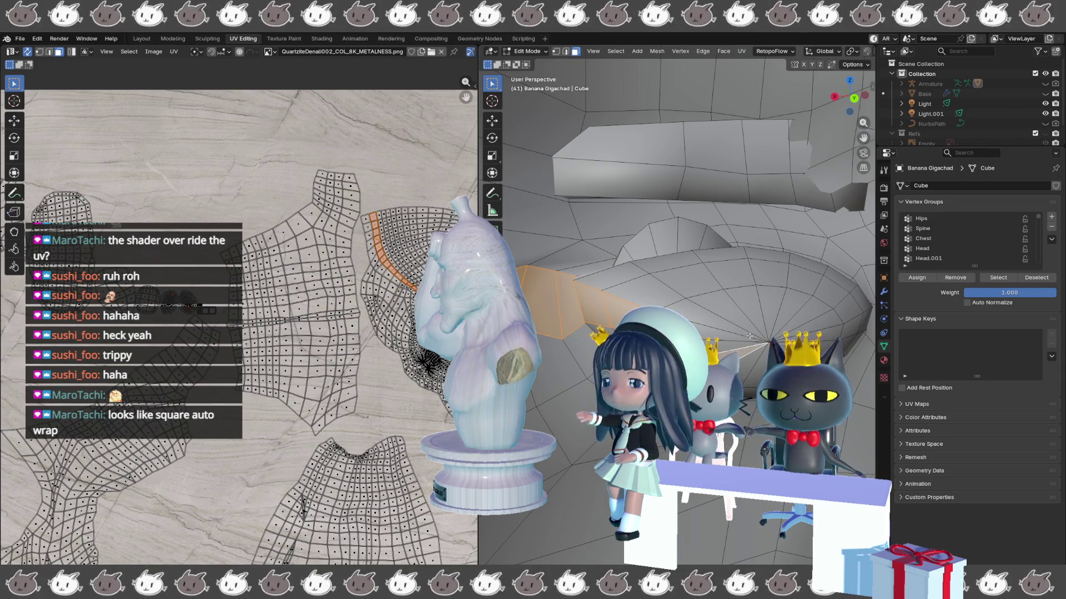
key("ctrl+KP_Add")
key("ctrl+KP_Add")
key("ctrl+KP_Add")
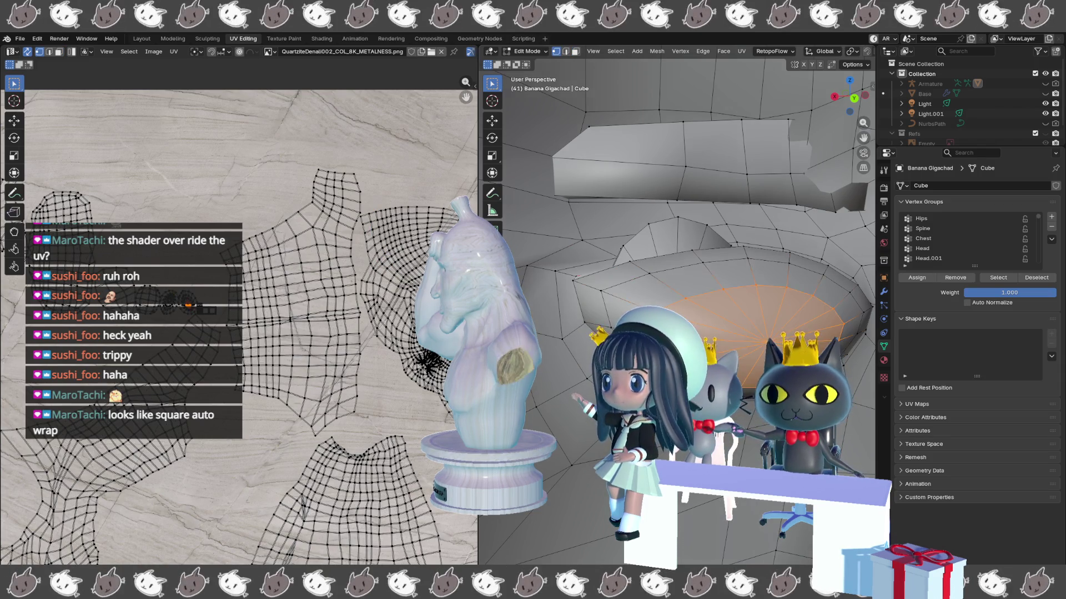
key("h")
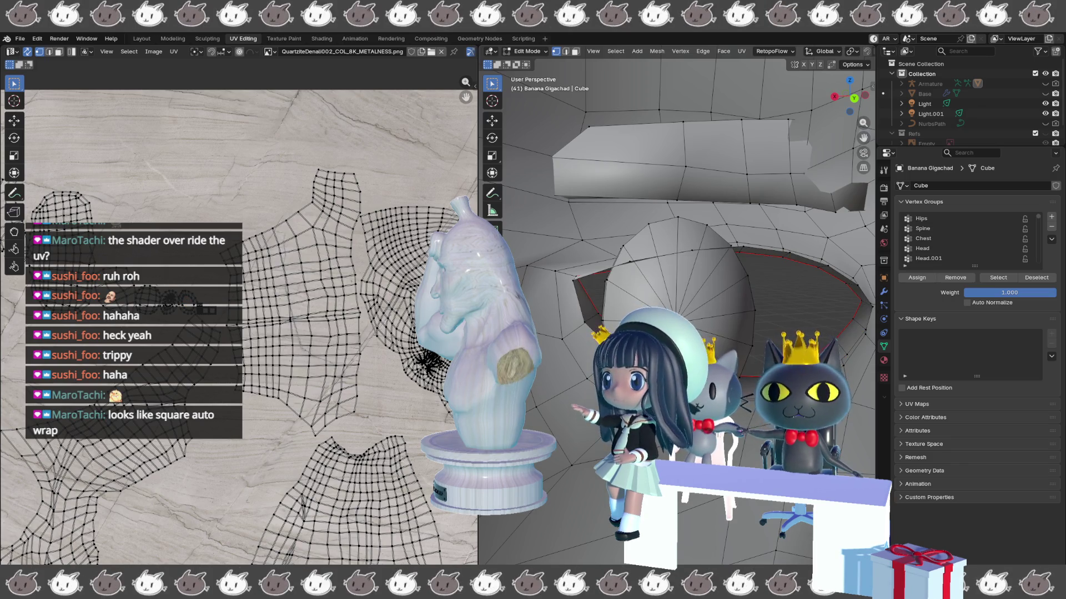
key("l")
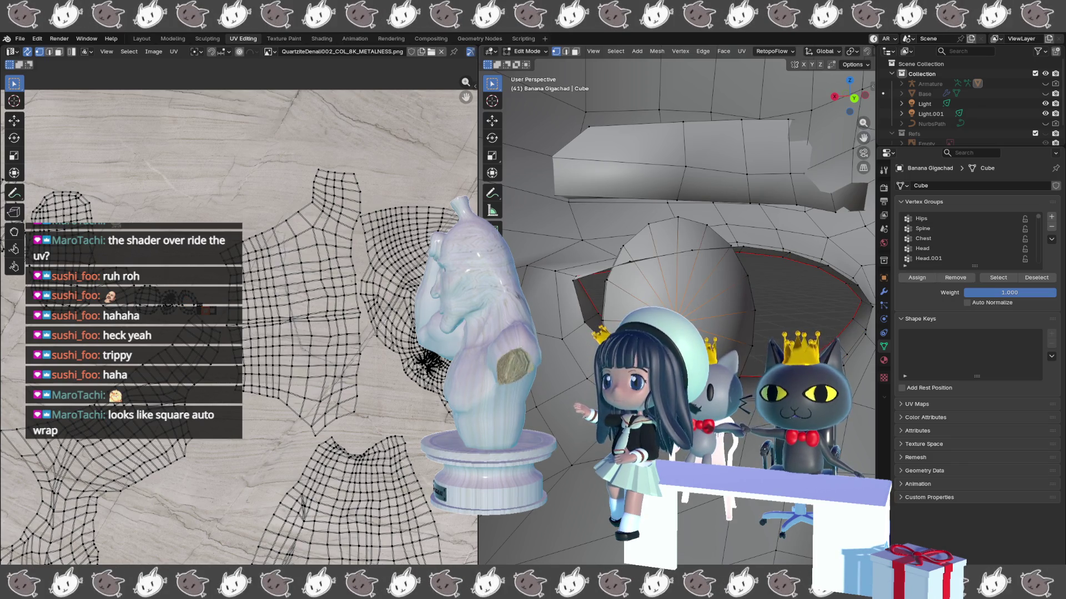
key("alt+a")
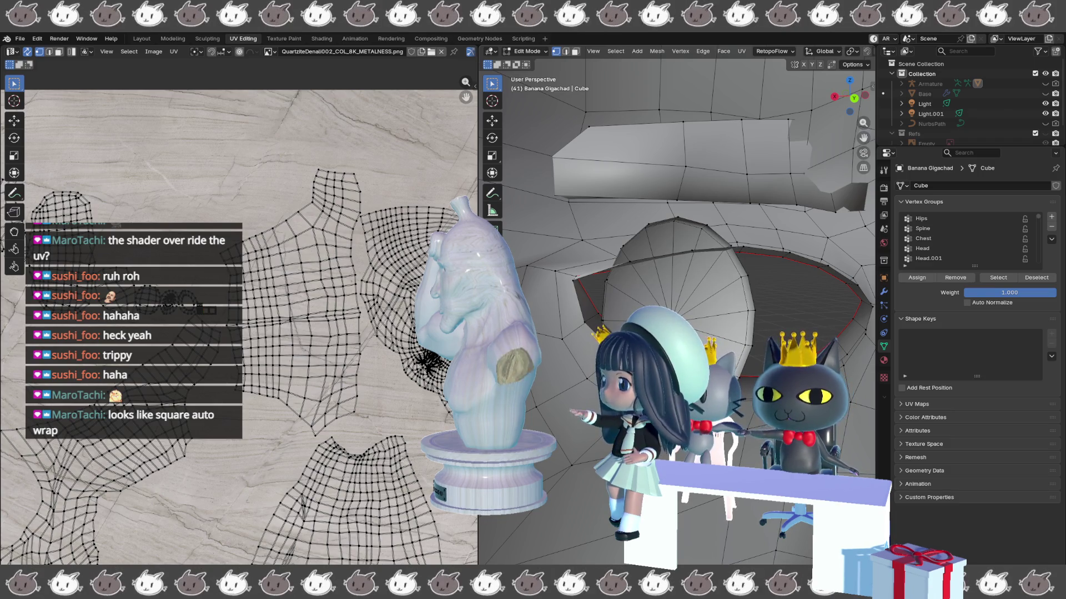
key("alt+h")
scroll(789, 332, "up", 5)
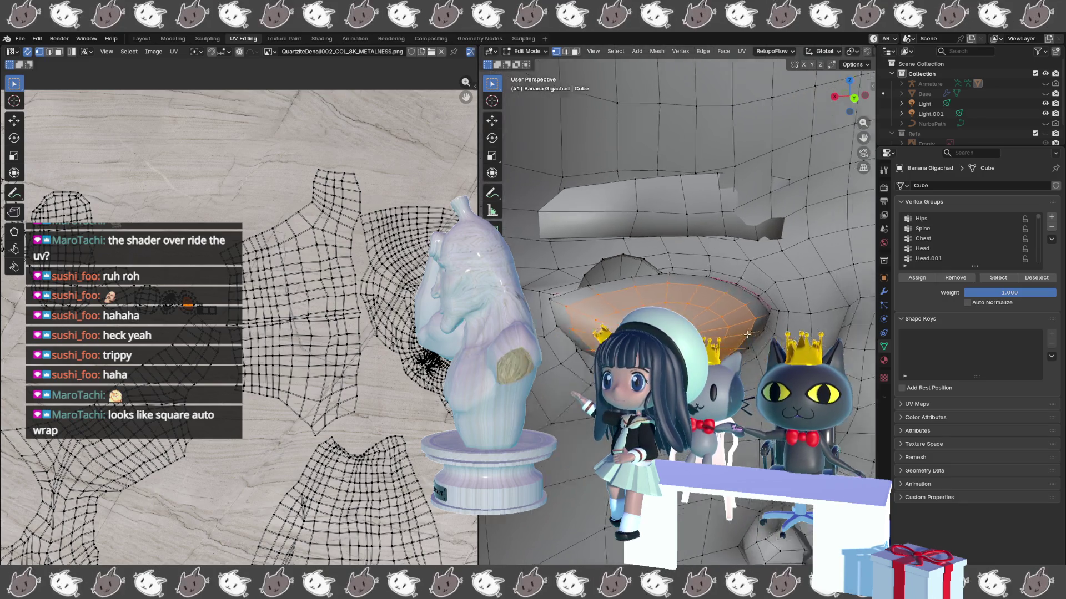
scroll(839, 330, "down", 5)
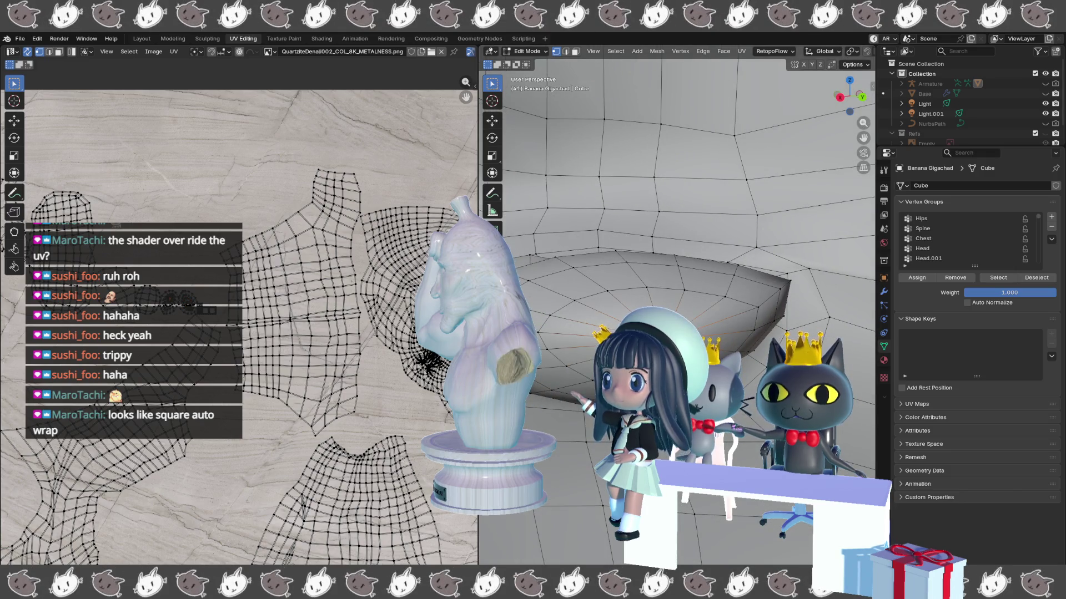
scroll(594, 323, "up", 3)
scroll(594, 323, "up", 5)
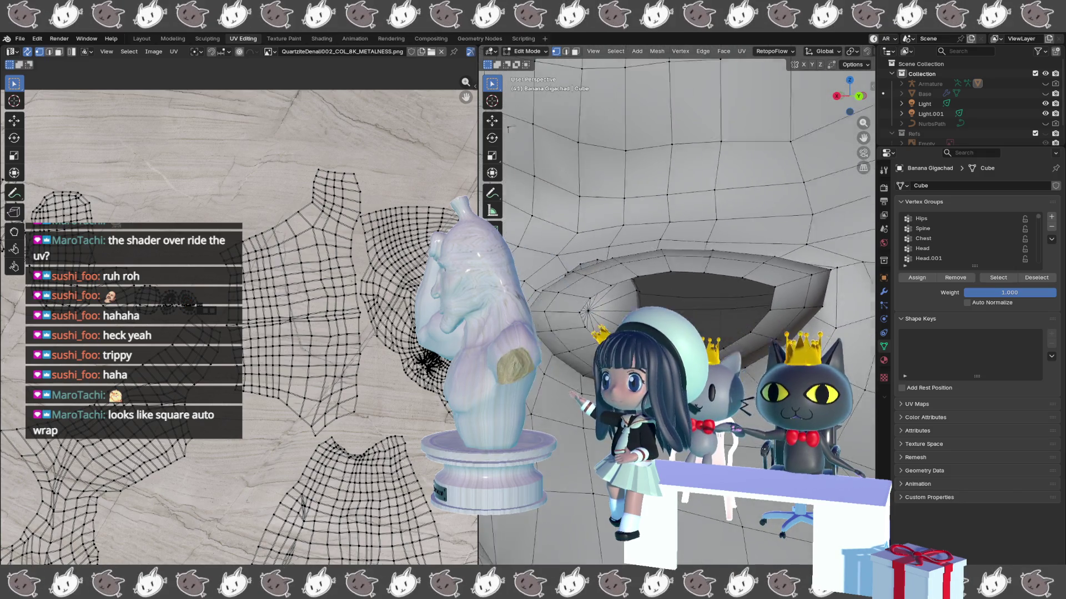
- Delete the pole vertex at the dome's hole and orbit to inspect the opening
left_click(616, 319)
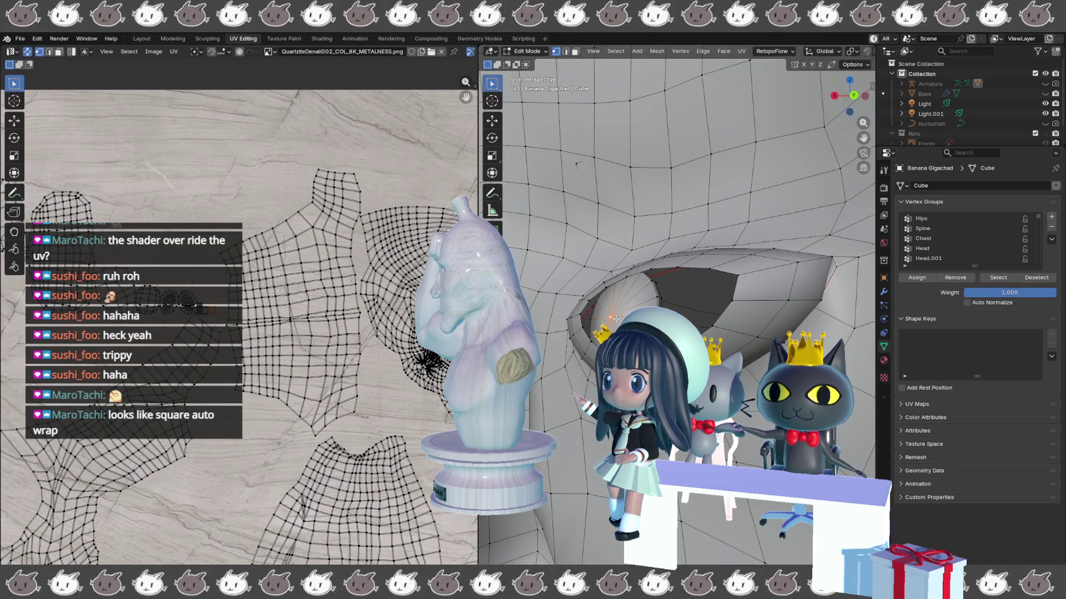
key("x")
left_click(614, 319)
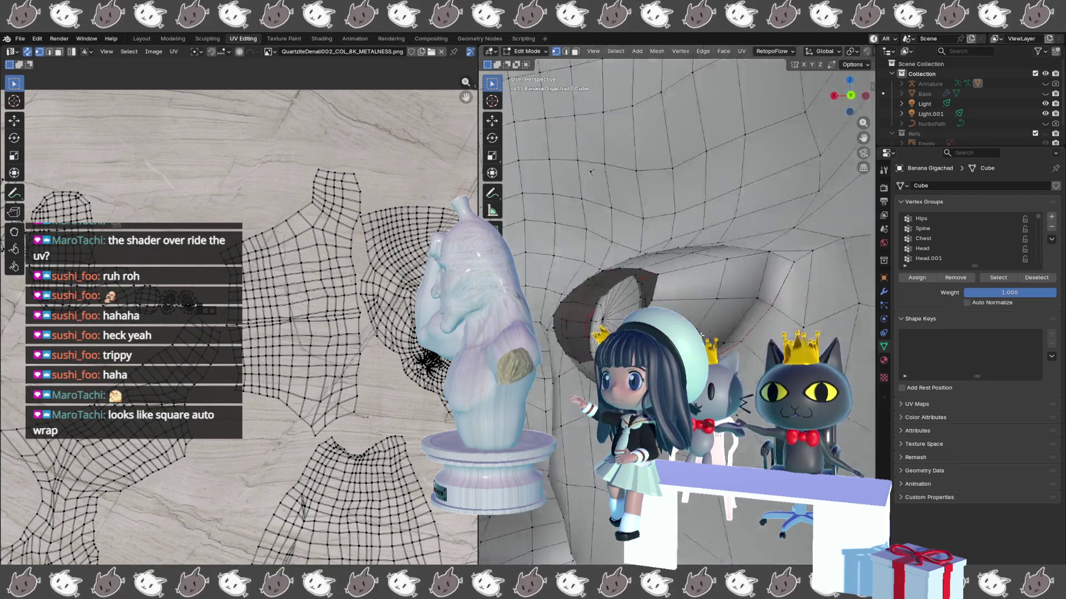
mouse_move(613, 329)
left_mouse_down()
mouse_move(720, 332)
mouse_move(695, 261)
mouse_move(695, 216)
left_mouse_up()
- Switch to face select and orbit into the mesh interior to locate the flat faces
key("3")
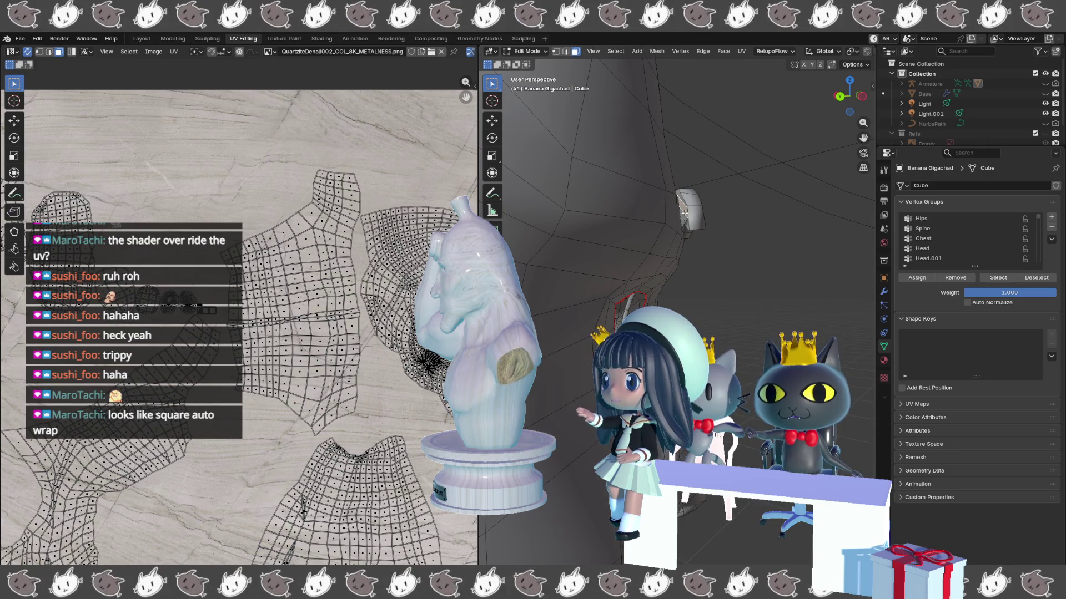
mouse_move(685, 213)
left_mouse_down()
mouse_move(697, 220)
mouse_move(701, 200)
mouse_move(647, 272)
mouse_move(651, 304)
mouse_move(650, 290)
left_mouse_up()
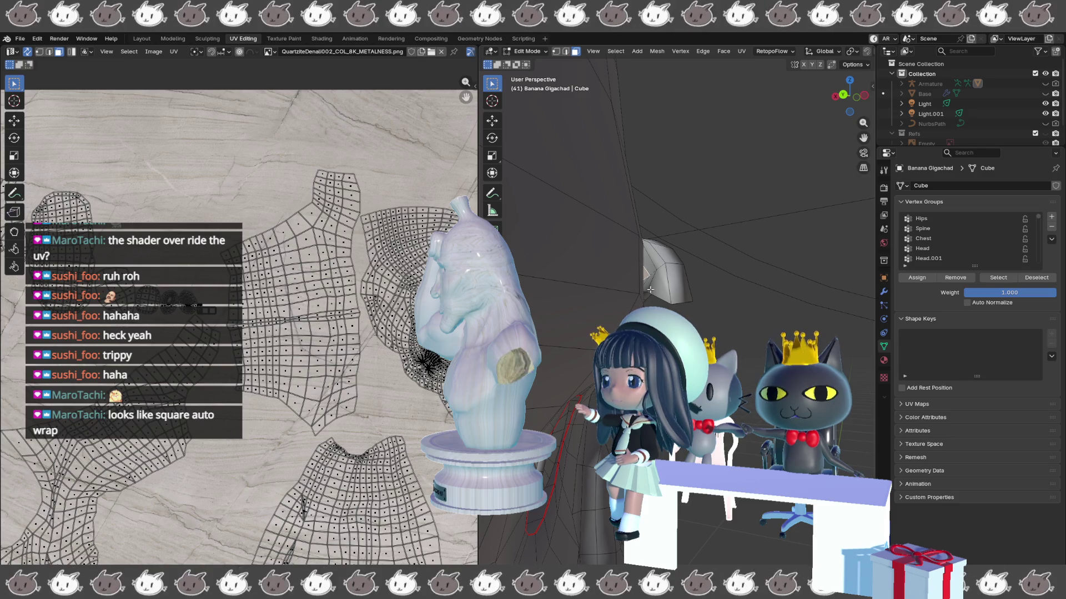
mouse_move(657, 289)
left_mouse_down()
mouse_move(807, 286)
mouse_move(739, 252)
left_mouse_up()
scroll(737, 251, "up", 3)
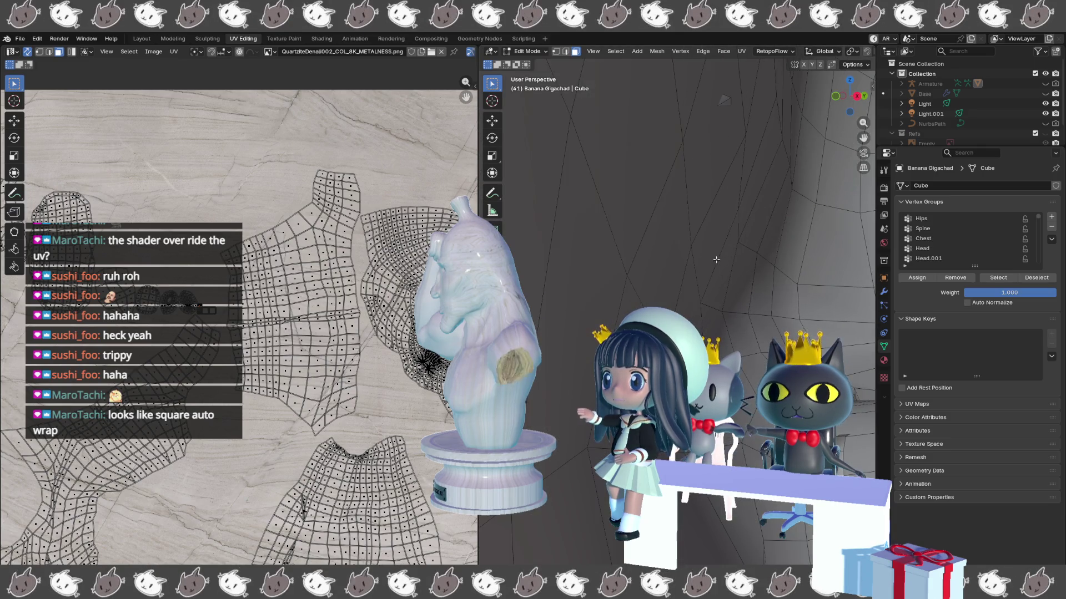
scroll(734, 278, "down", 3)
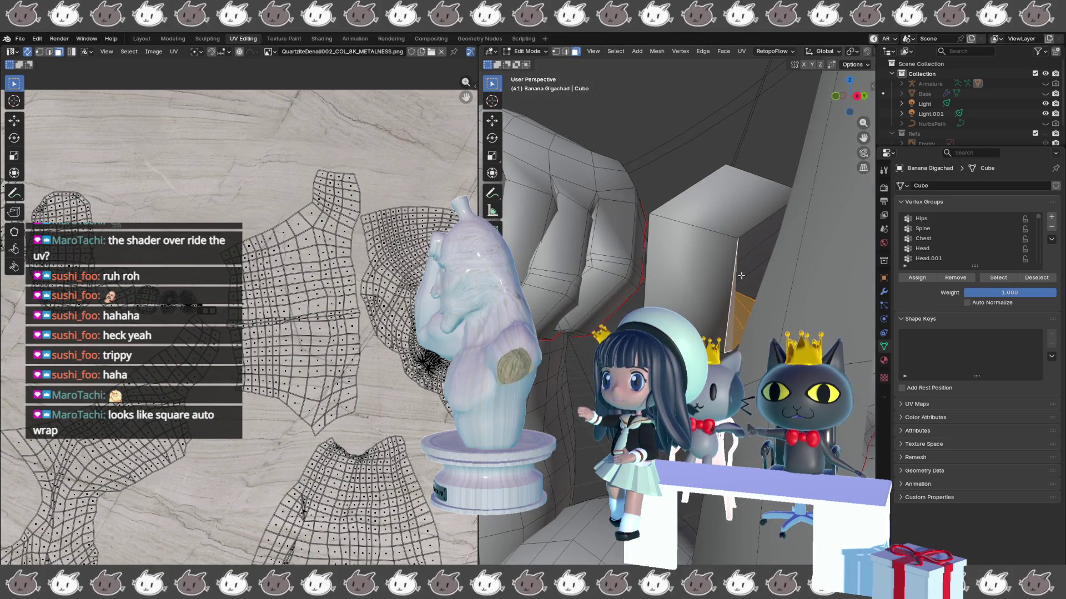
scroll(815, 270, "up", 3)
left_click_drag(815, 270, 644, 282)
left_click(654, 286)
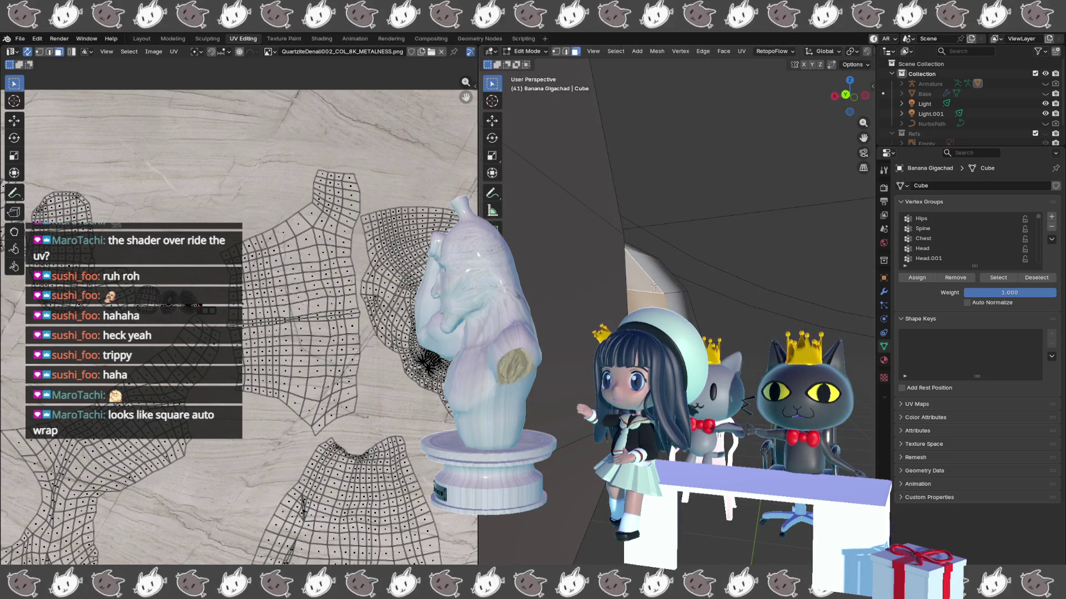
left_click(724, 315)
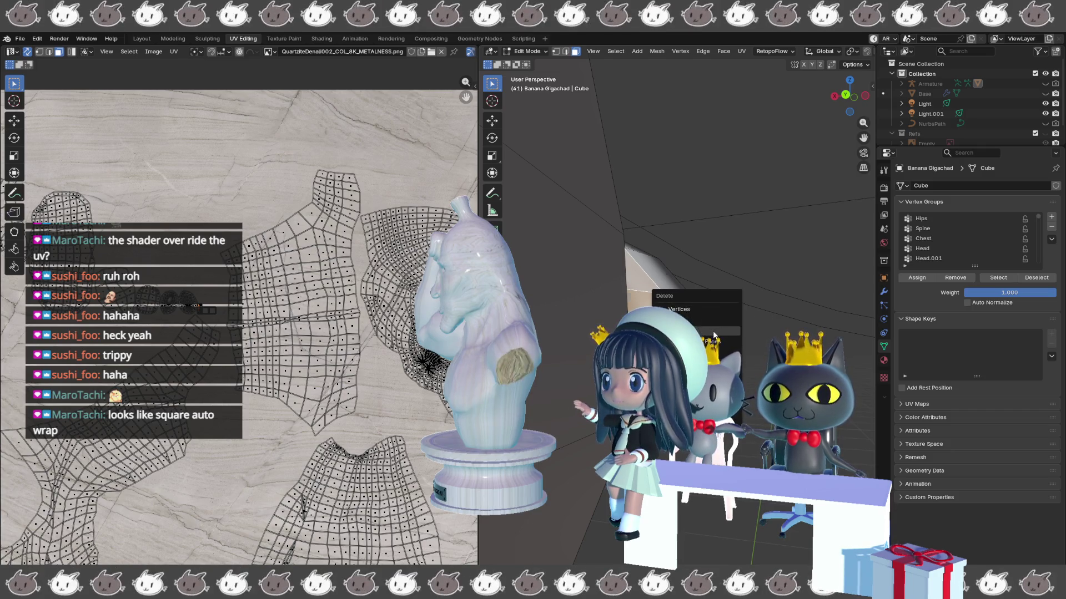
mouse_move(582, 326)
left_mouse_down()
mouse_move(732, 320)
mouse_move(591, 290)
left_mouse_up()
left_click_drag(659, 259, 655, 288)
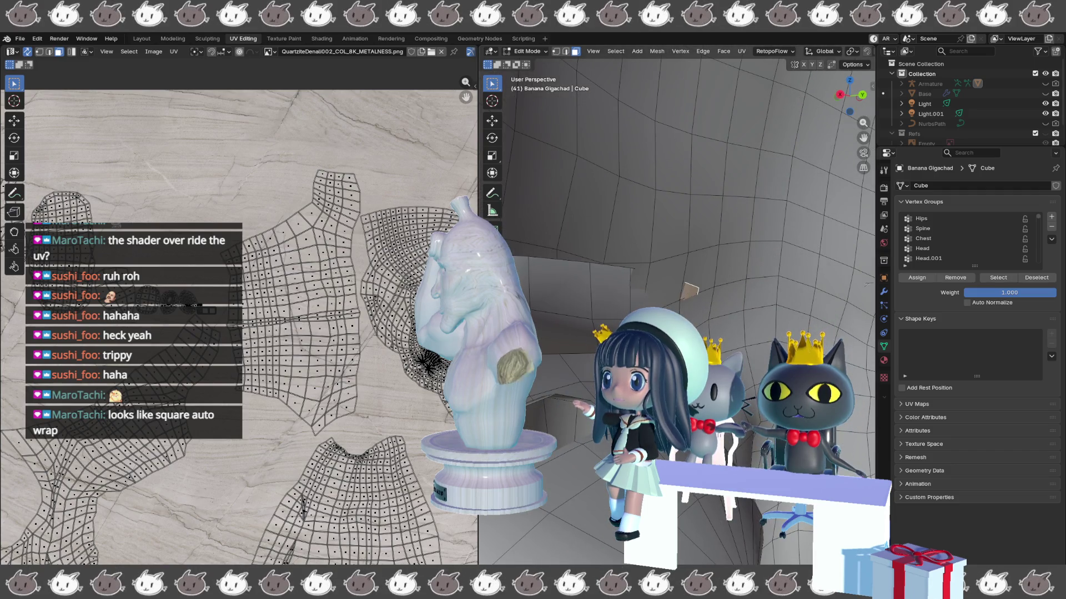
scroll(693, 306, "down", 3)
left_click_drag(701, 323, 694, 327)
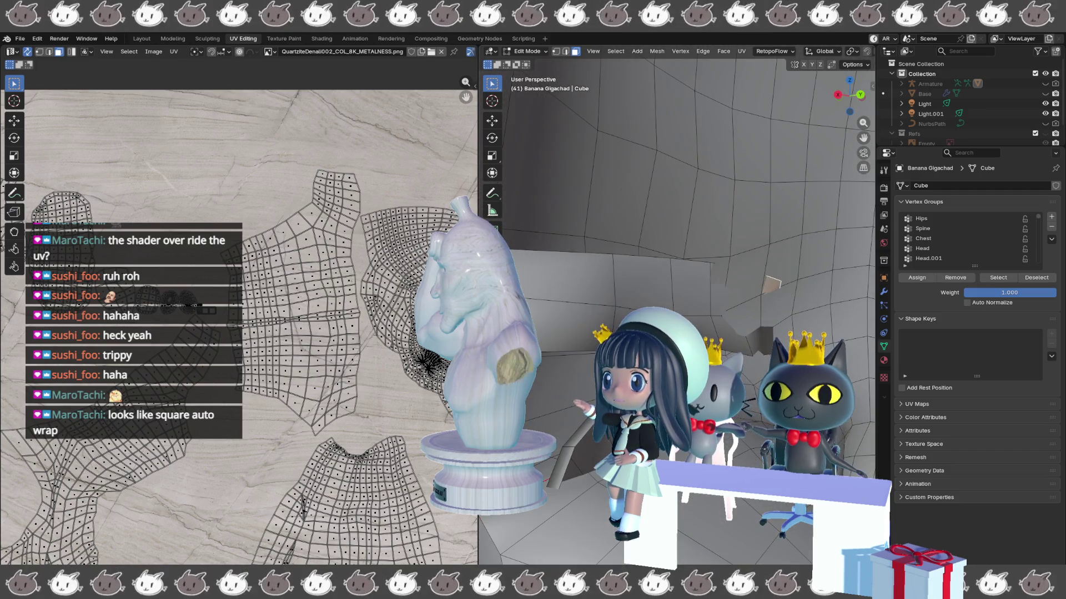
- Select the linked flat interior strip, delete it, and check the head for gaps
left_click(560, 292)
key("ctrl+l")
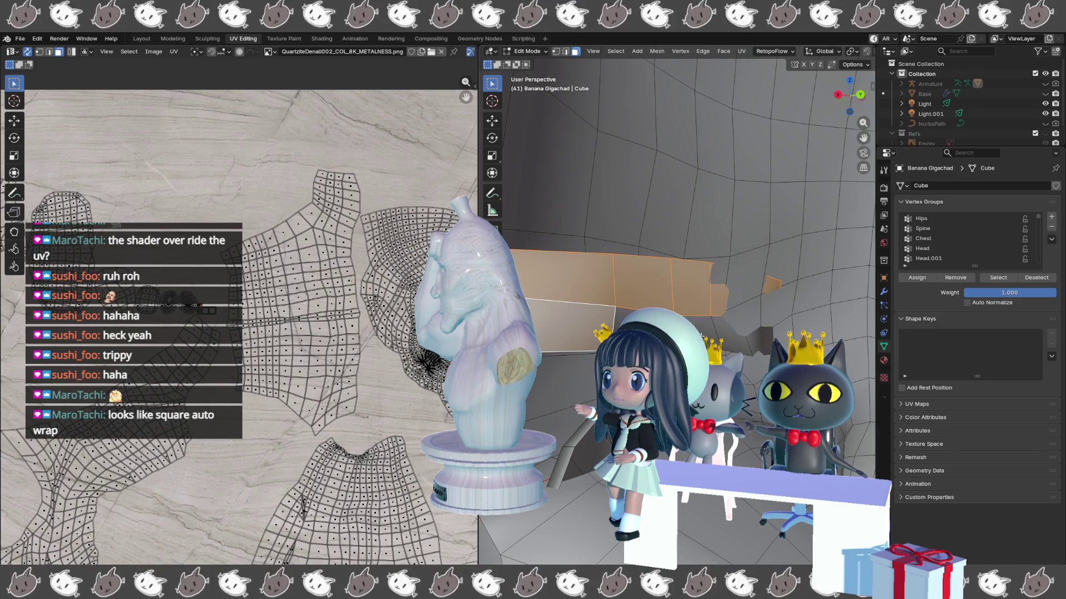
mouse_move(767, 343)
left_mouse_down()
mouse_move(733, 335)
mouse_move(772, 358)
mouse_move(750, 350)
left_mouse_up()
left_click(772, 356)
left_click_drag(555, 322, 593, 280)
mouse_move(591, 245)
left_mouse_down()
mouse_move(606, 141)
mouse_move(868, 374)
left_mouse_up()
left_click_drag(848, 333, 794, 305)
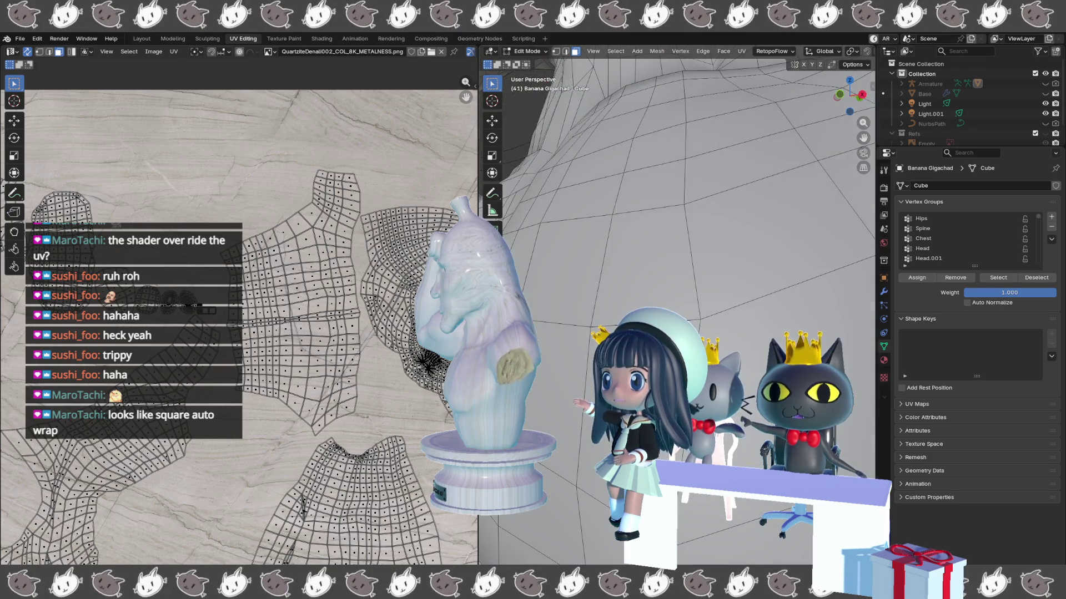
key("Home")
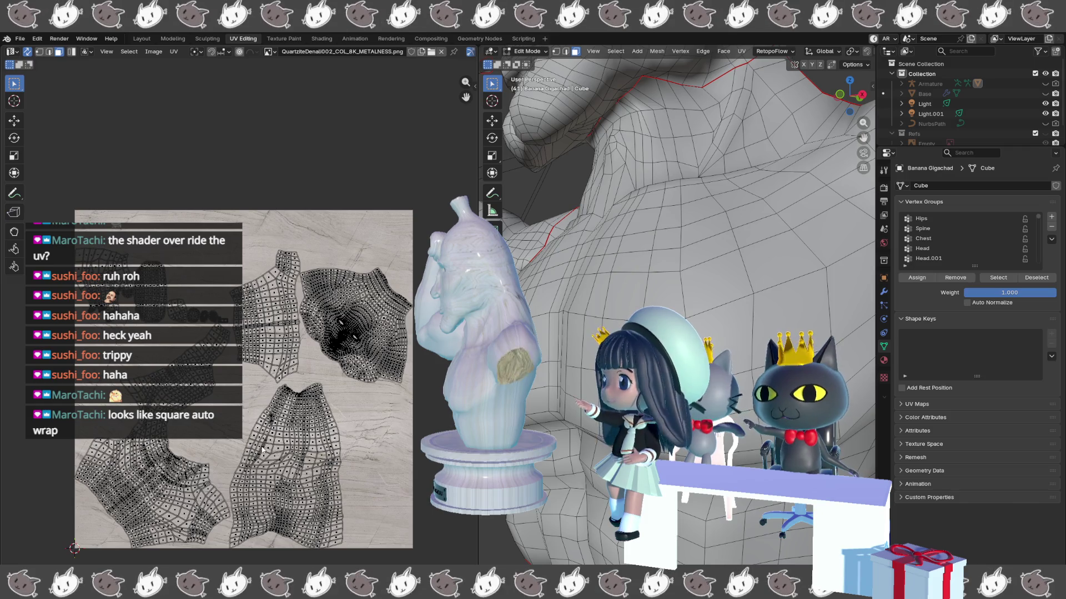
- Select the whole Gigachad mesh, Unwrap it, and switch back to Object Mode
key("a")
right_click(268, 441)
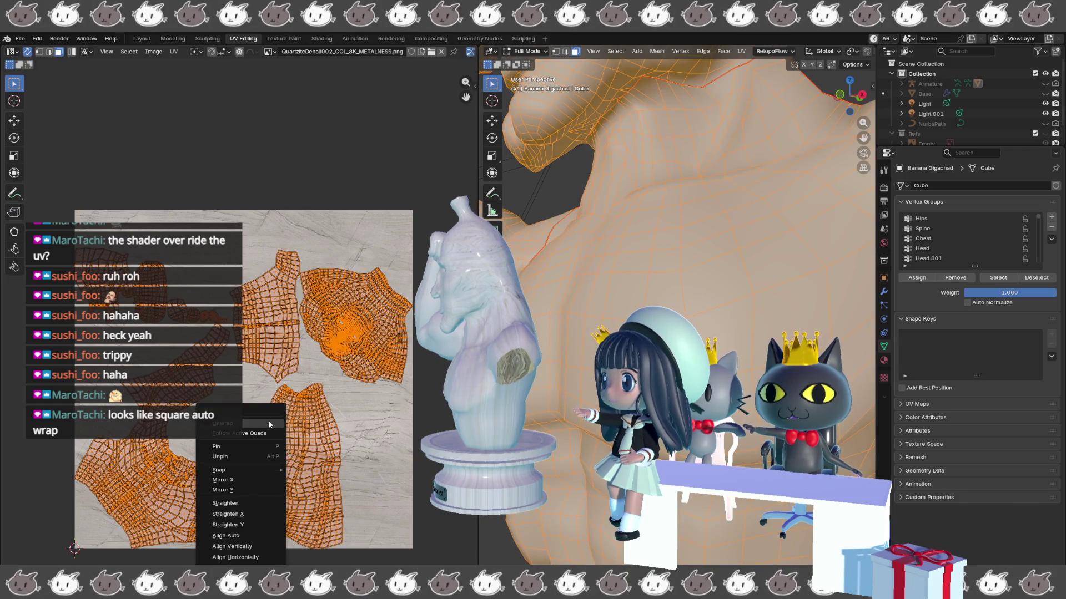
left_click(269, 421)
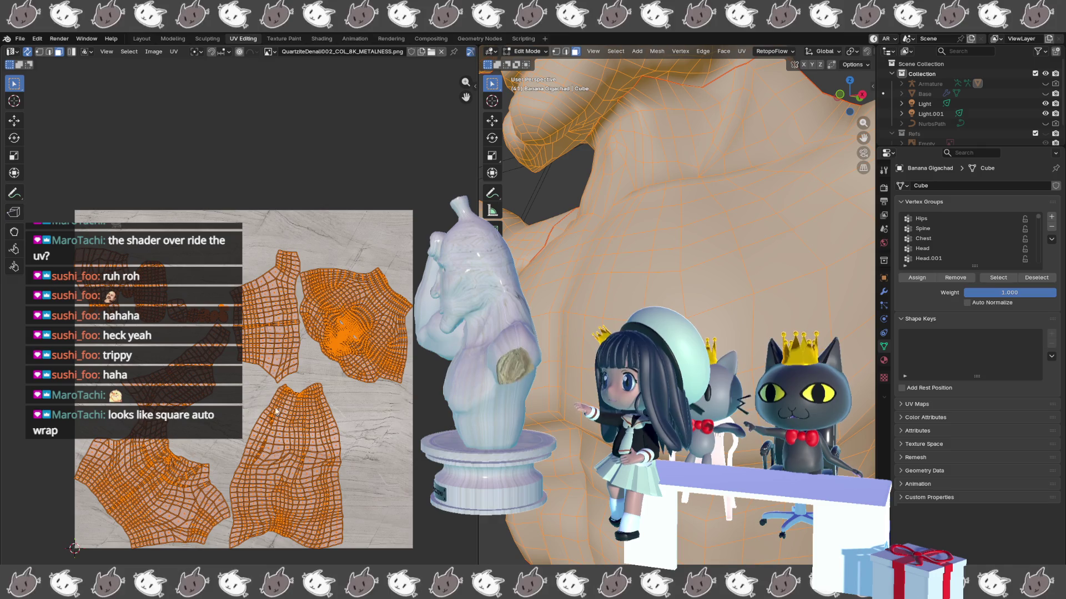
left_click_drag(666, 166, 655, 172)
scroll(677, 222, "down", 5)
key("Tab")
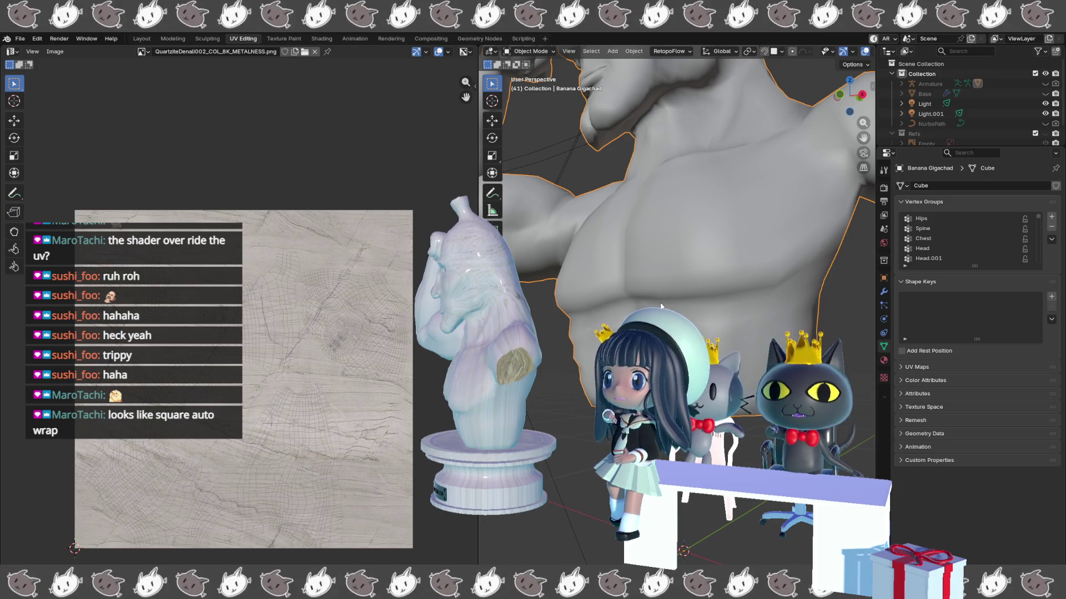
scroll(633, 233, "down", 4)
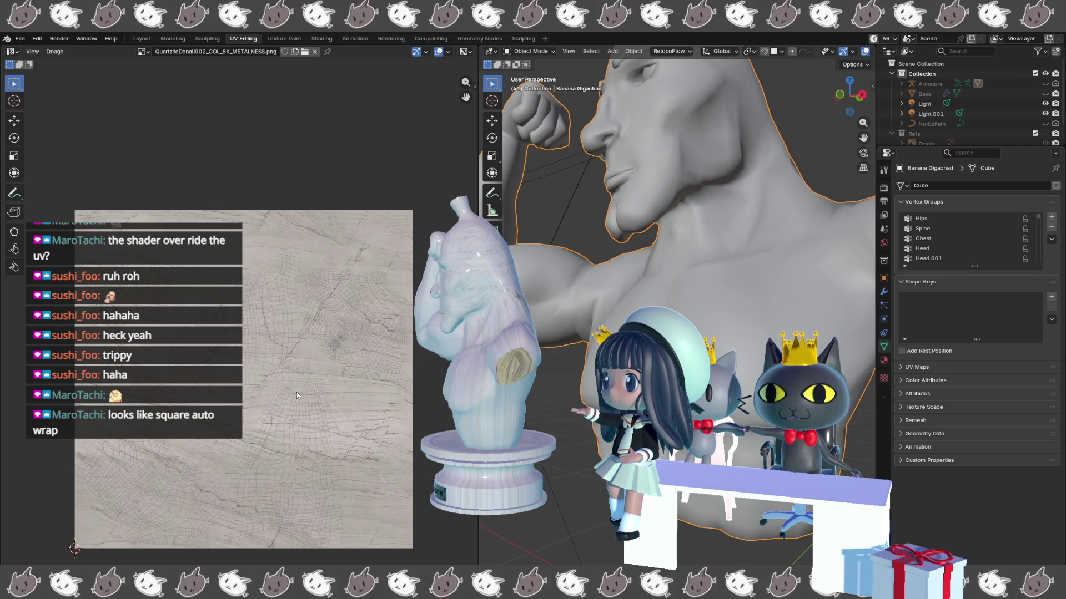
- Unhide the Base pedestal, edit it in edge select mode, and pick its rim edge loop
scroll(933, 108, "down", 2)
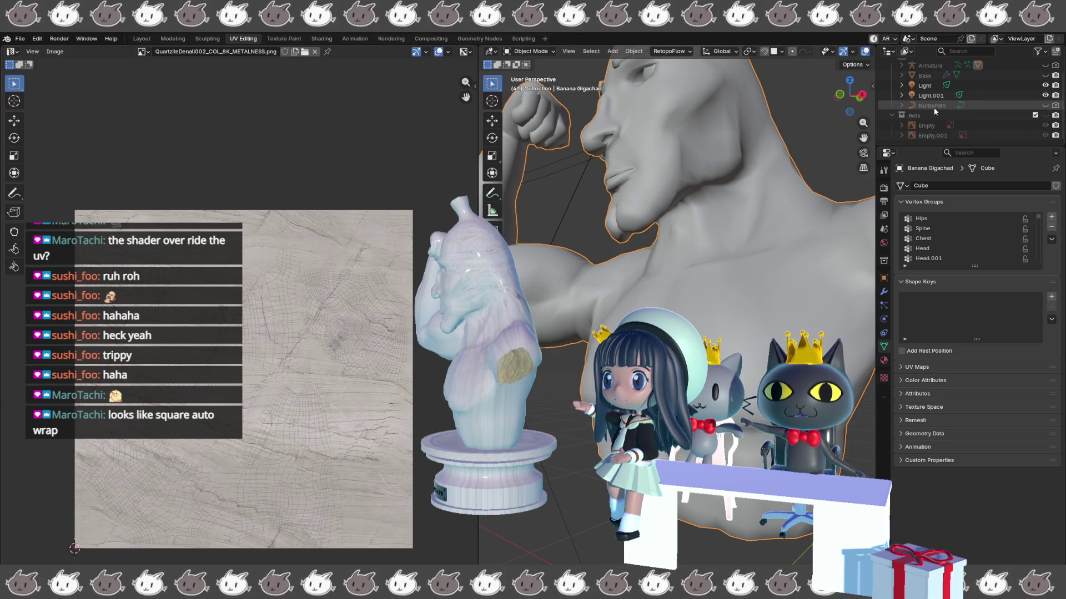
scroll(938, 100, "up", 2)
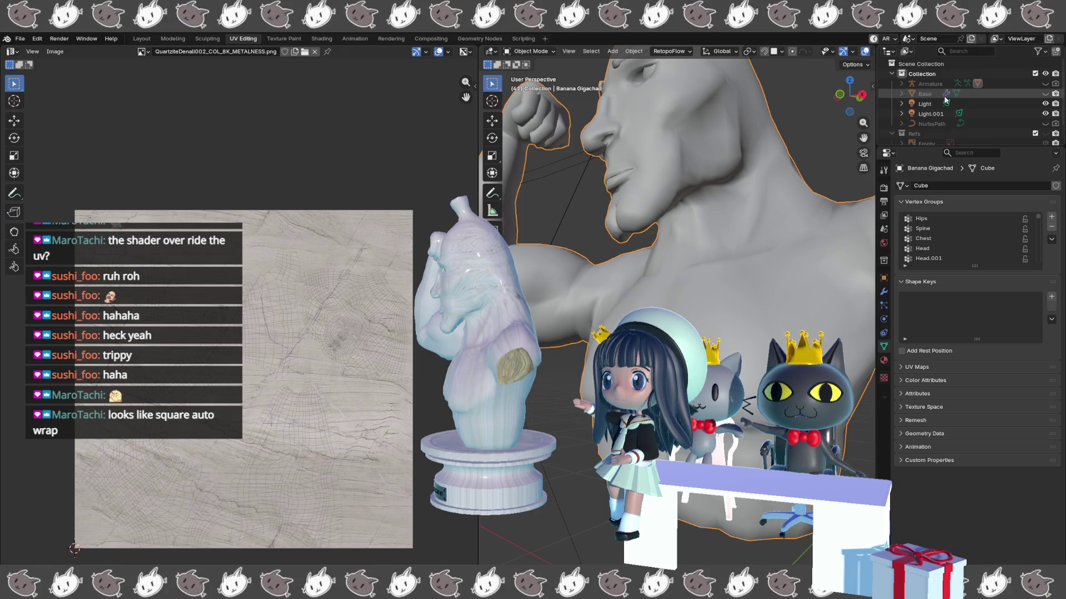
left_click(1045, 94)
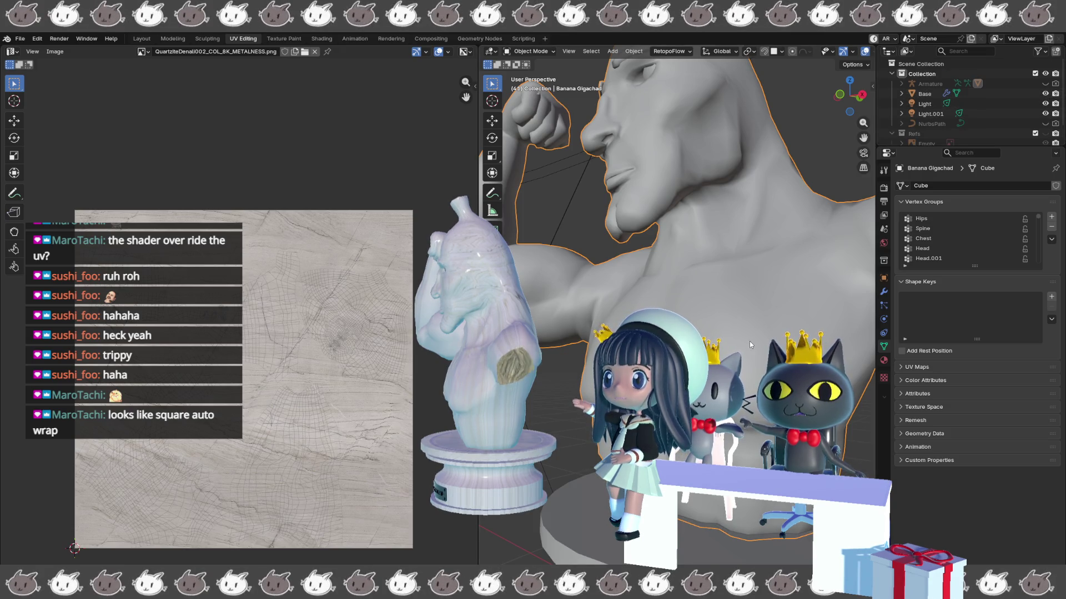
scroll(749, 341, "up", 2)
key("Tab")
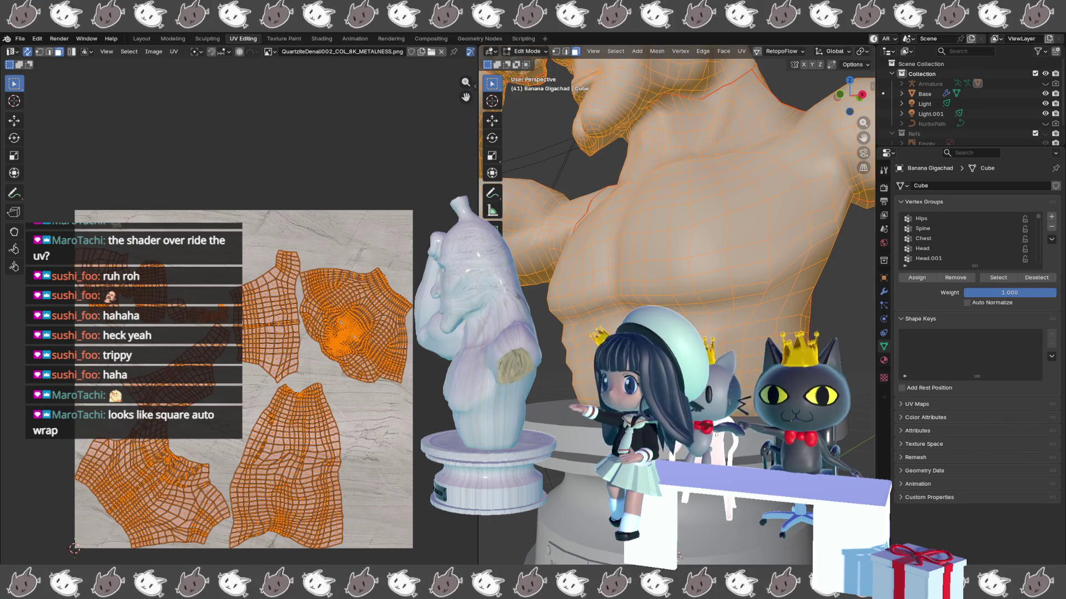
left_click(924, 94)
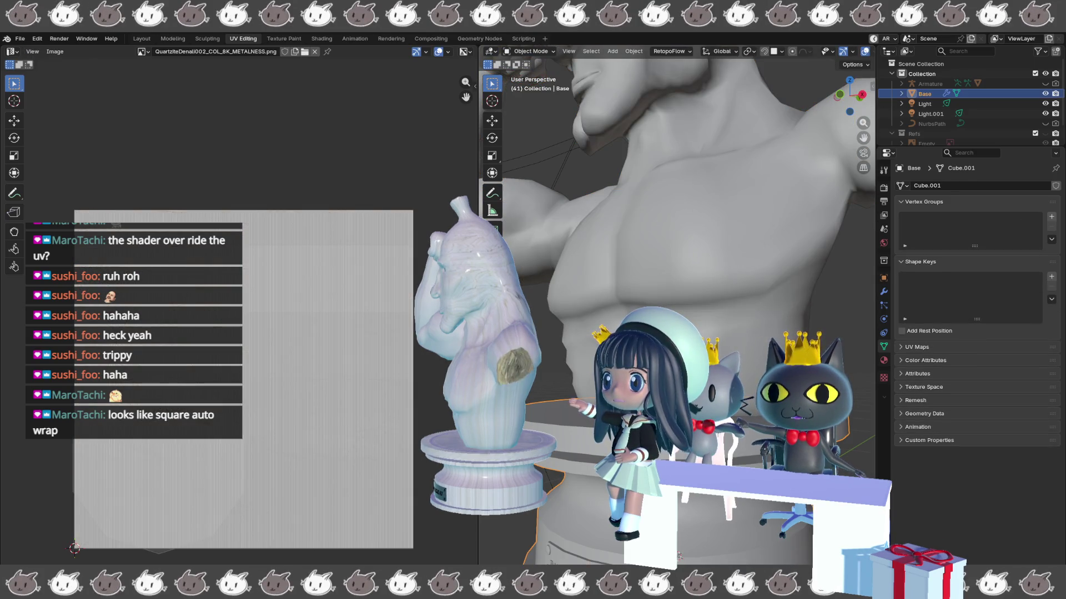
key("Tab")
key("2")
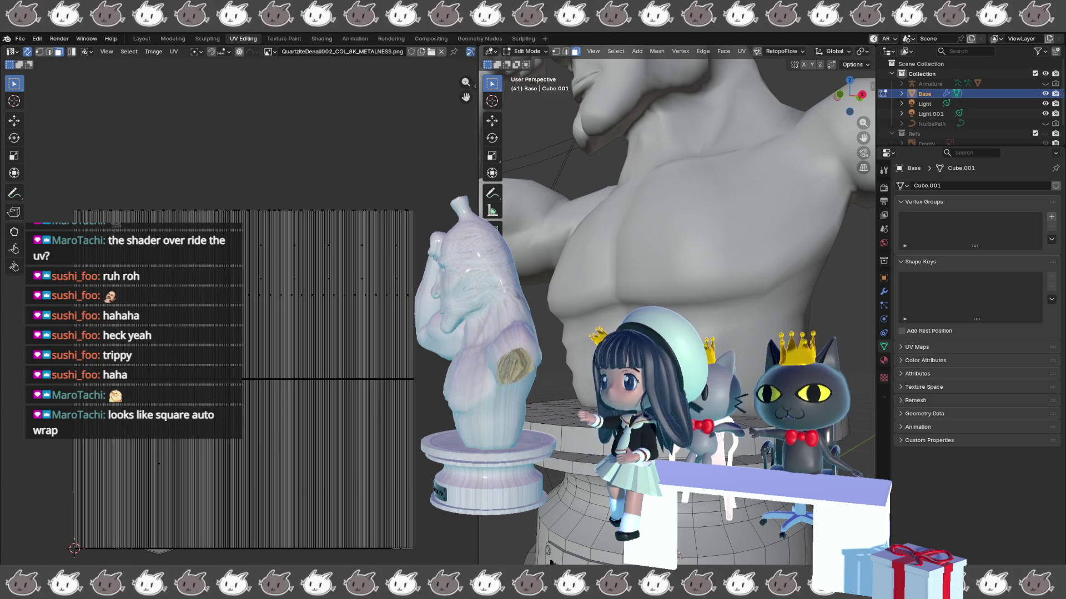
left_click(555, 400, "alt")
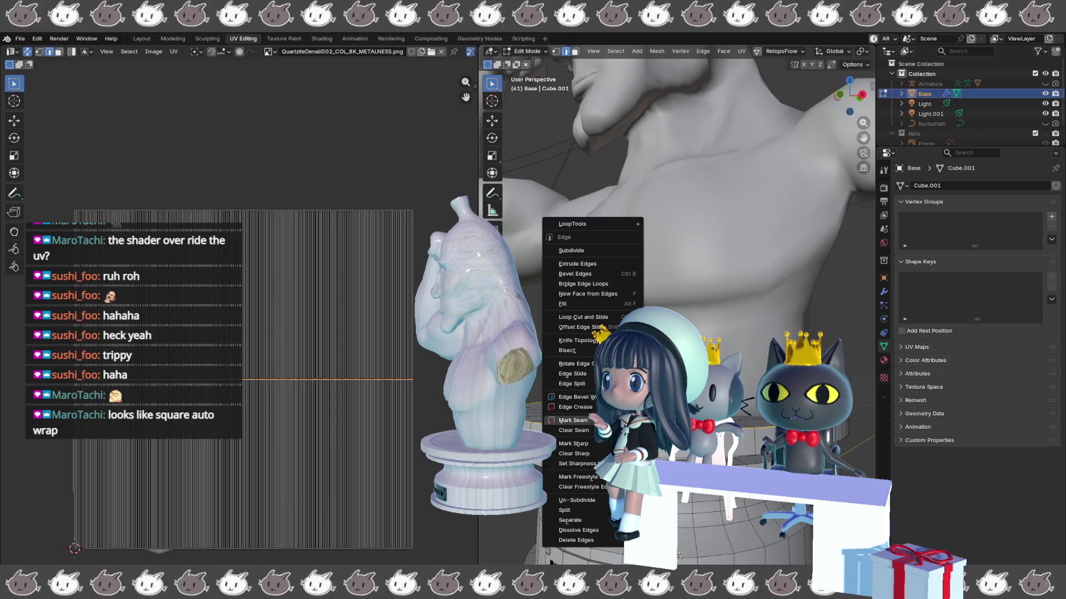
- Mark the pedestal's top rim edge loop as a UV seam and orbit around it
left_click(574, 430)
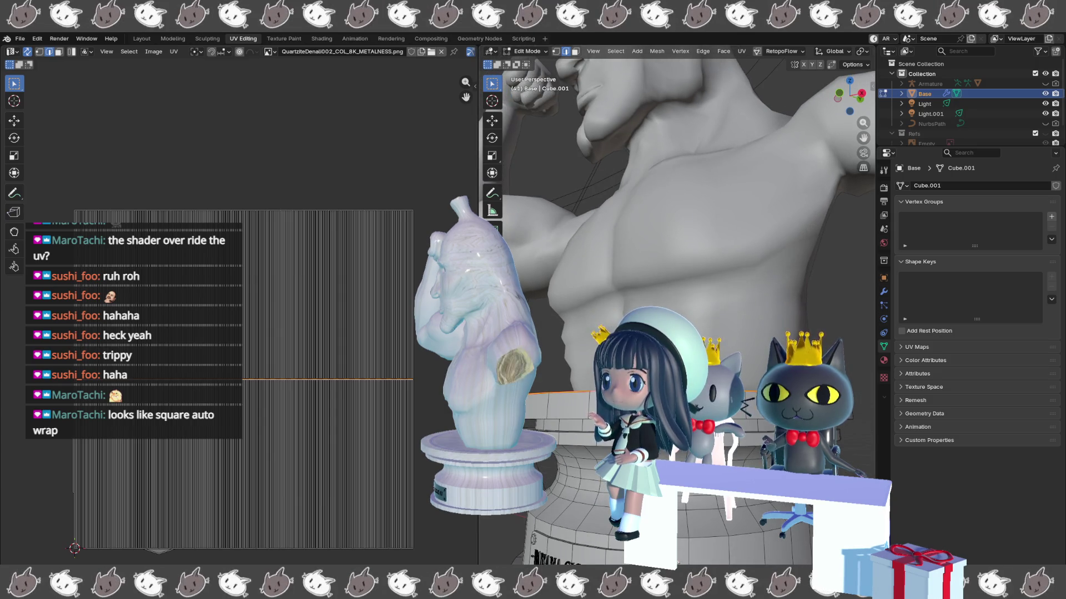
key("KP_Decimal")
key("KP_4")
key("KP_4")
key("KP_4")
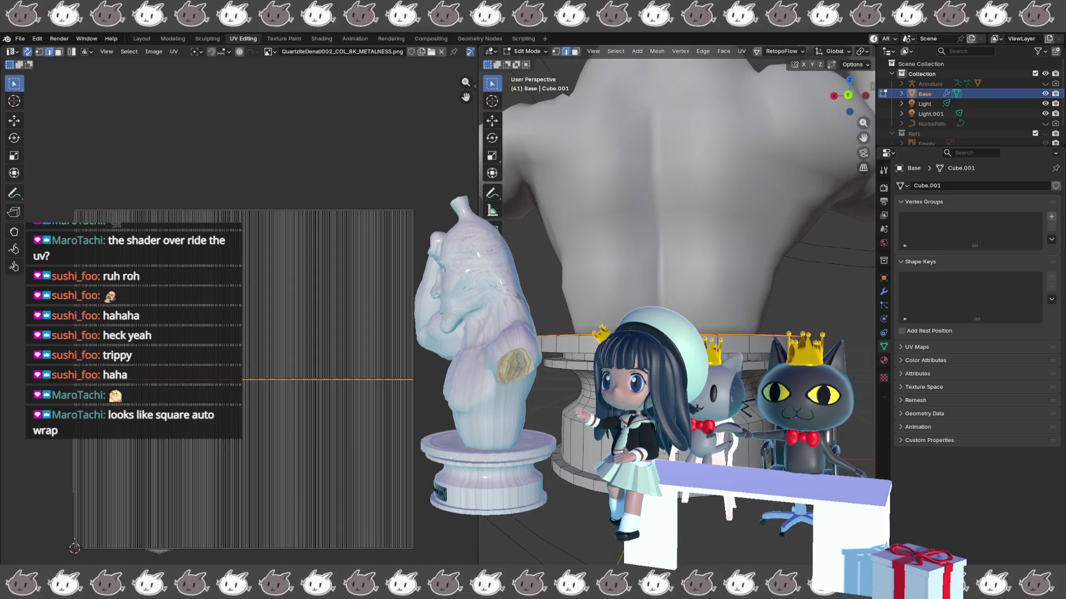
key("KP_4")
key("KP_4")
key("KP_4")
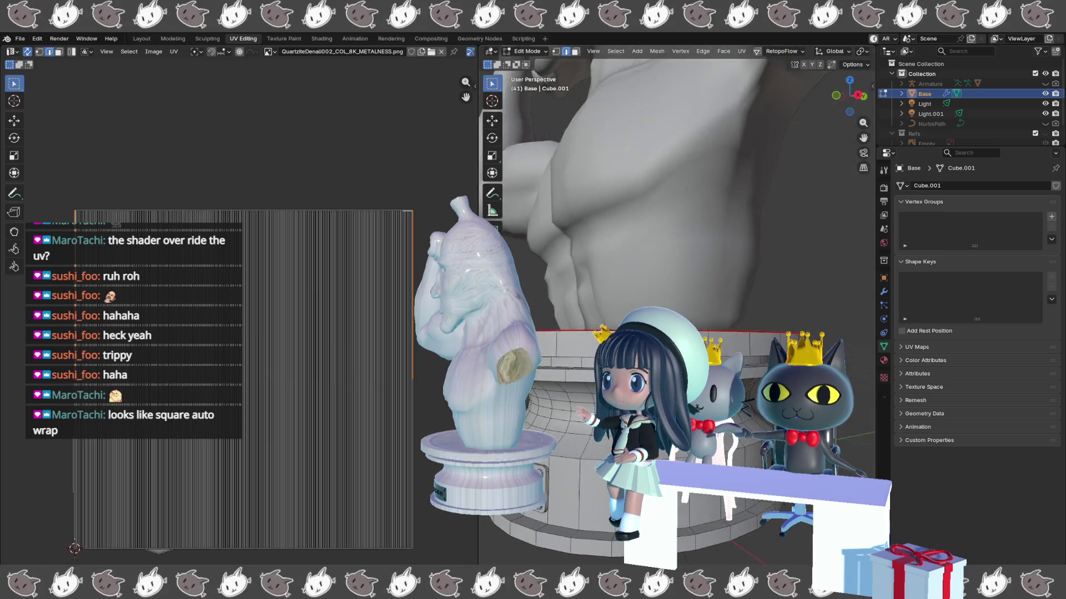
key("KP_4")
key("KP_4")
key("KP_4")
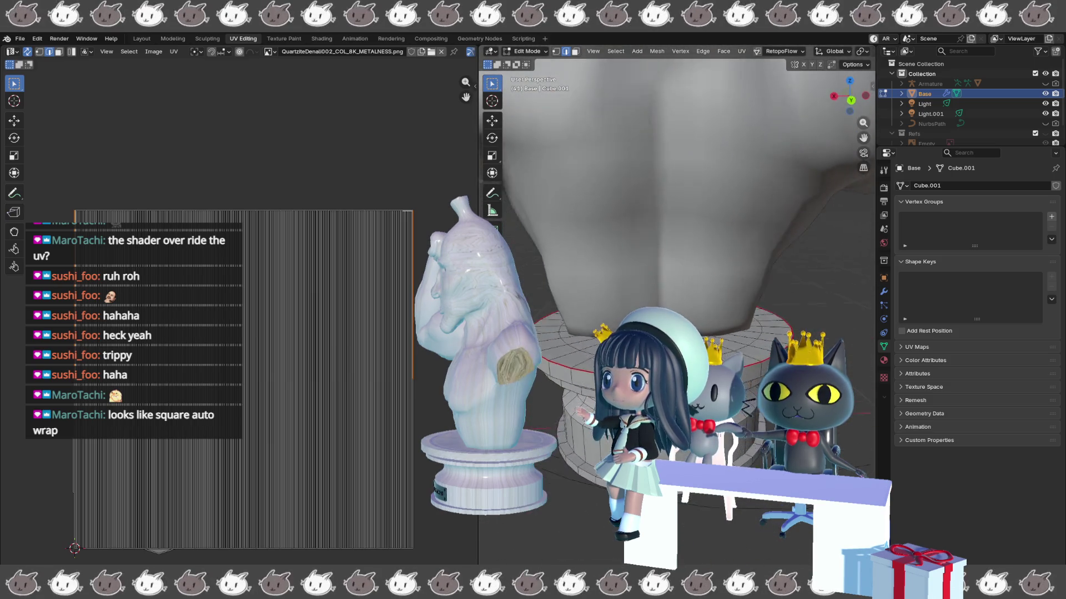
key("KP_8")
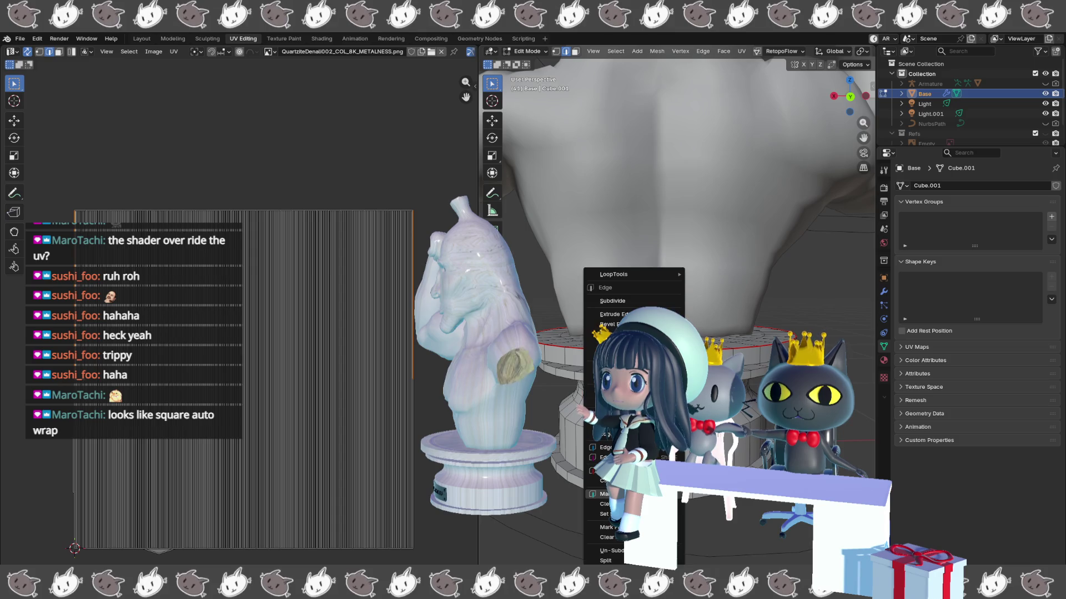
- Orbit above and below the pedestal to inspect the red seam ring
key("Escape")
key("KP_2")
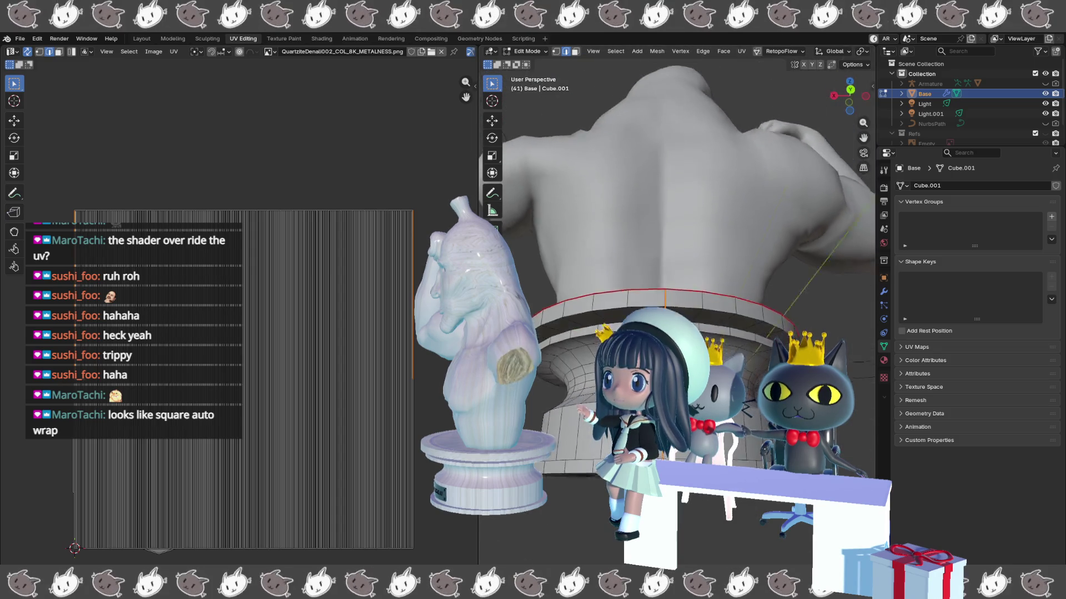
key("KP_2")
key("ctrl+e")
key("KP_8")
key("KP_8")
key("KP_8")
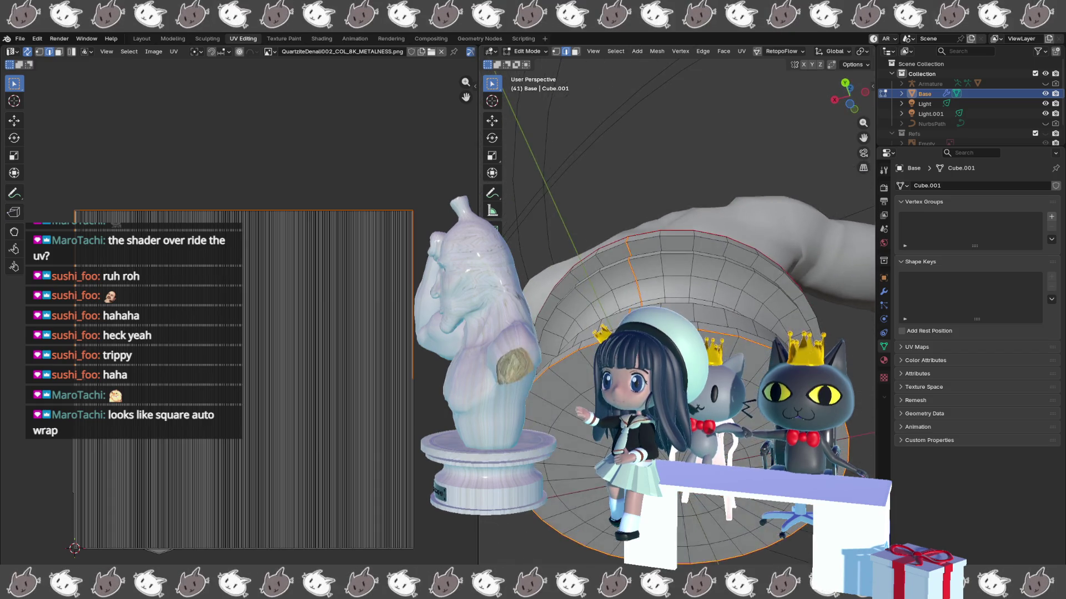
key("KP_8")
key("KP_8")
key("KP_8")
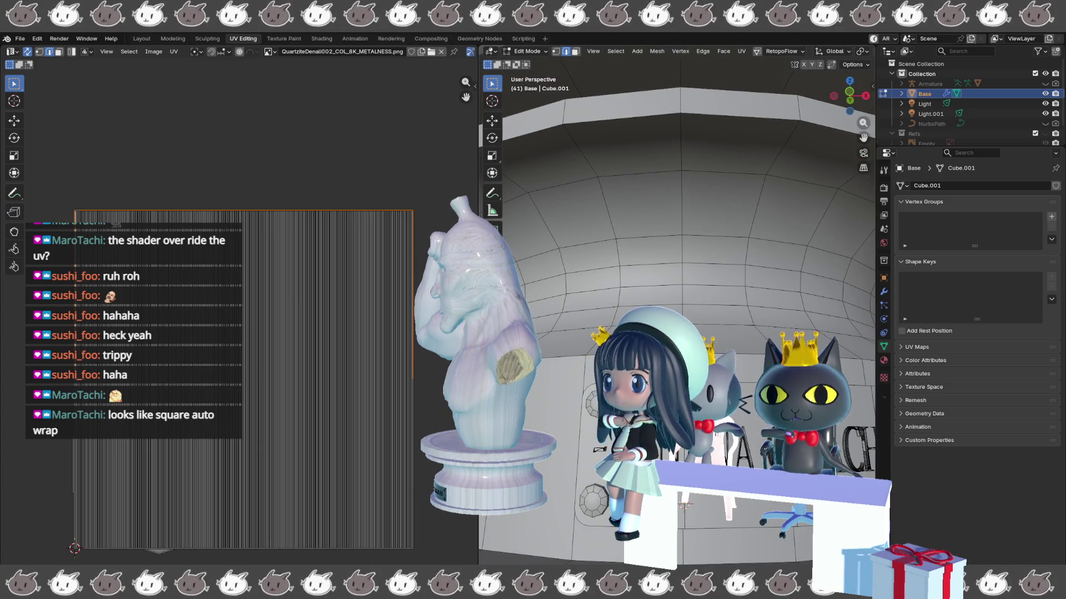
key("KP_8")
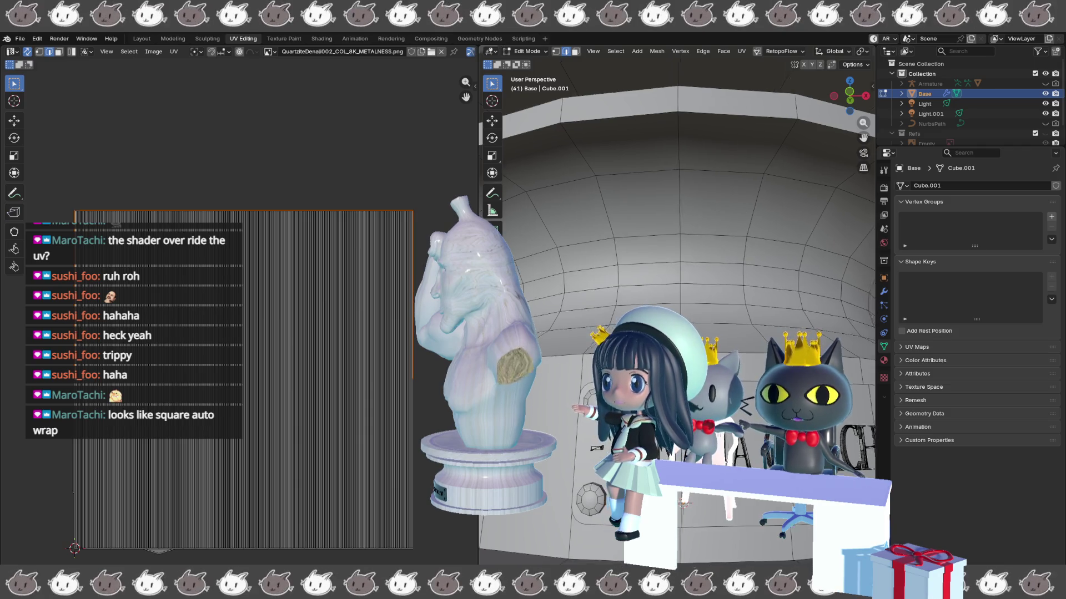
key("KP_8")
key("KP_8")
key("KP_8")
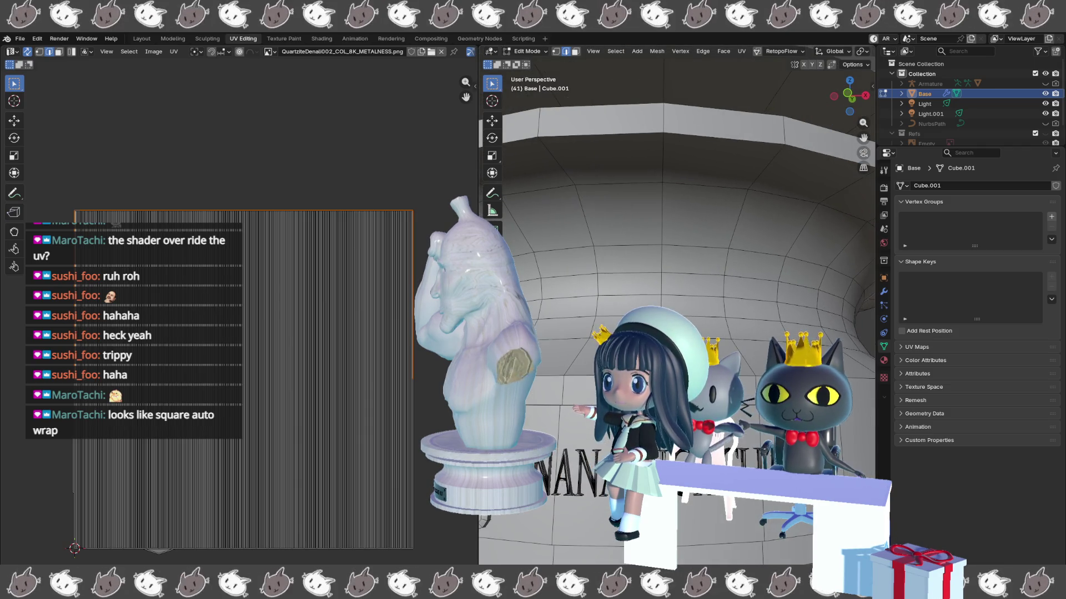
- Toggle out of and back into Edit Mode, finishing in Object Mode
key("Tab")
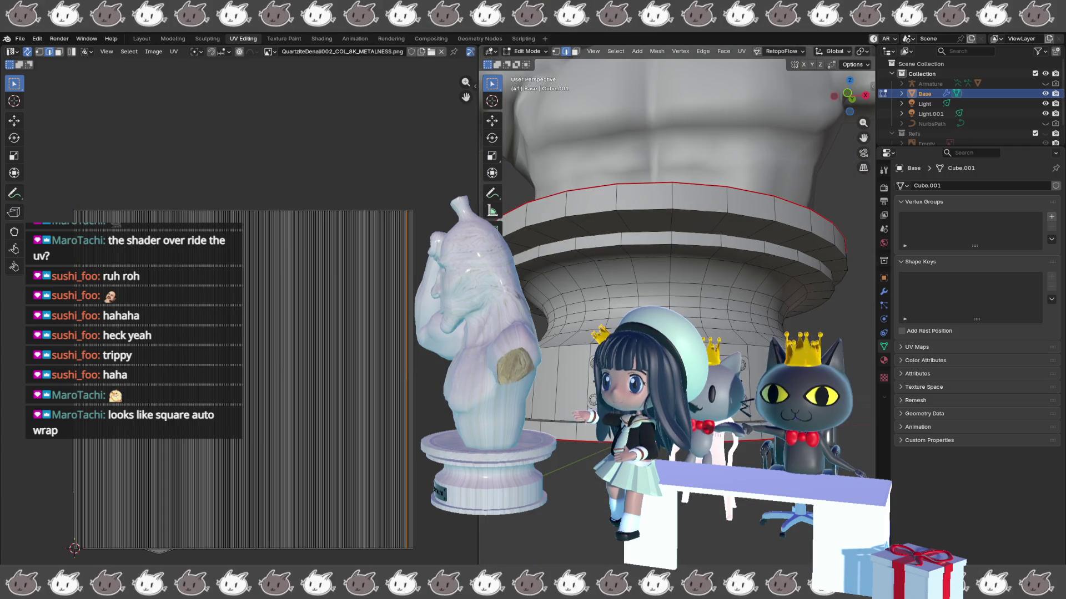
key("Tab")
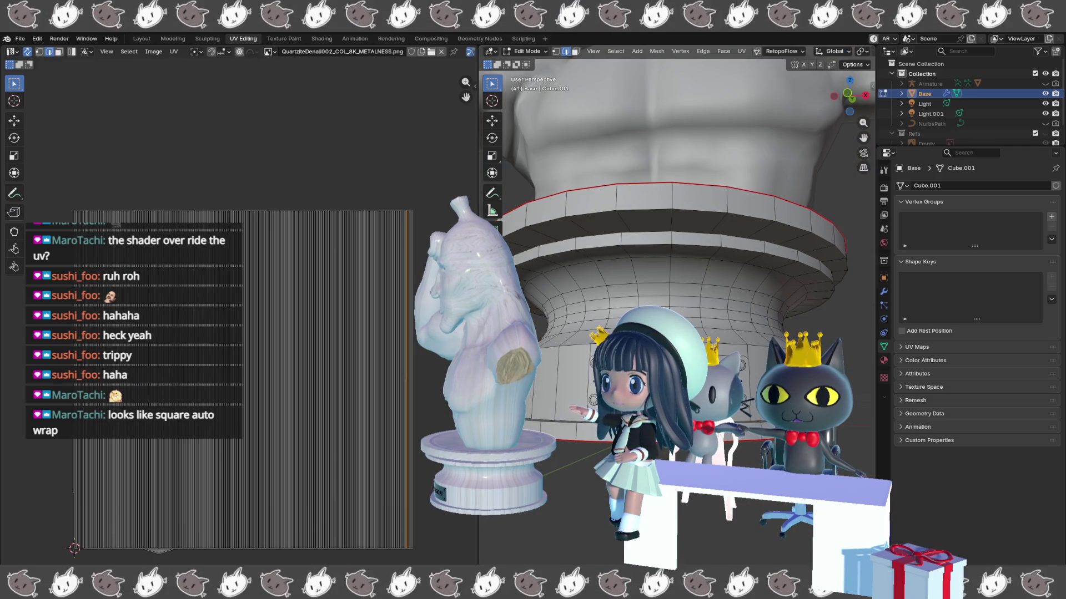
key("KP_6")
key("KP_6")
key("KP_6")
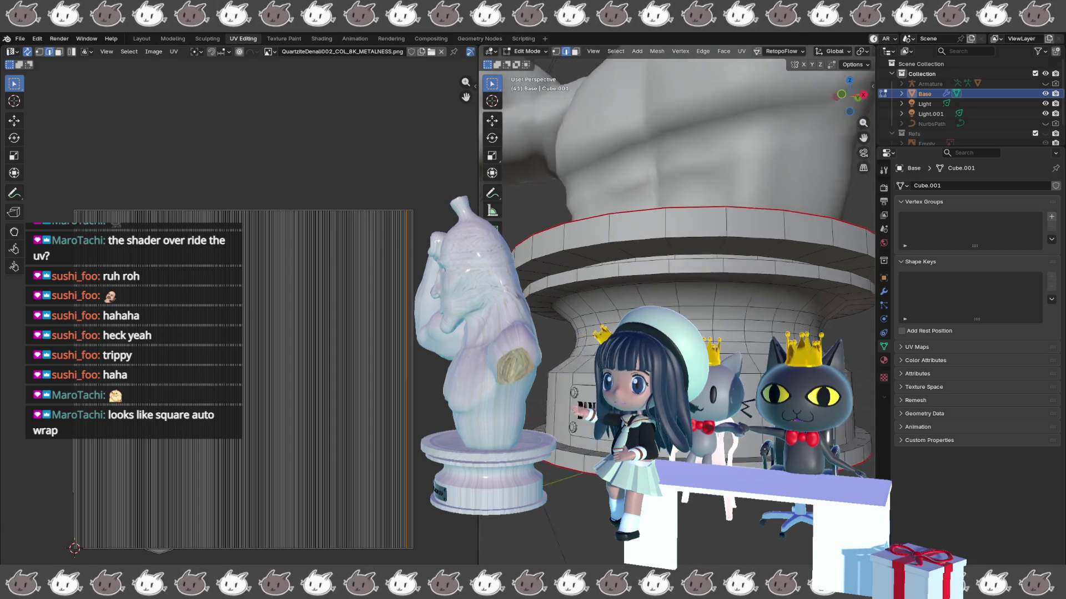
key("Tab")
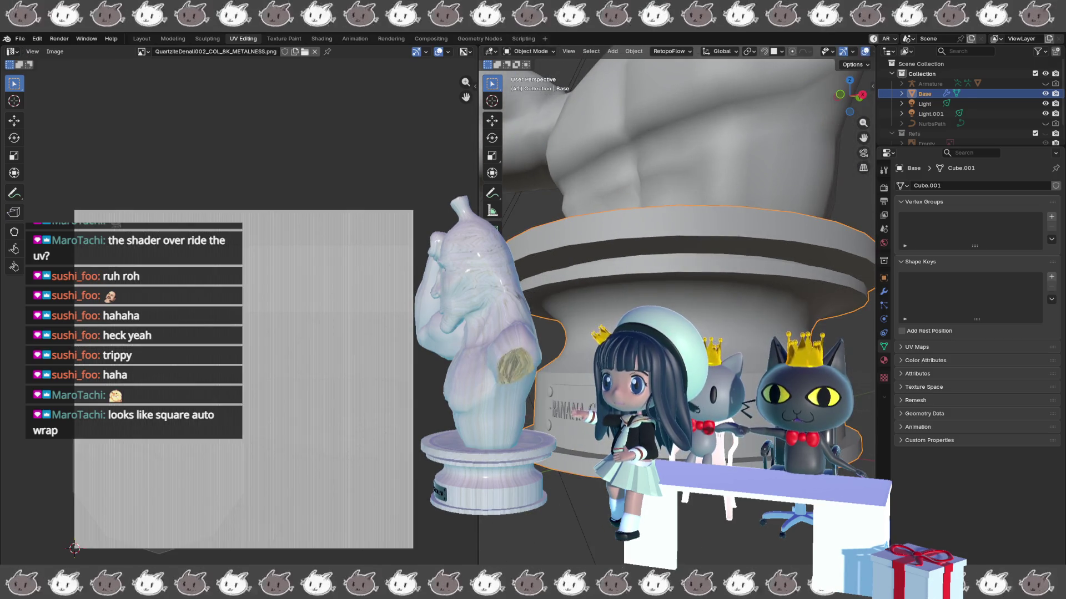
- Re-enter Edit Mode on the pedestal, unhide the BANANA GIGACHAD lettering with Alt+H, and select all
scroll(677, 222, "down", 3)
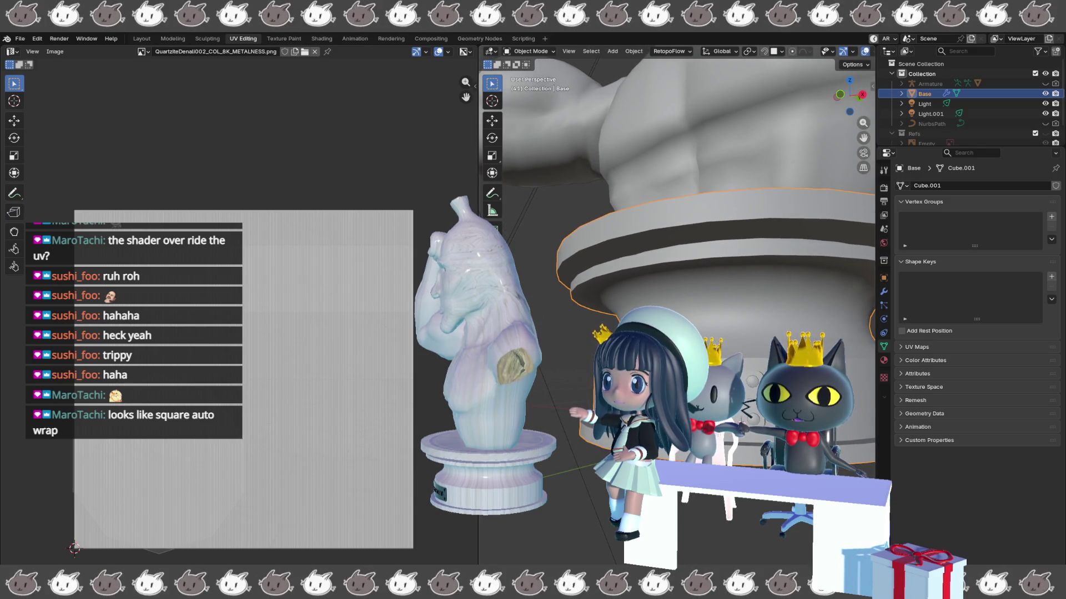
key("Tab")
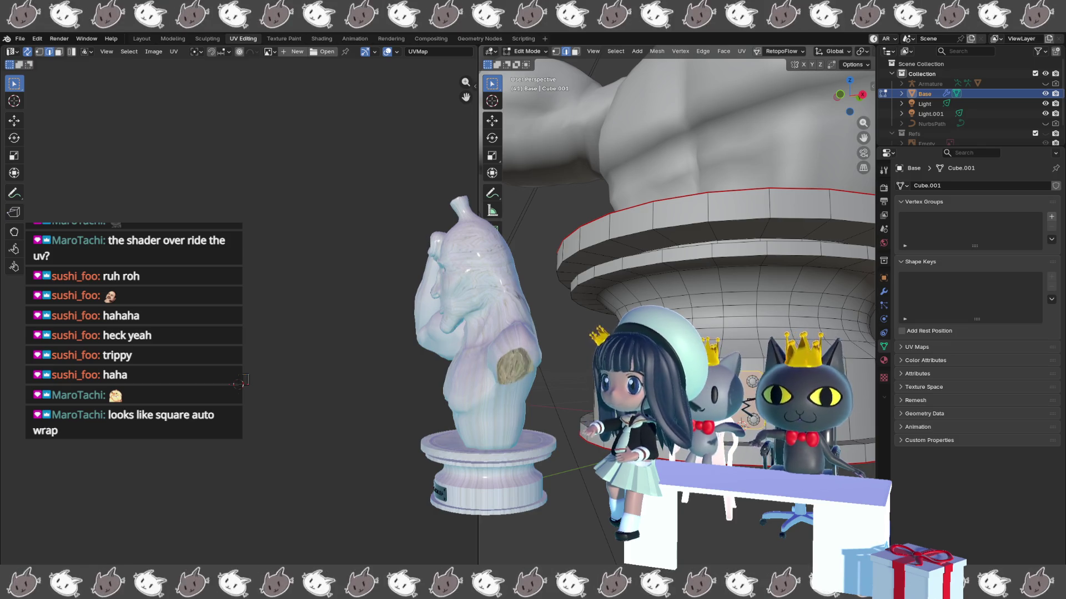
left_click_drag(578, 411, 530, 427)
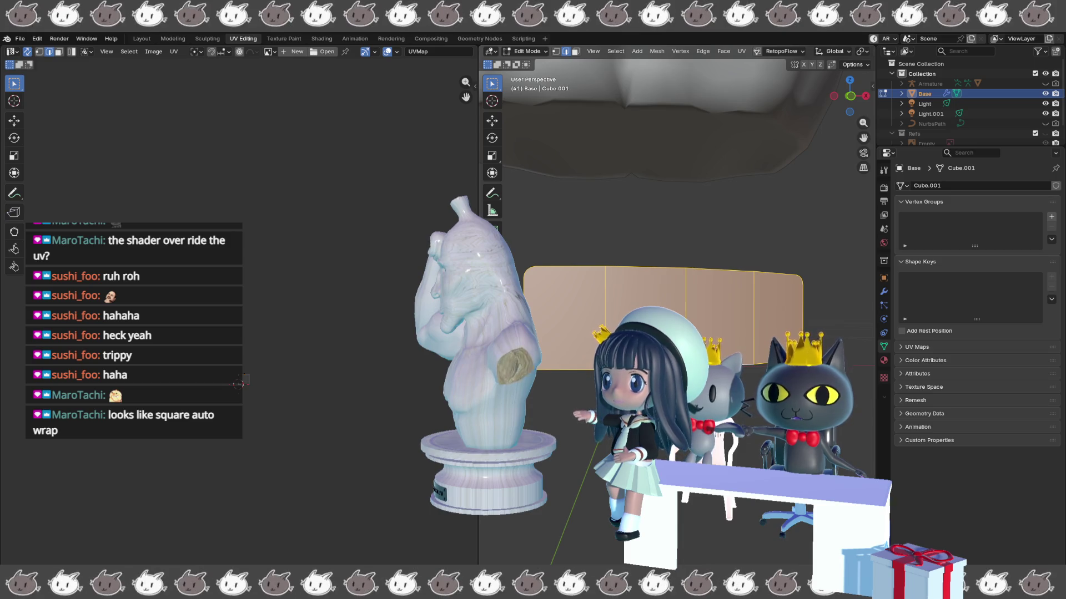
key("alt+h")
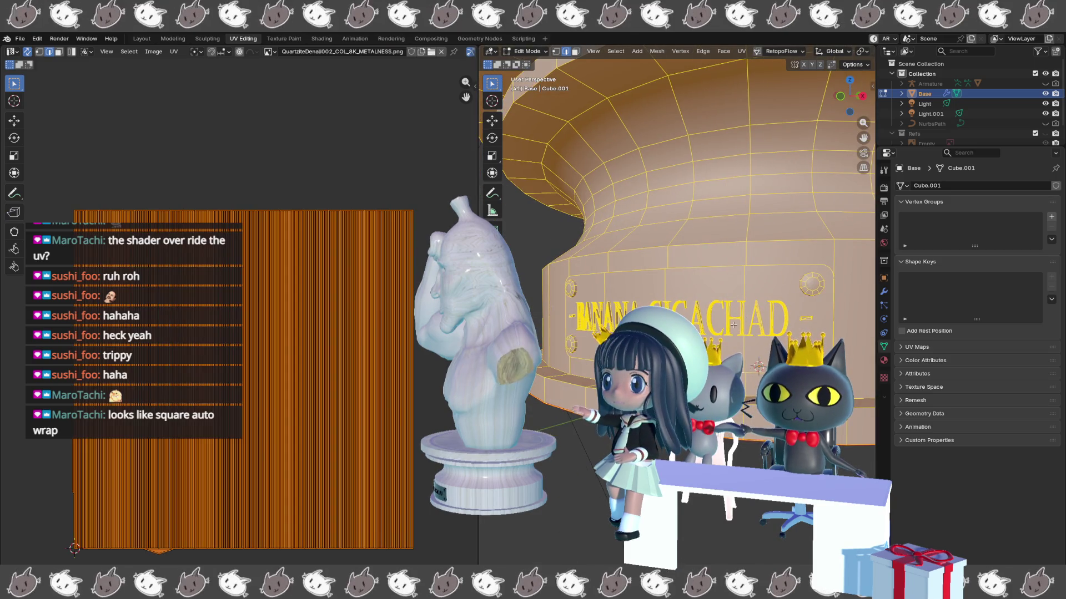
key("alt+a")
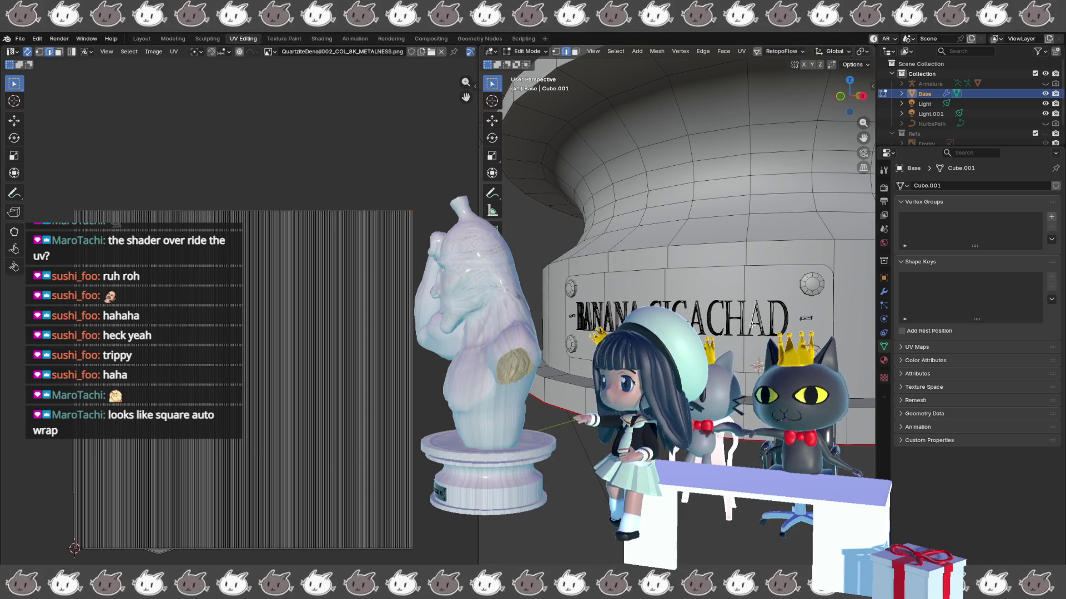
left_click(745, 323)
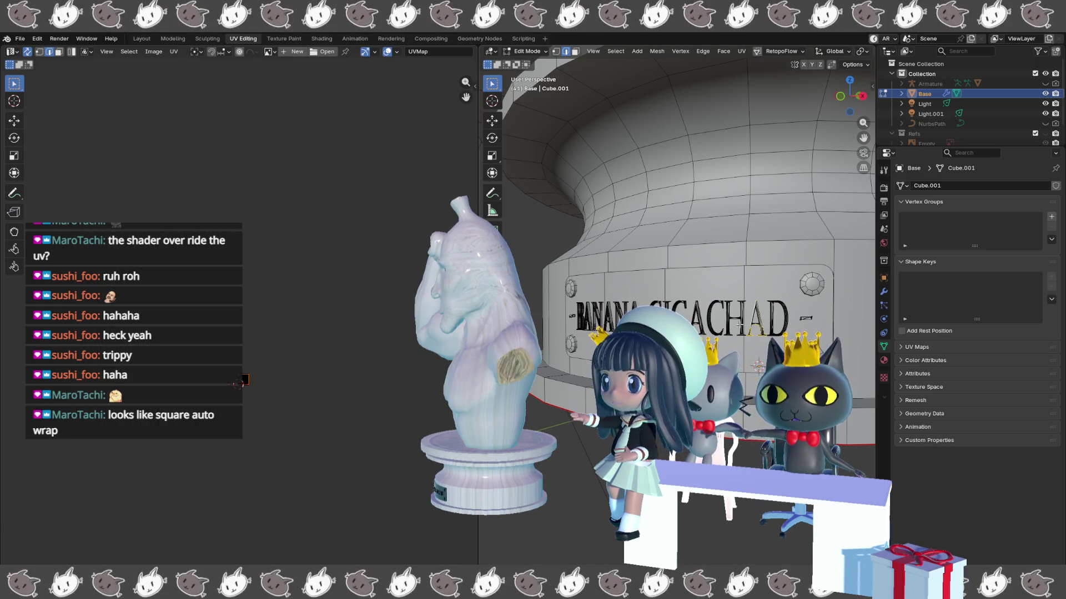
scroll(739, 325, "down", 3)
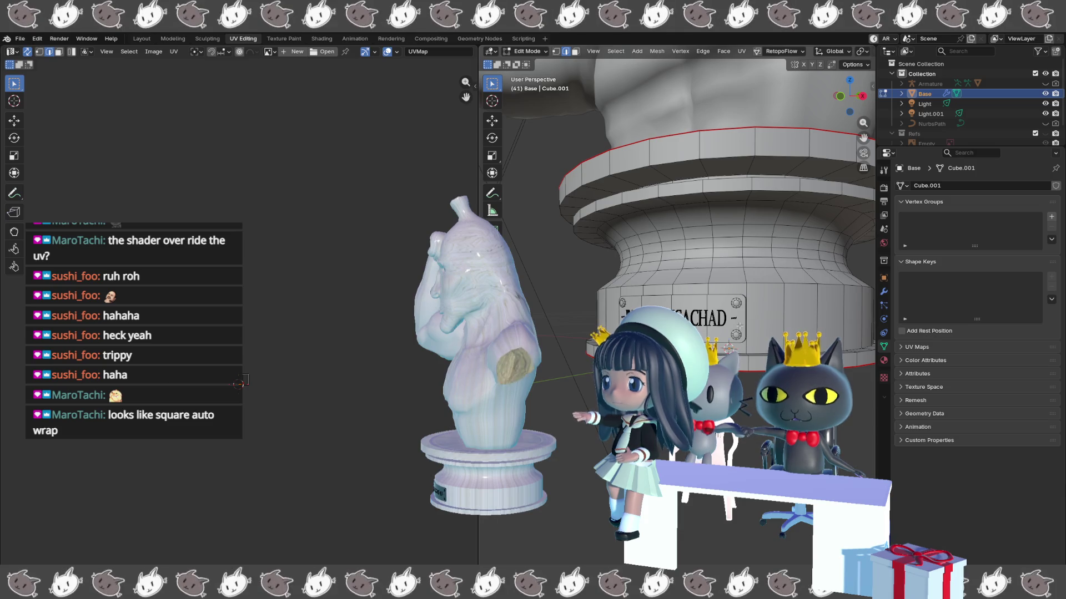
key("a")
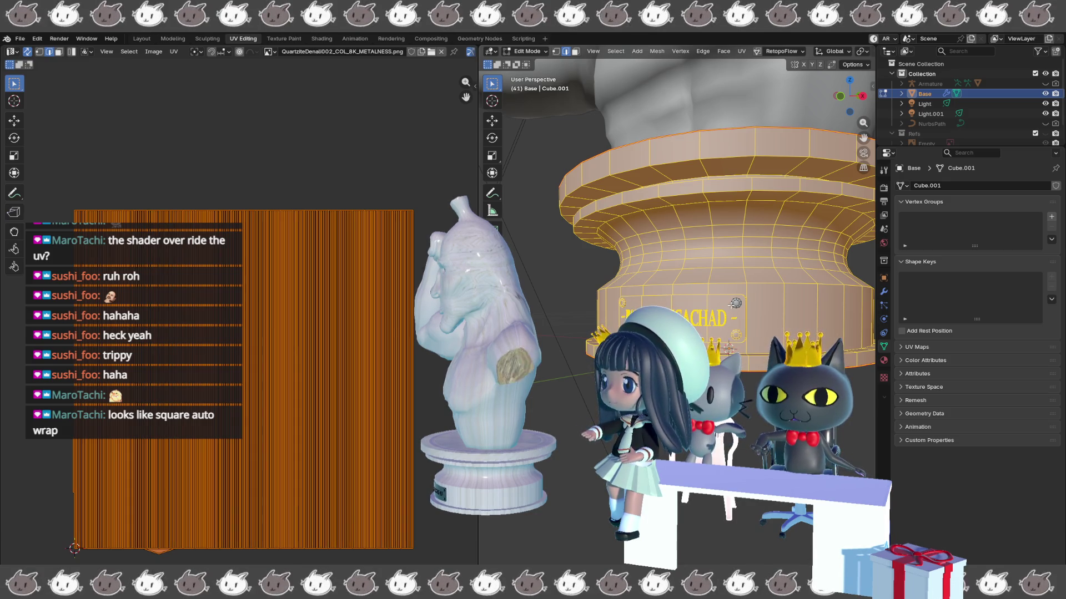
- Select the label plate, nudge the lettering with G, and orbit behind the mirrored letters
left_click(729, 333)
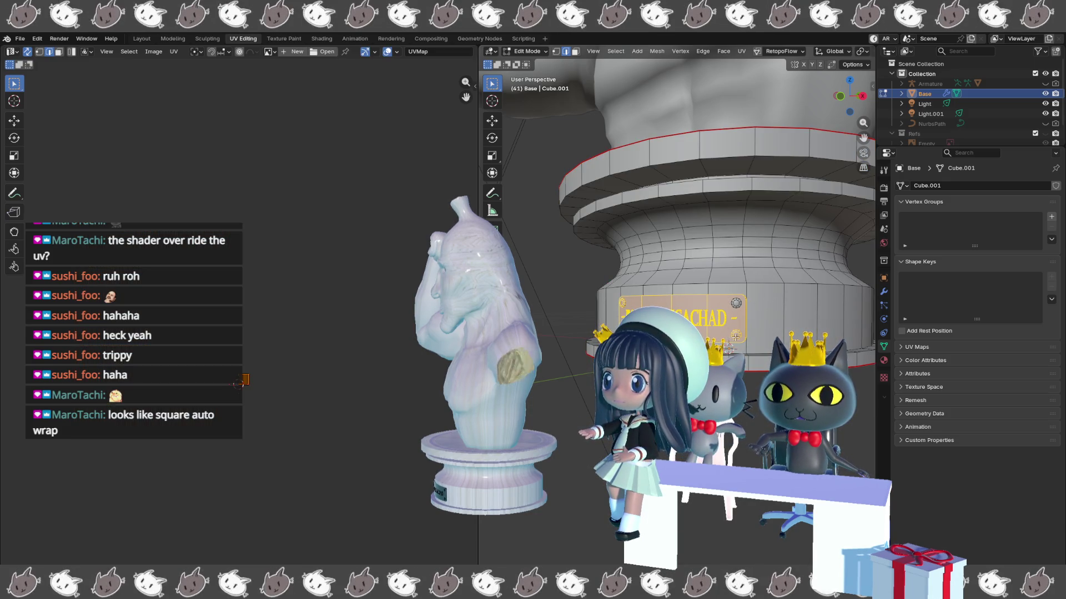
left_click(636, 299)
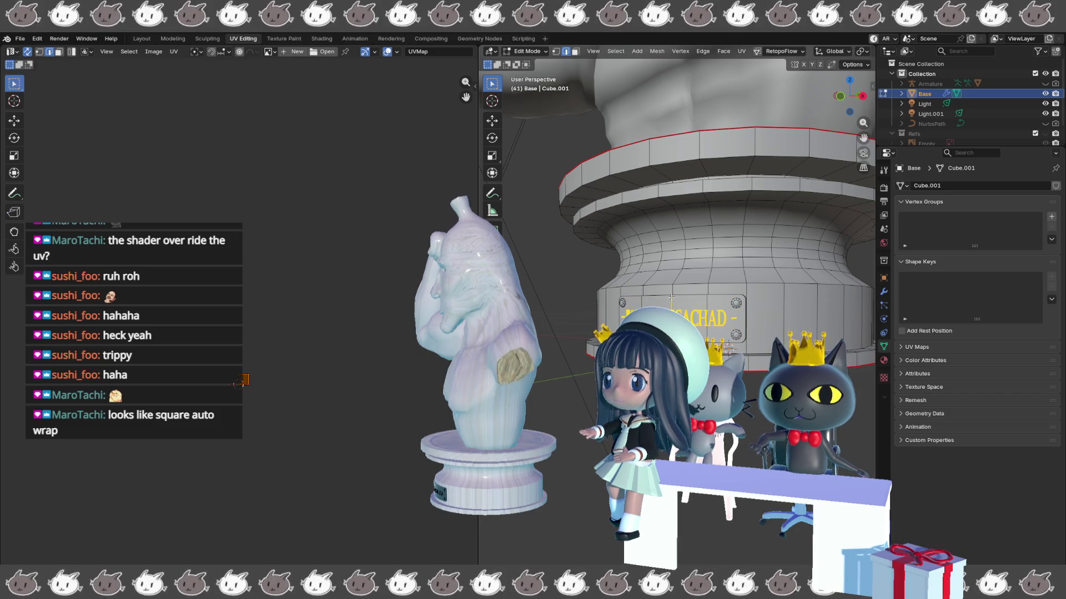
scroll(710, 314, "up", 5)
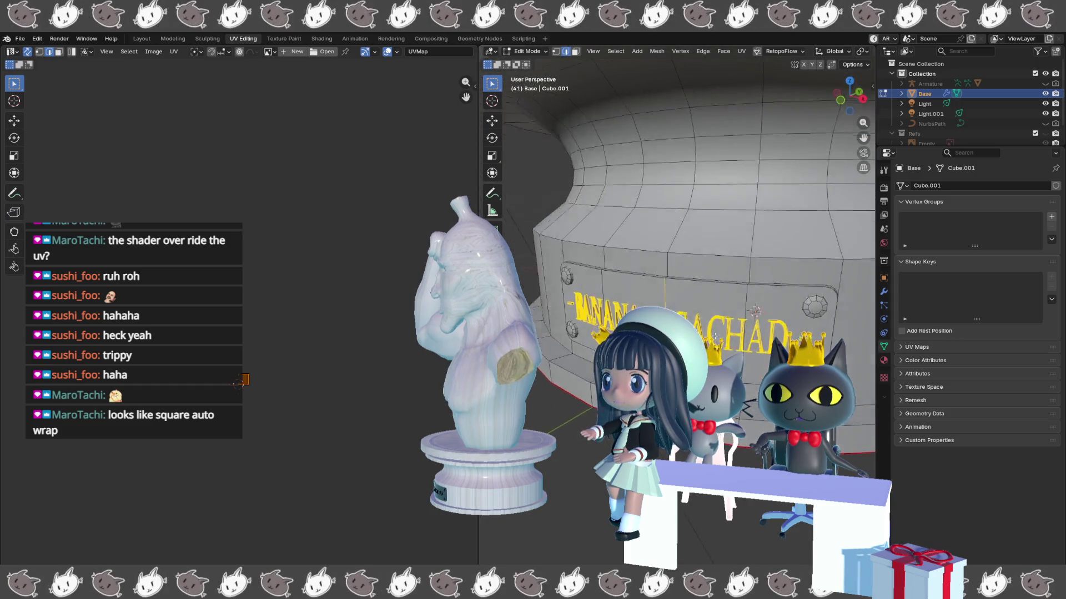
left_click_drag(747, 347, 721, 323)
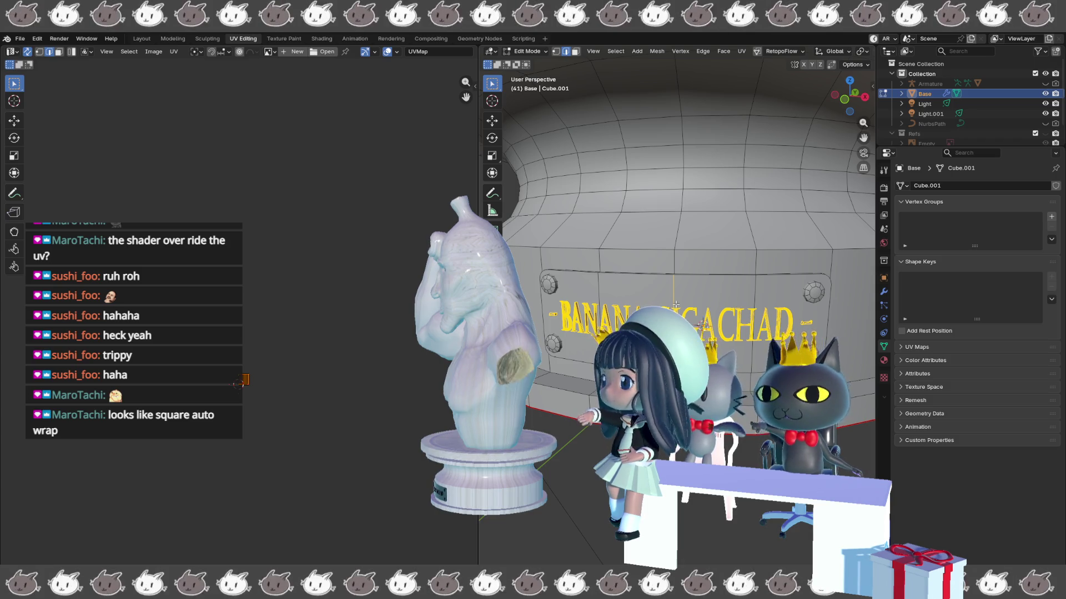
key("g")
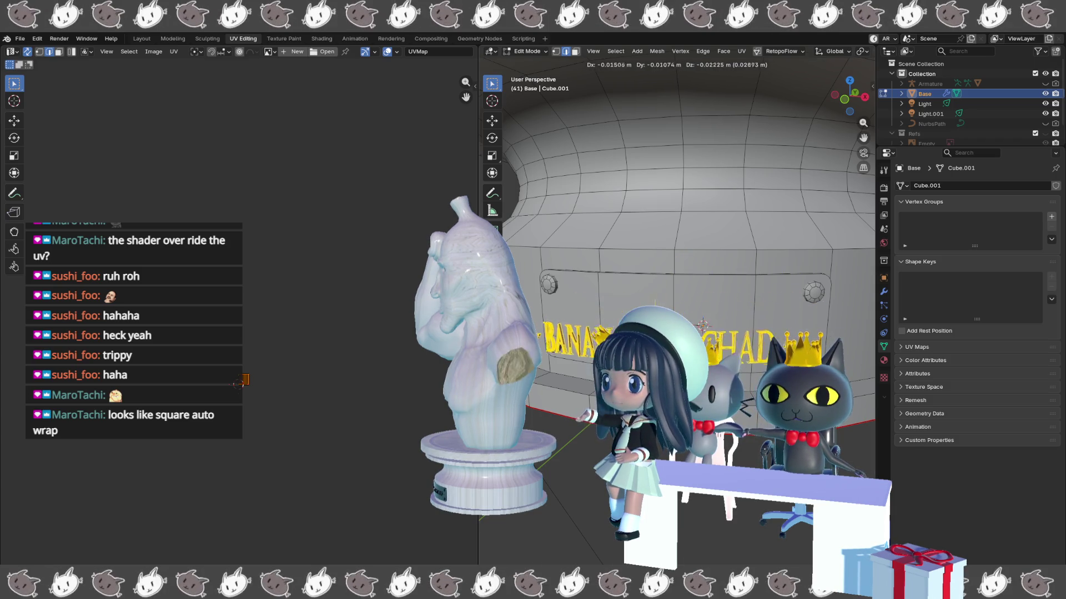
left_click_drag(702, 326, 614, 325)
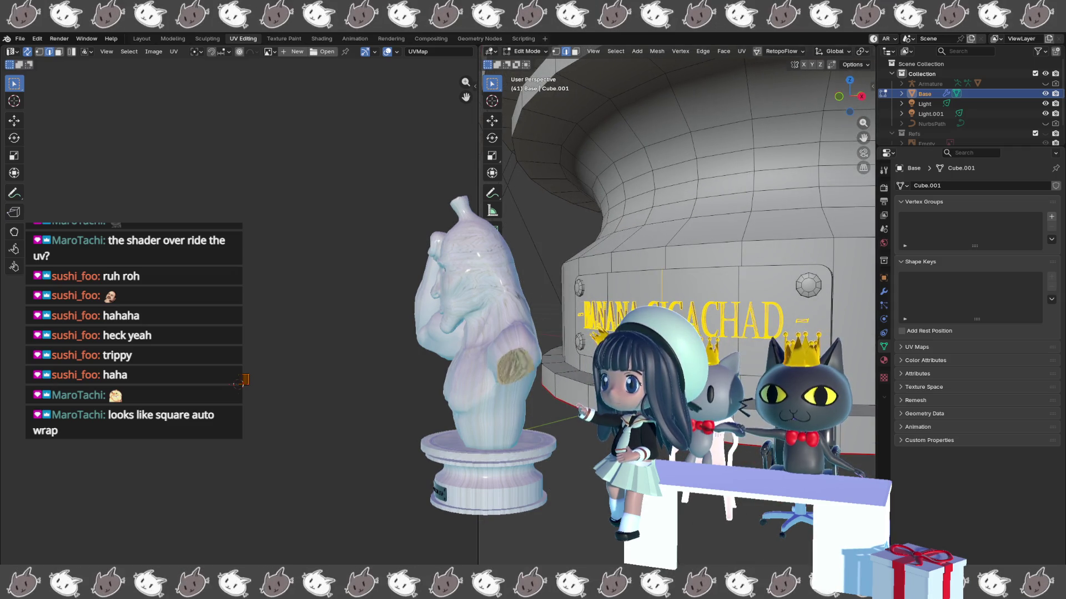
mouse_move(613, 326)
left_mouse_down()
mouse_move(576, 336)
mouse_move(626, 304)
left_mouse_up()
- Widen the 3D viewport over the UV editor, zoom onto the lettering, and deselect all
left_click_drag(479, 311, 106, 311)
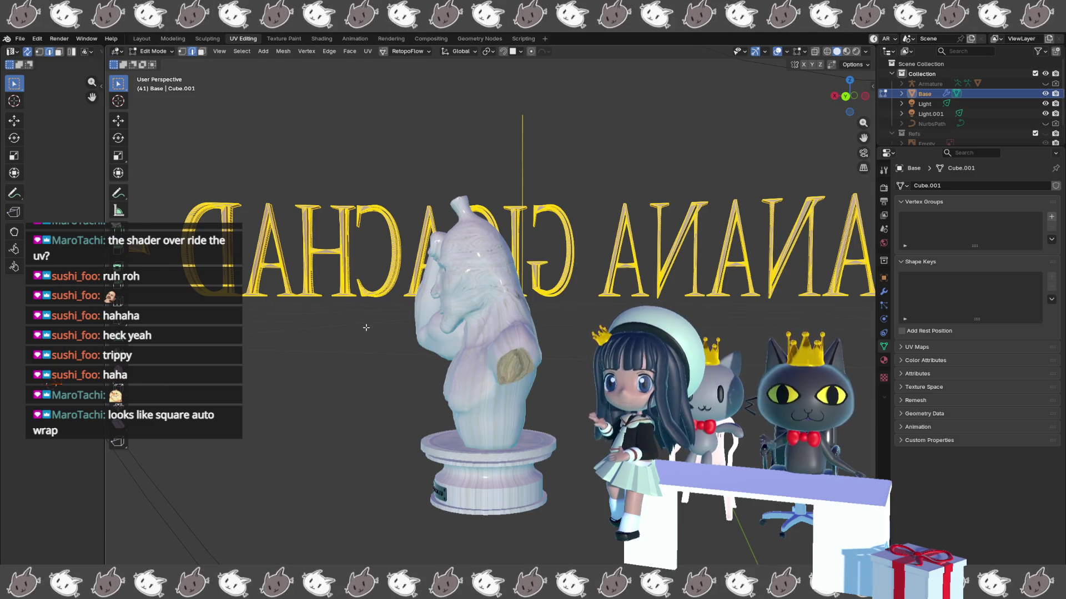
left_click_drag(414, 318, 422, 314)
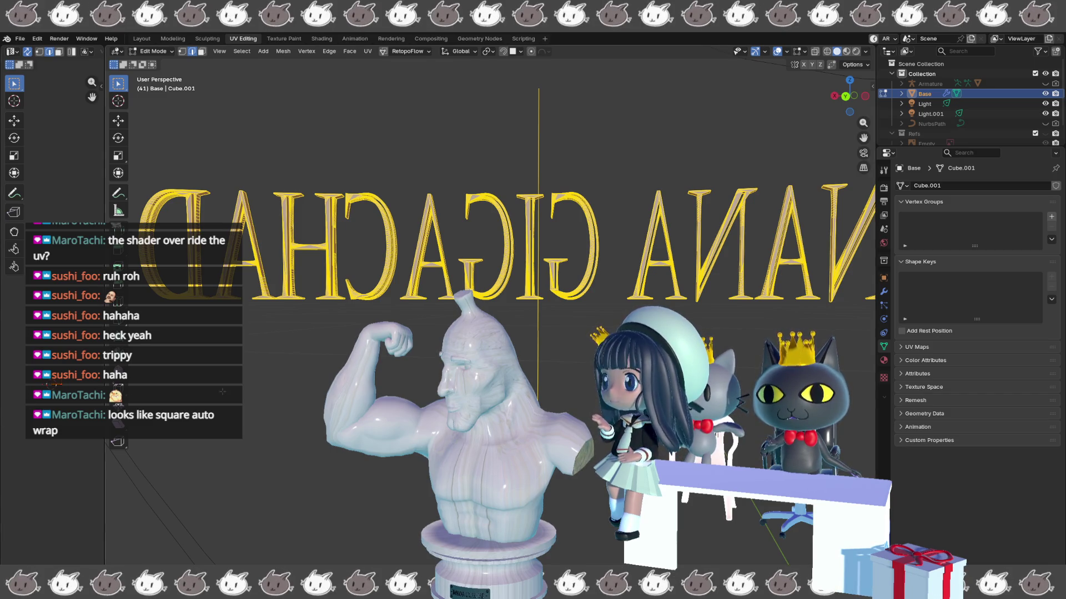
scroll(488, 250, "up", 2)
scroll(489, 249, "up", 4)
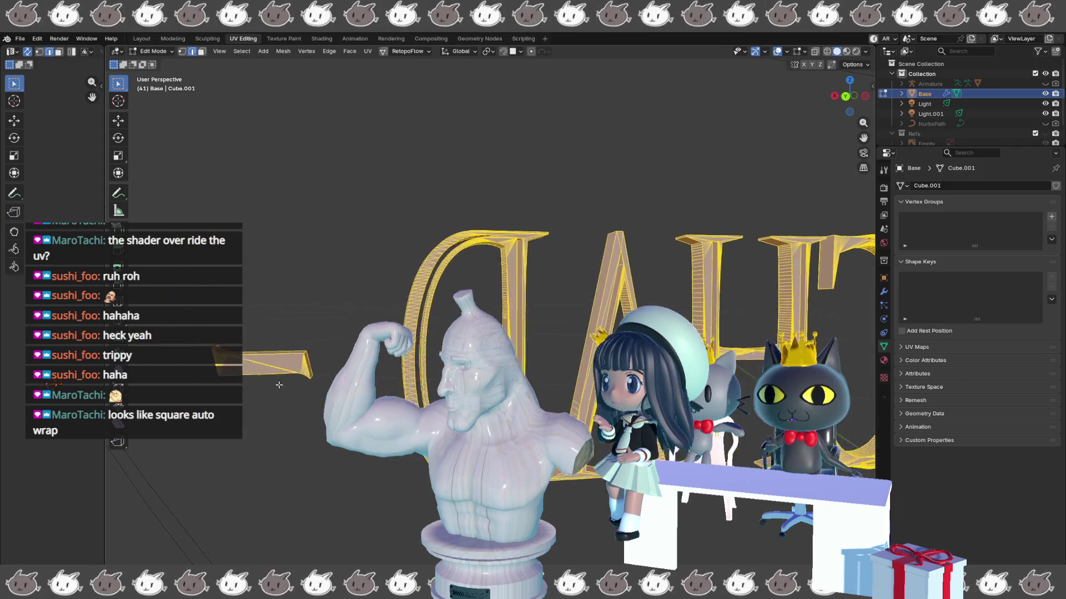
key("alt+a")
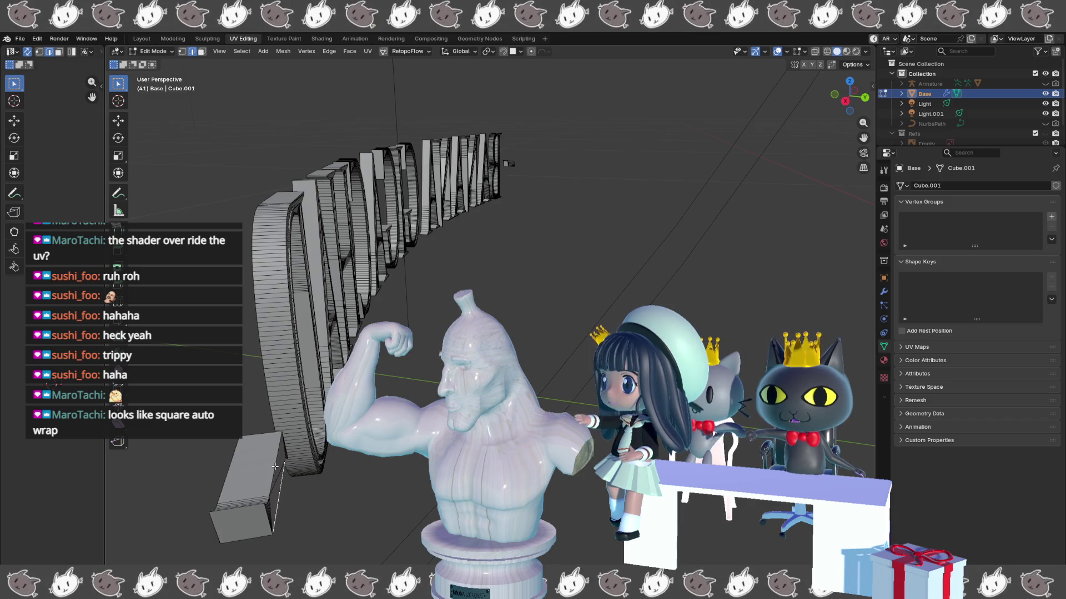
- Select the slab edge behind the letters, UV Unwrap the selection, and inspect it
left_click(271, 478)
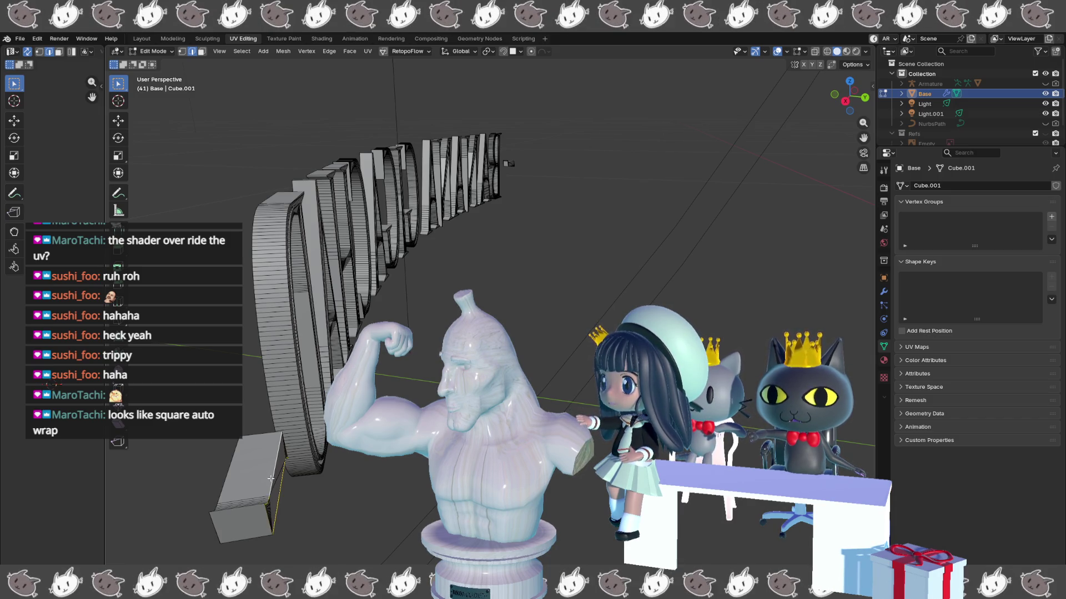
mouse_move(351, 186)
left_mouse_down()
mouse_move(290, 303)
mouse_move(305, 327)
mouse_move(371, 244)
left_mouse_up()
key("ctrl+z")
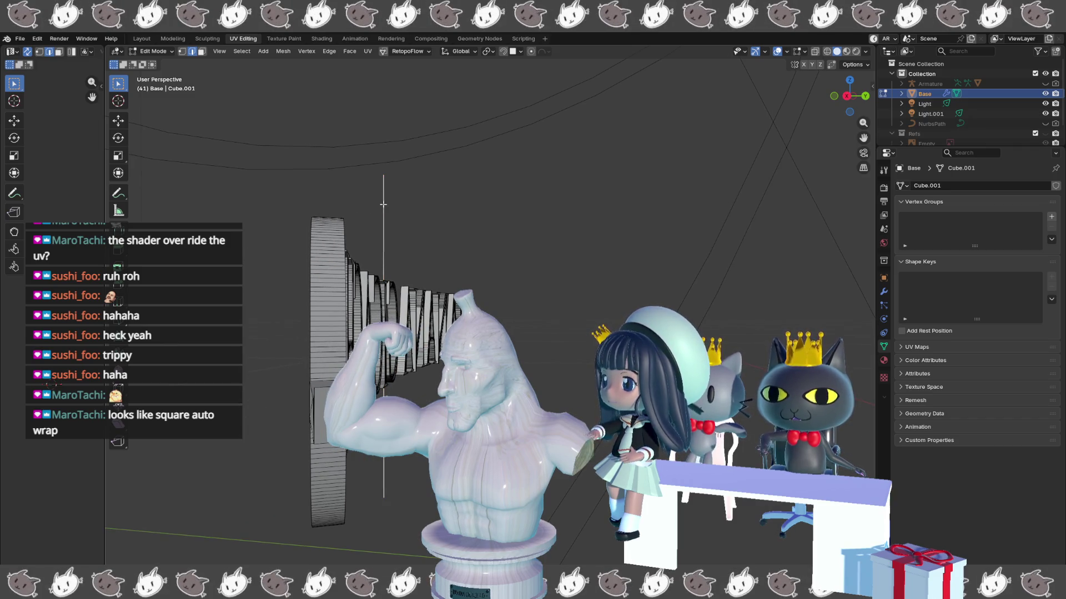
key("u")
left_click(381, 202)
left_click_drag(381, 199, 423, 254)
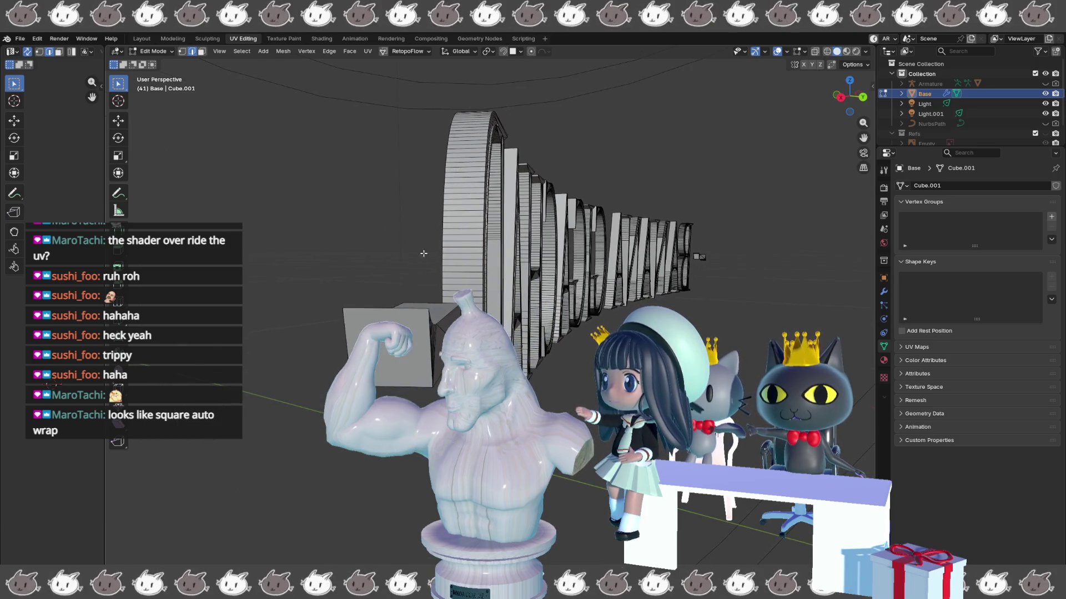
mouse_move(418, 342)
left_mouse_down()
mouse_move(360, 328)
mouse_move(370, 316)
left_mouse_up()
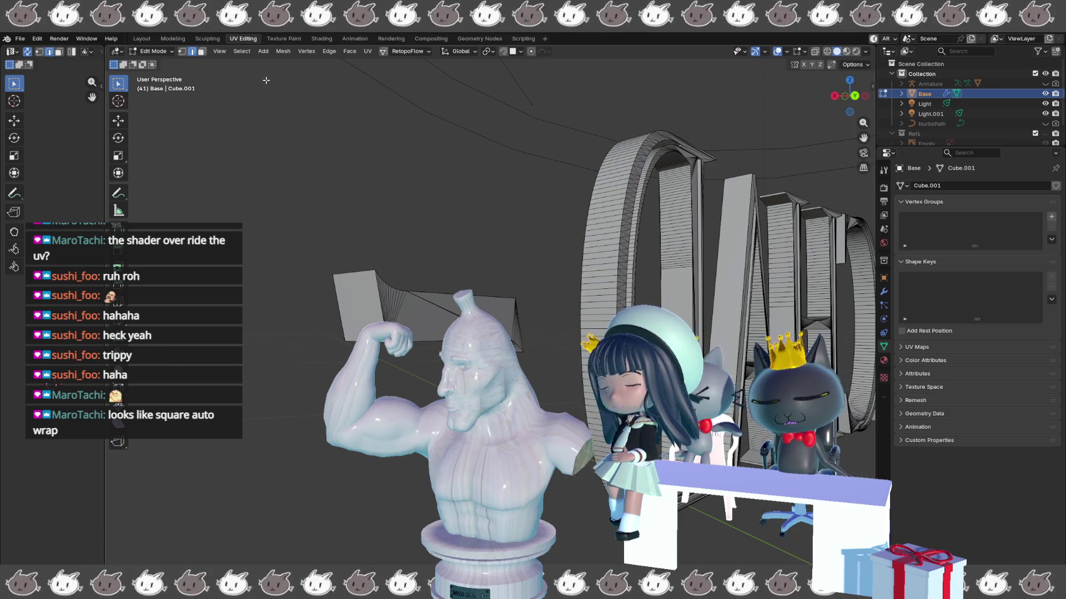
- Switch to face select mode and try Select Similar options from the Select menu
left_click(245, 52)
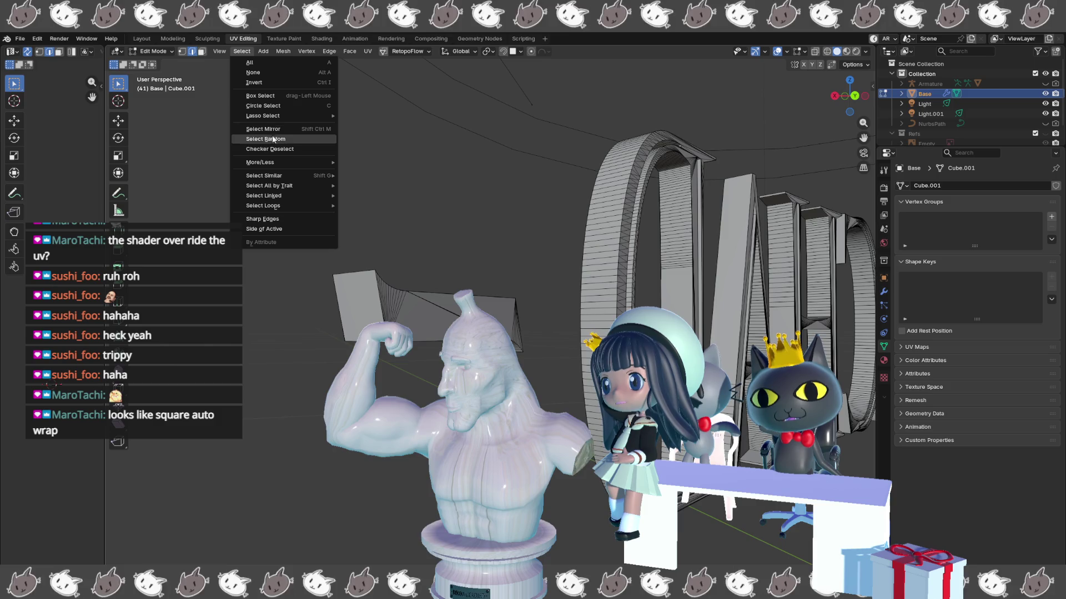
mouse_move(297, 176)
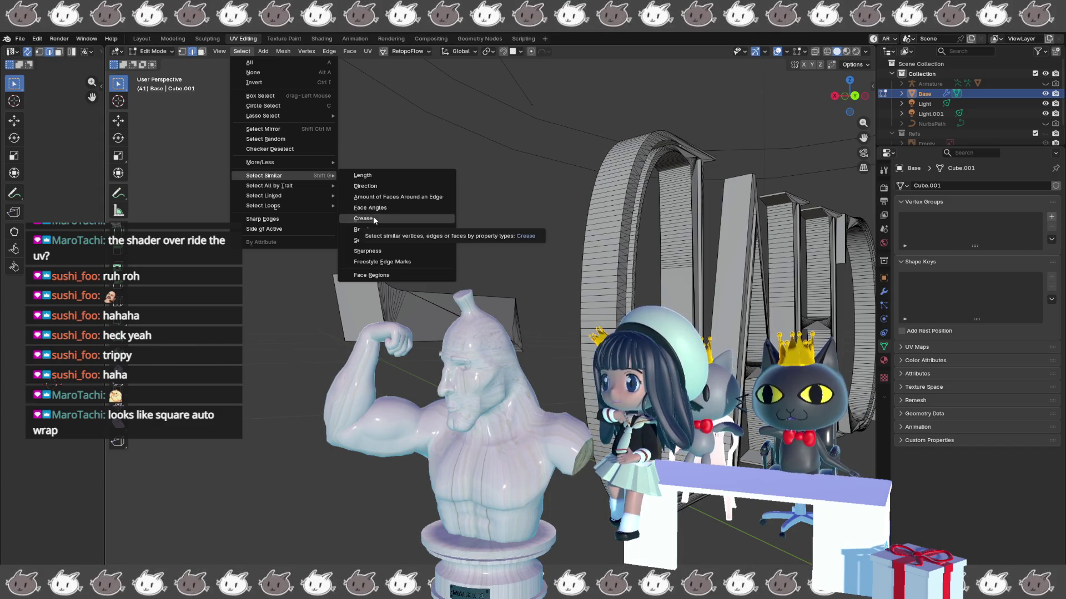
left_click(372, 239)
key("3")
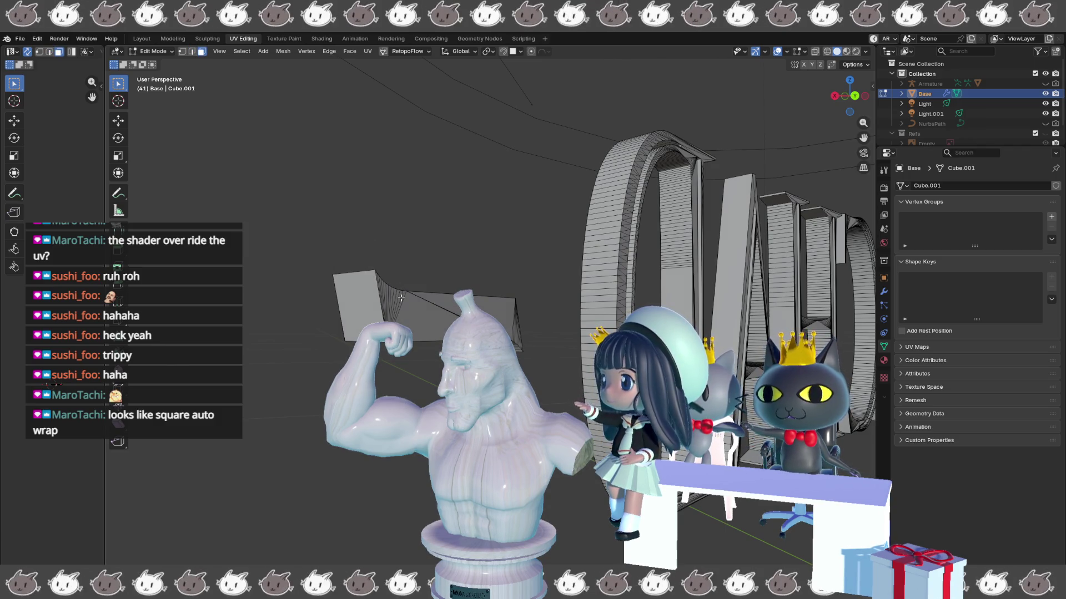
left_click(239, 53)
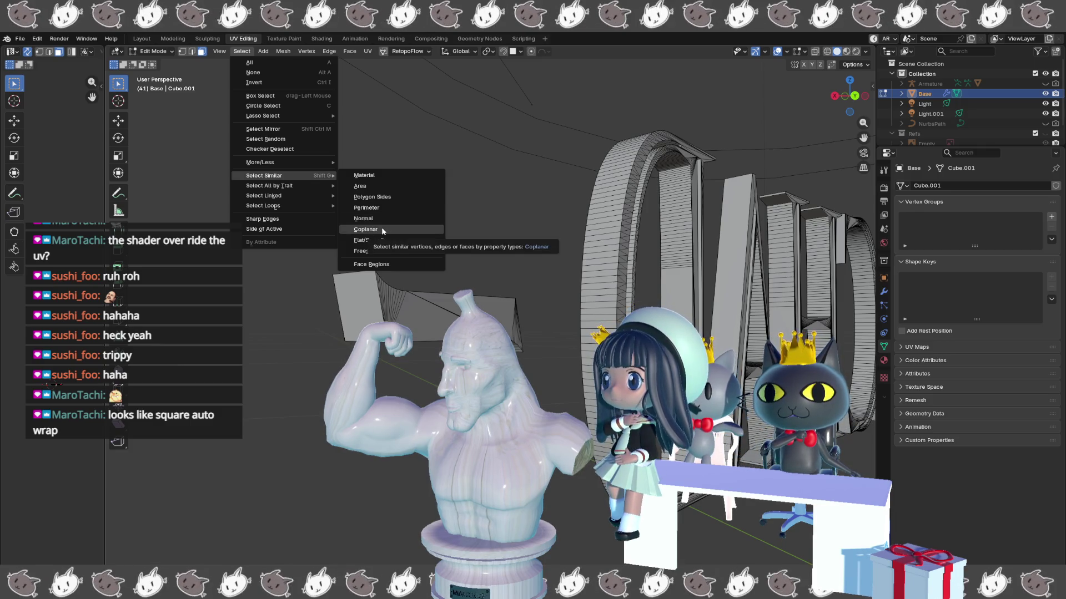
left_click(379, 218)
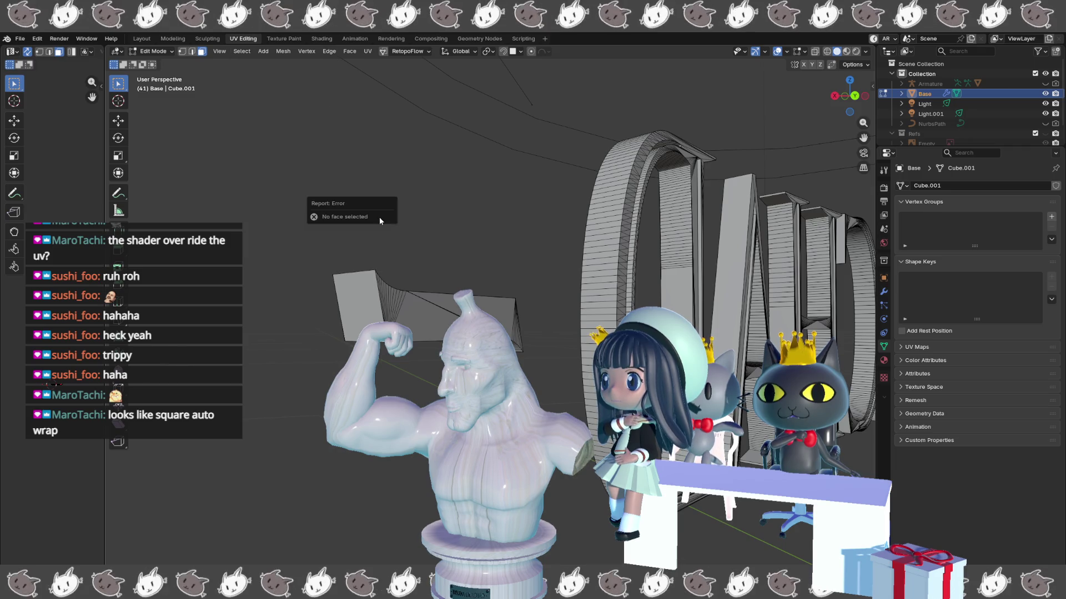
- Select a slab face and extend the selection to all its coplanar faces
left_click(415, 312)
left_click(242, 52)
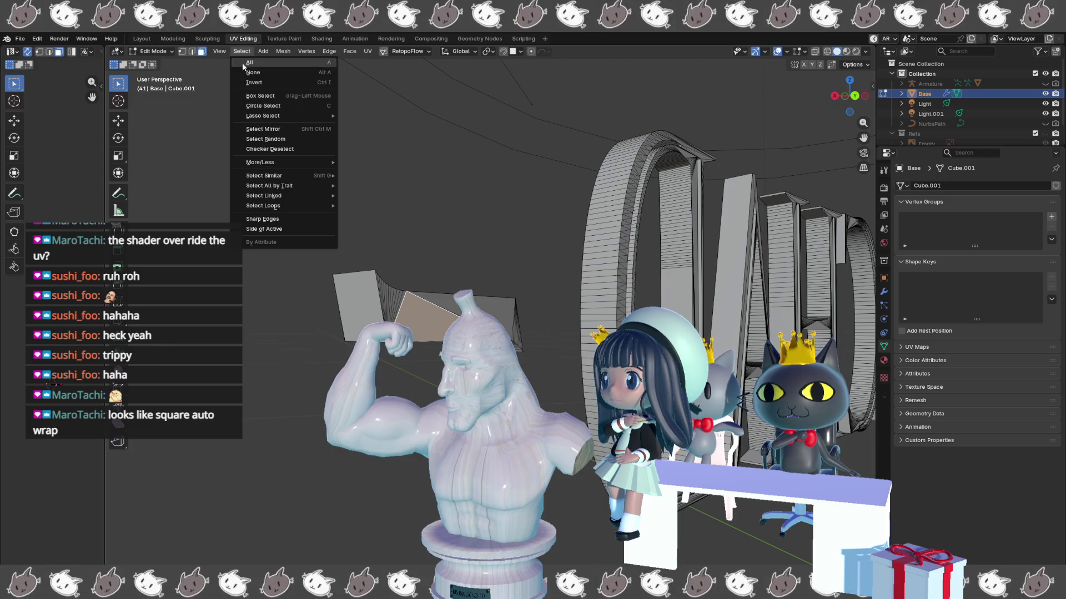
mouse_move(258, 189)
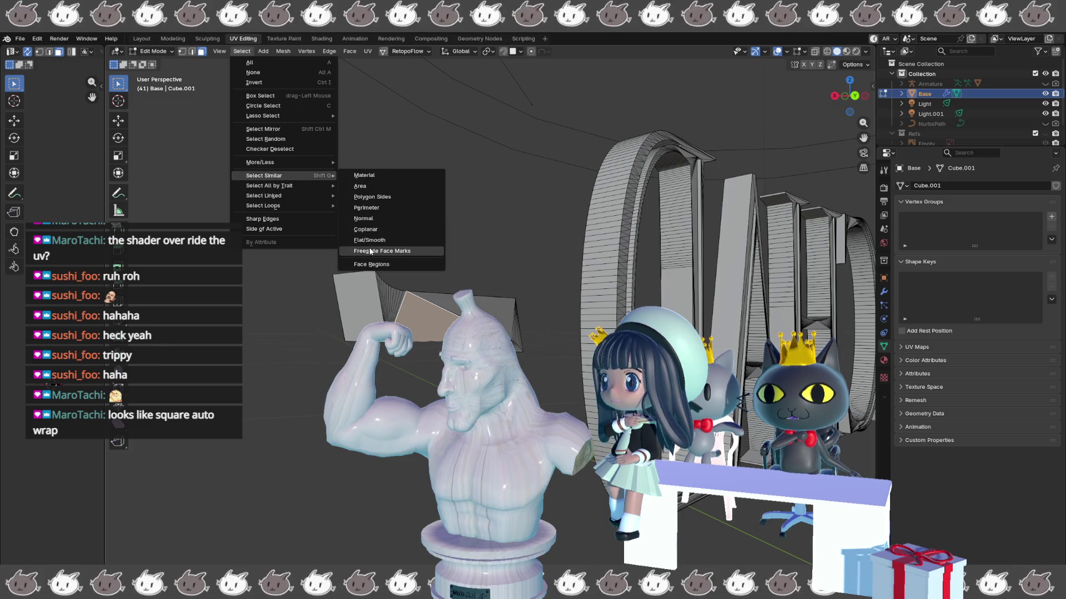
left_click(367, 229)
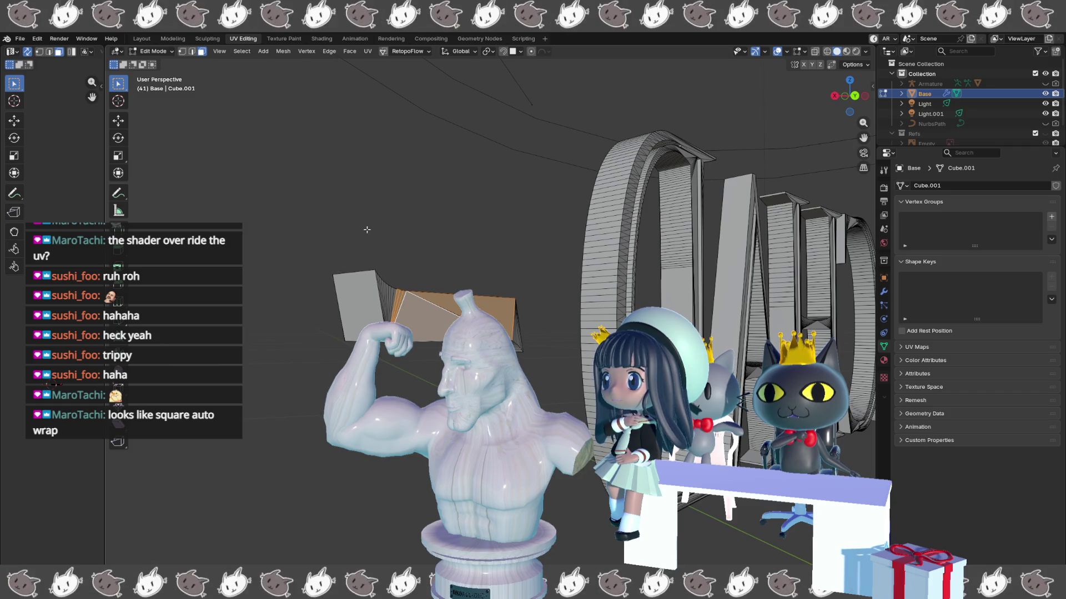
left_click(242, 52)
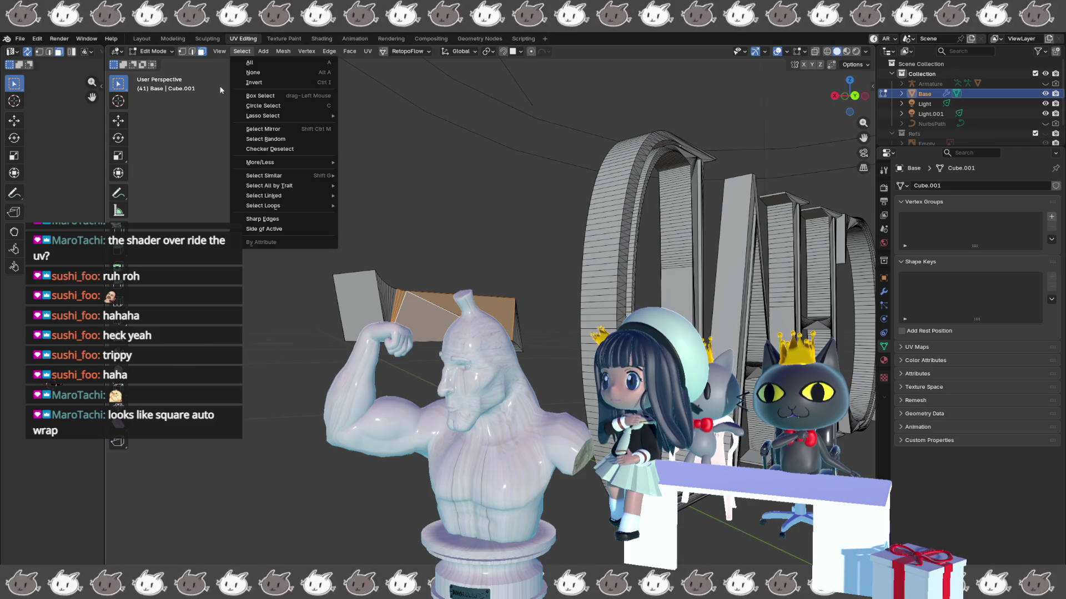
key("shift+r")
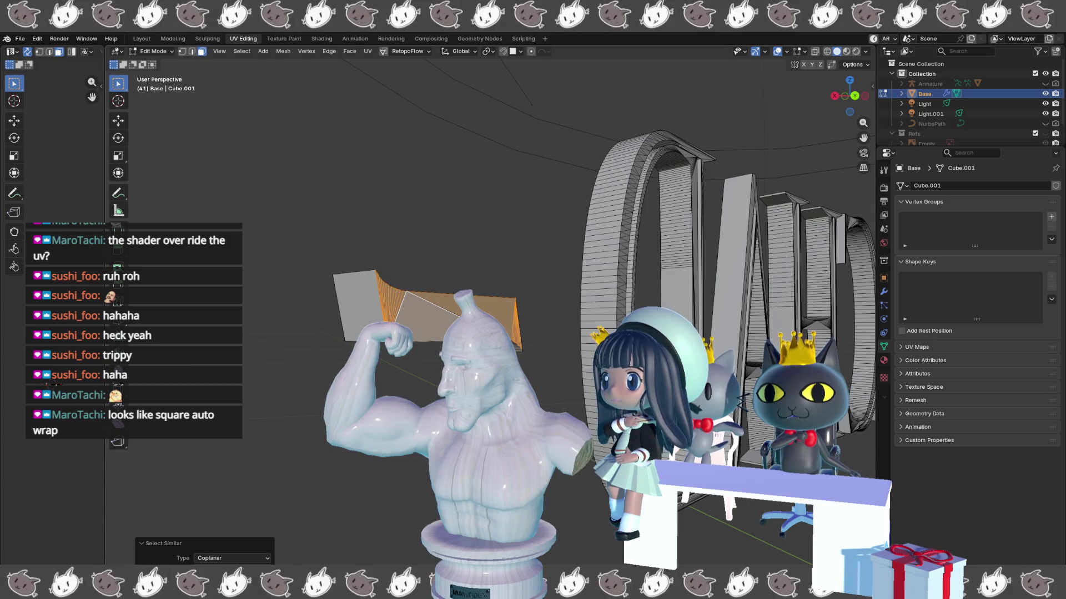
- Delete the selected flat slab faces and orbit around the remaining letters
left_click_drag(389, 472, 259, 474)
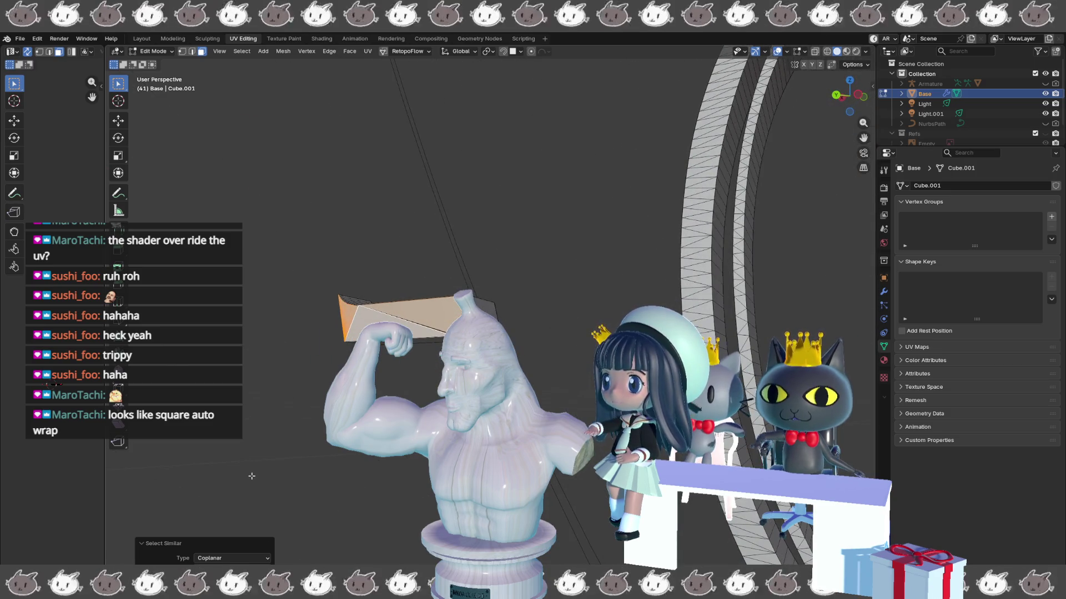
left_click(224, 488)
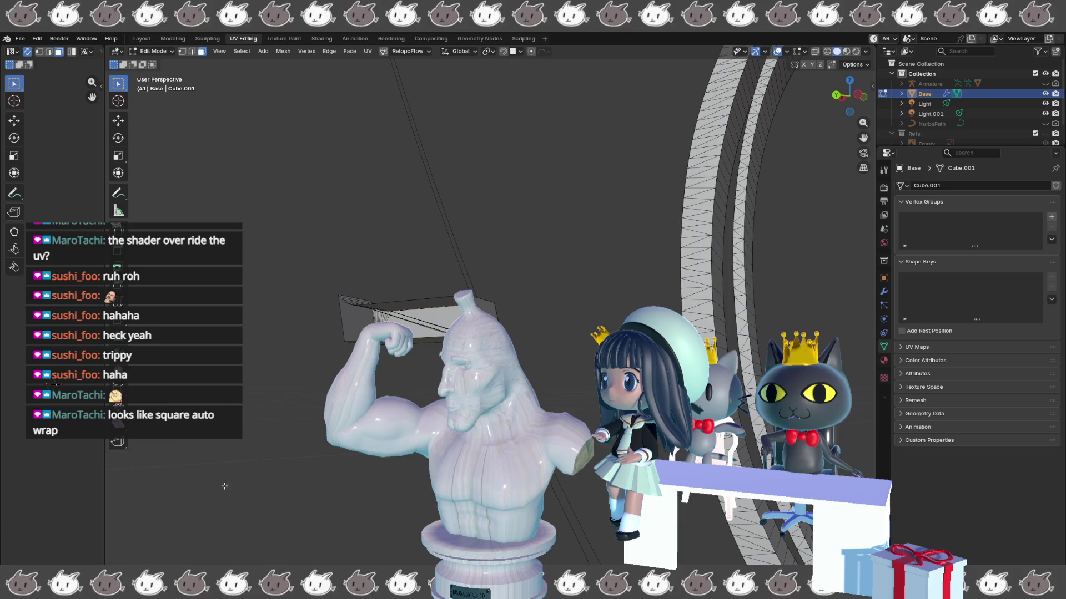
left_click_drag(298, 480, 397, 478)
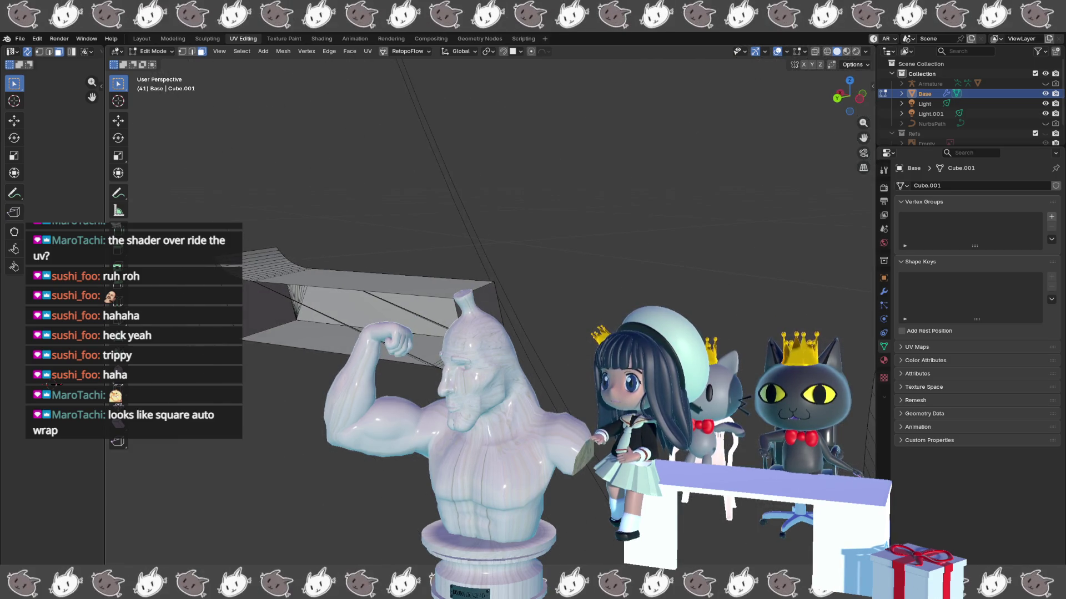
mouse_move(421, 341)
left_mouse_down()
mouse_move(455, 294)
mouse_move(435, 397)
left_mouse_up()
- In edge select mode, delete the selected slab edges and reselect the edge behind the arm
key("2")
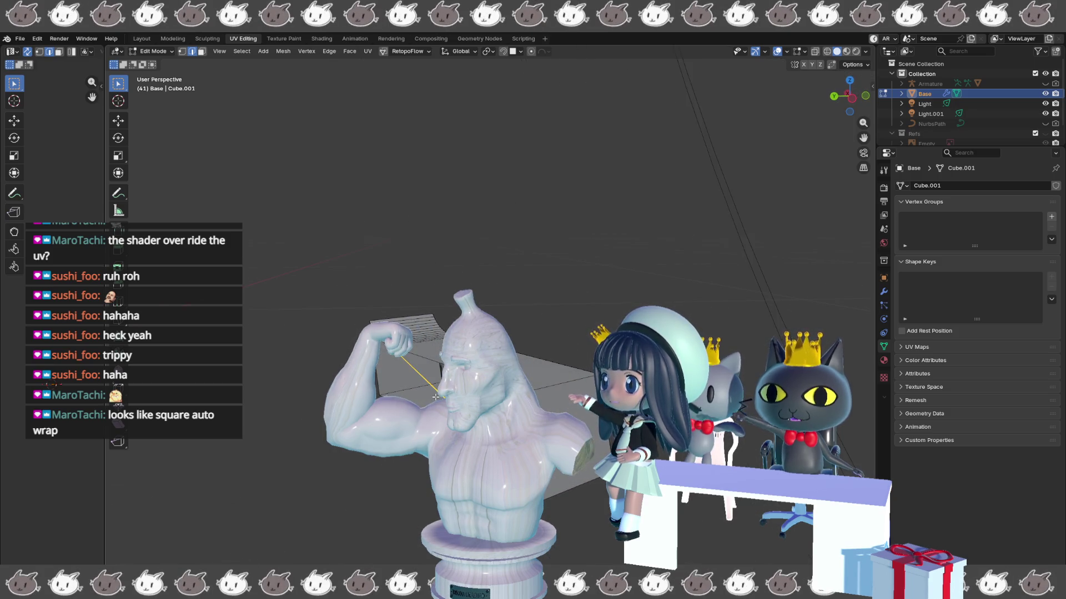
key("x")
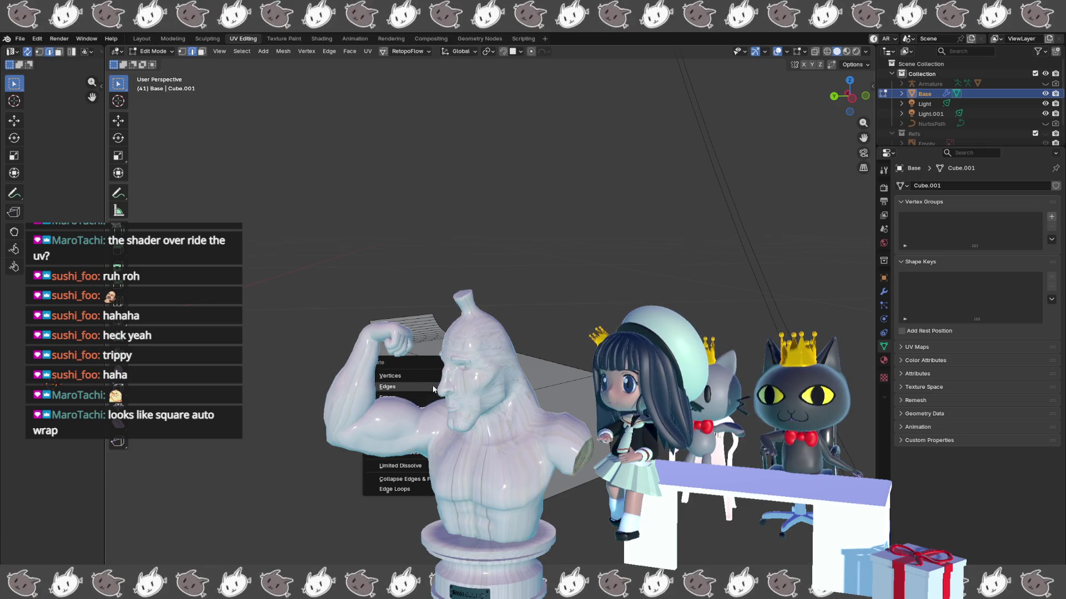
left_click(388, 386)
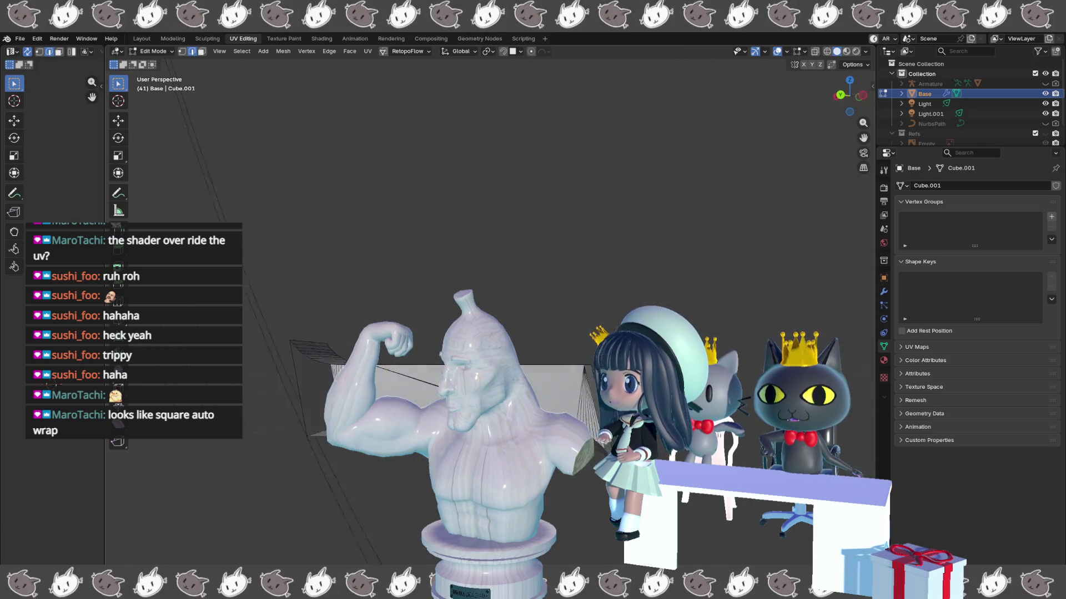
left_click(422, 374)
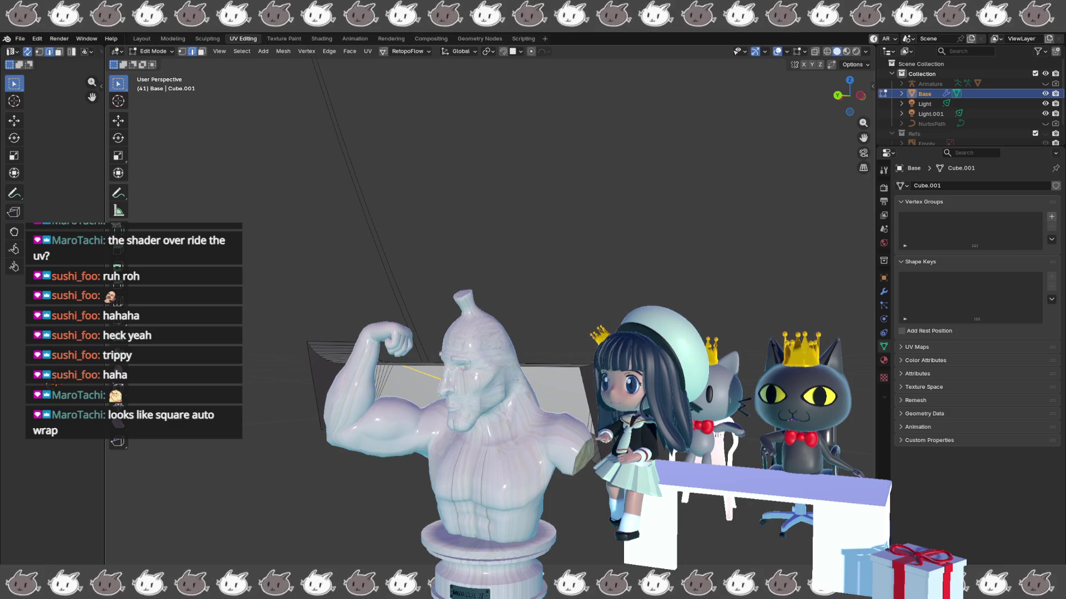
key("alt+a")
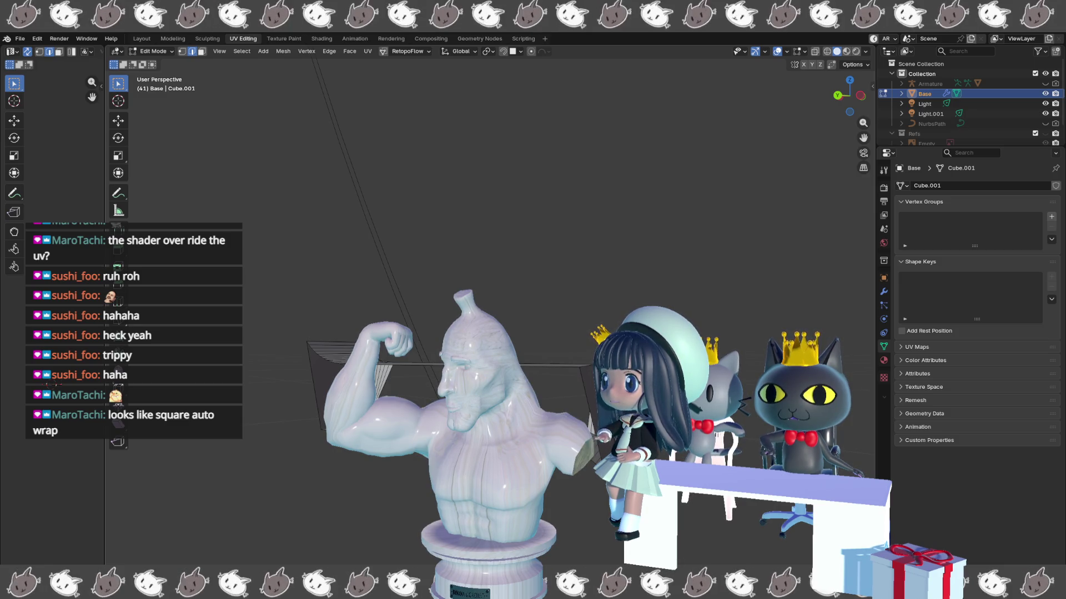
key("ctrl+z")
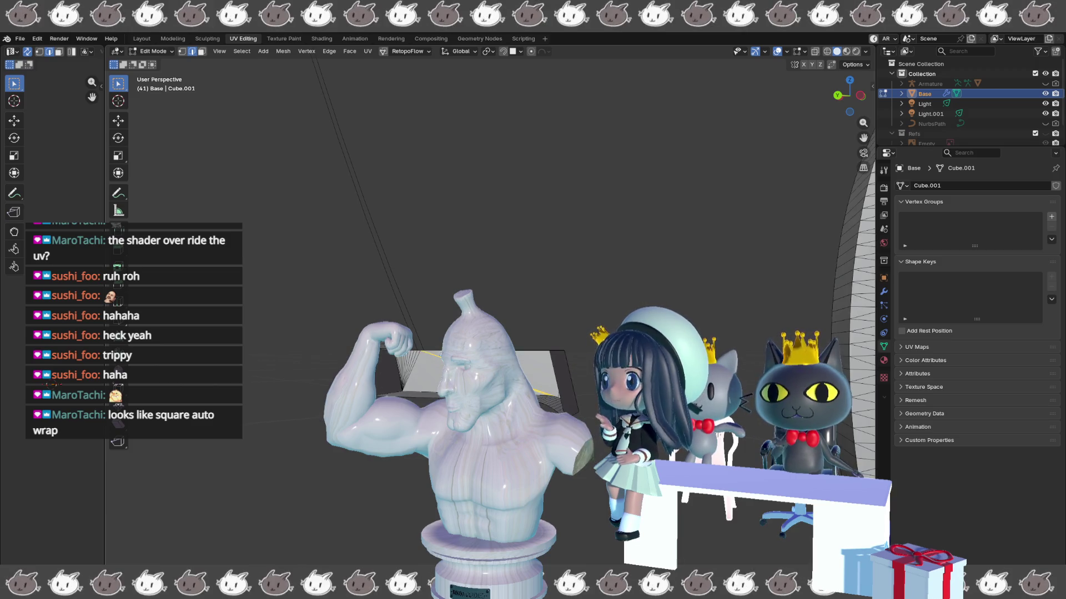
key("KP_Decimal")
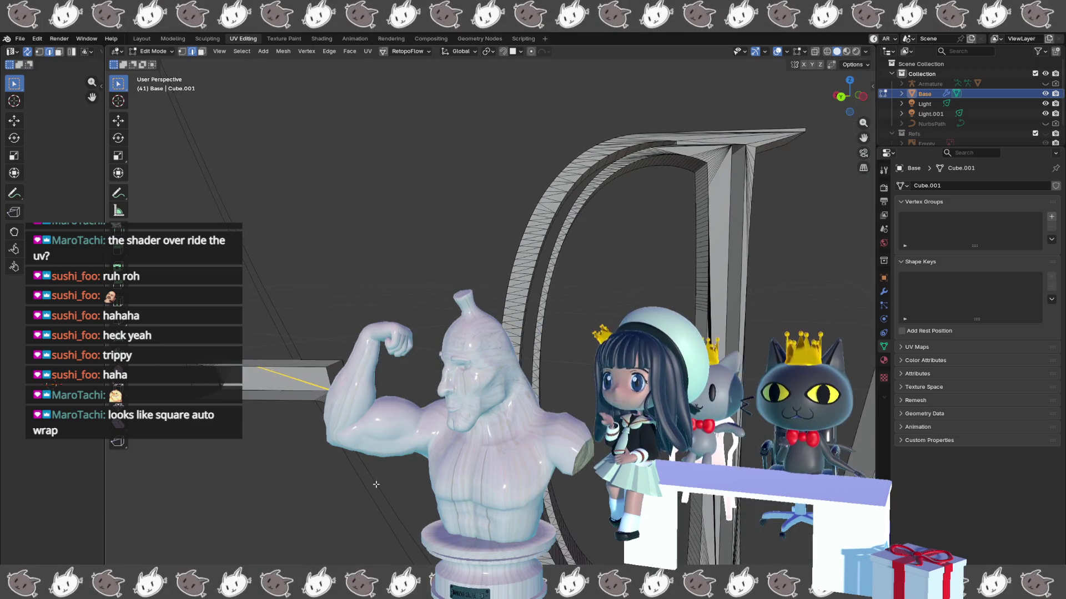
key("KP_4")
key("KP_4")
key("KP_4")
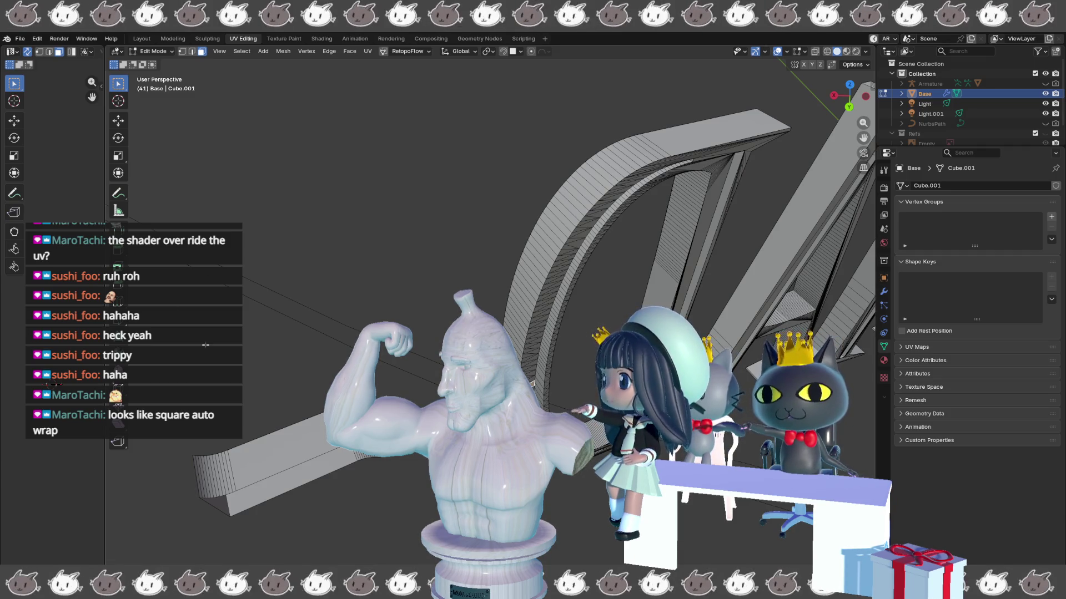
- Add Select Similar Coplanar to Quick Favorites and apply it to the arch letter's face
left_click(242, 51)
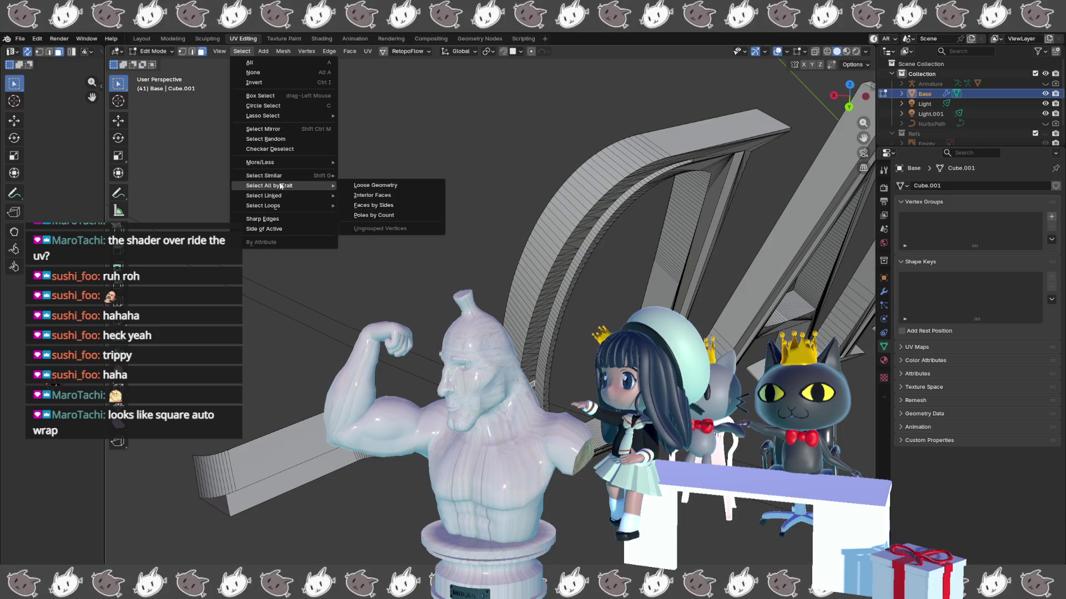
mouse_move(304, 175)
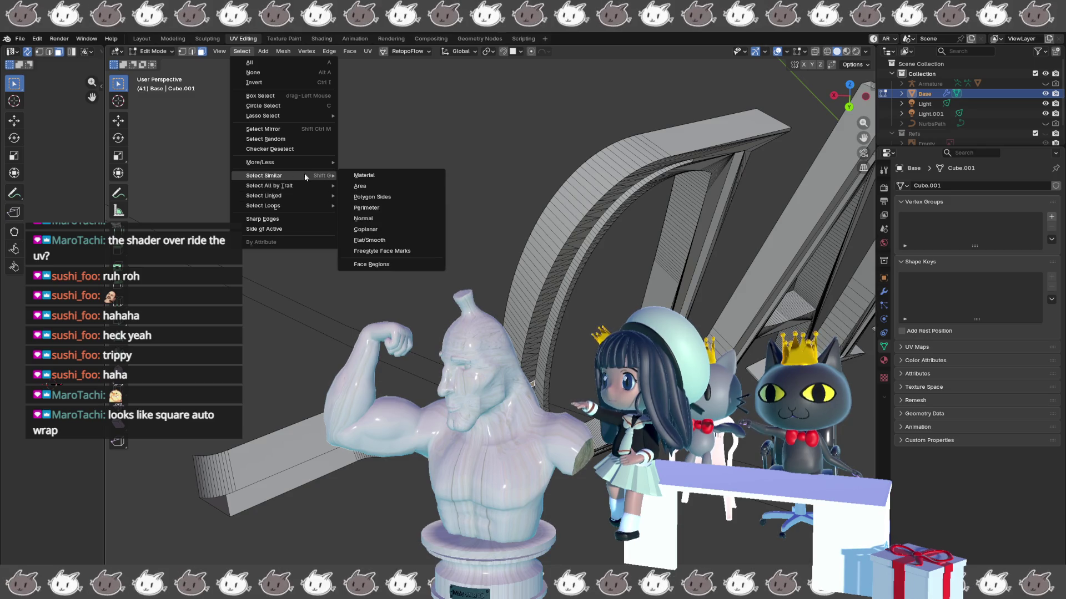
right_click(365, 230)
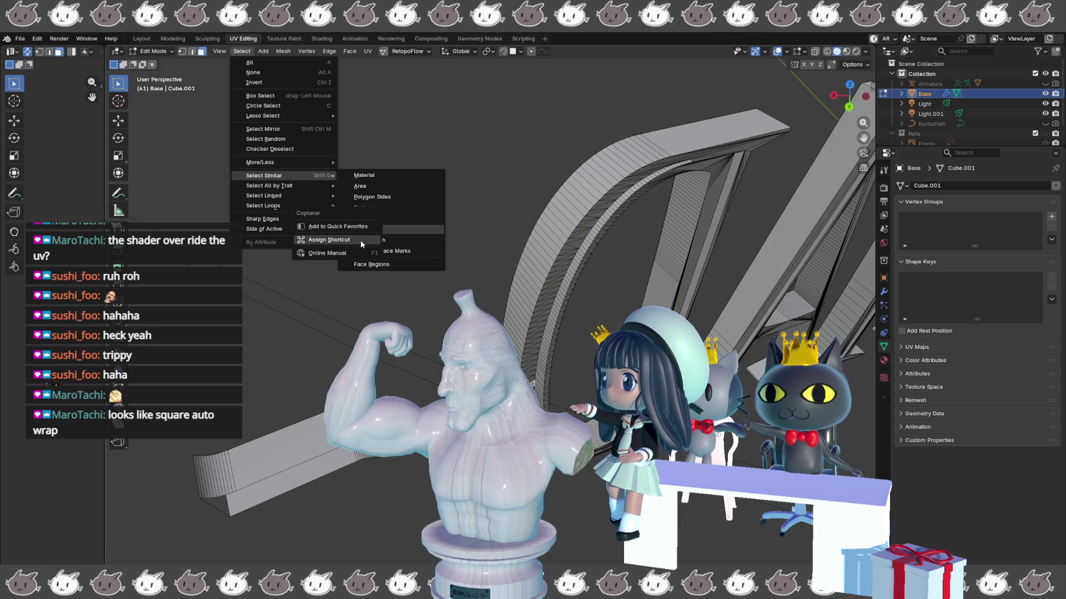
key("Escape")
key("Escape")
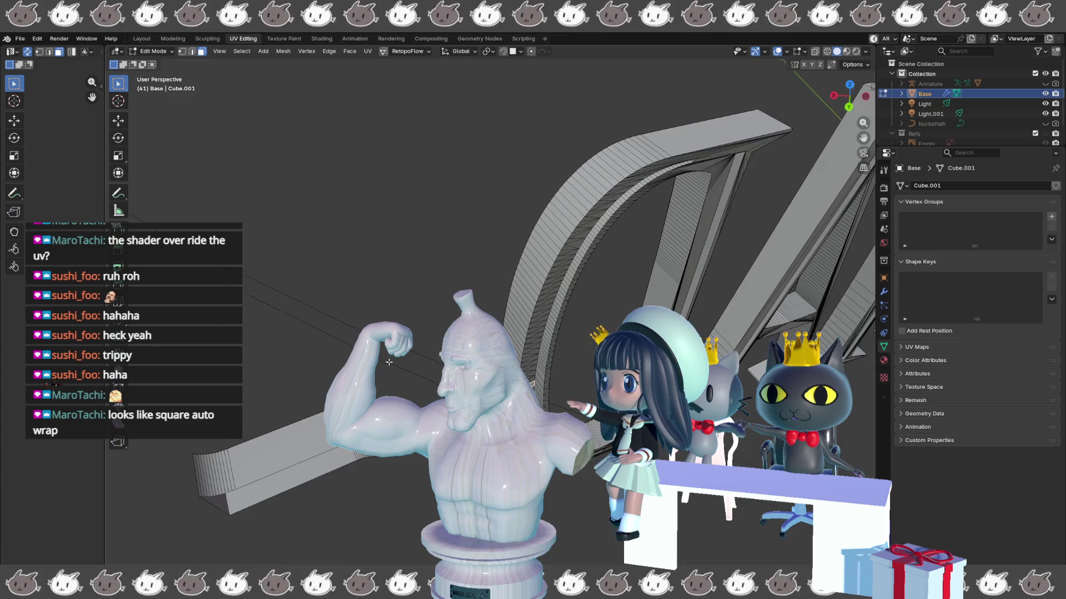
key("q")
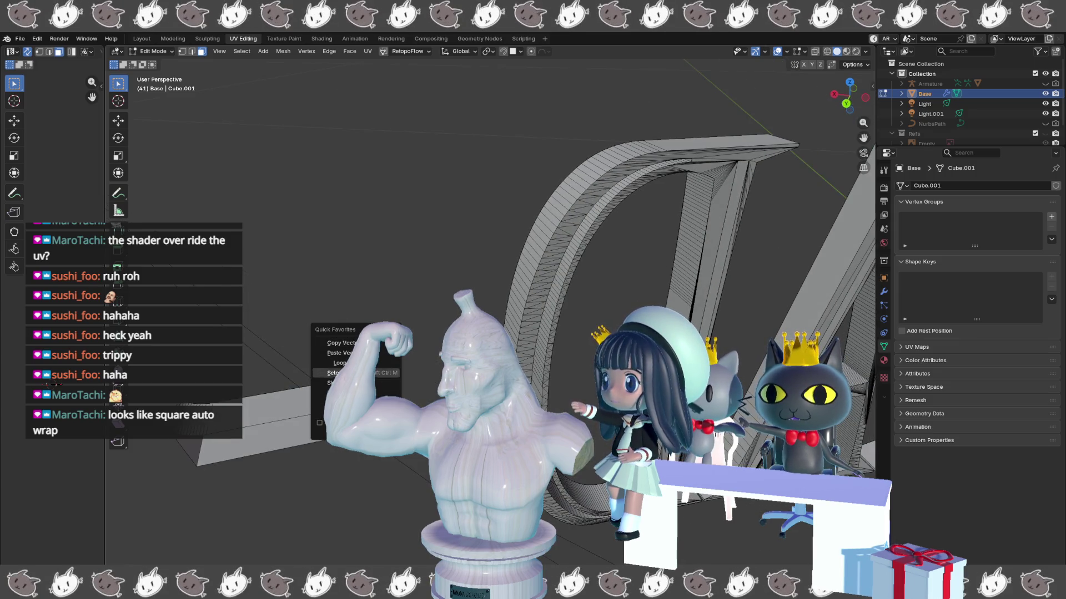
left_click(344, 383)
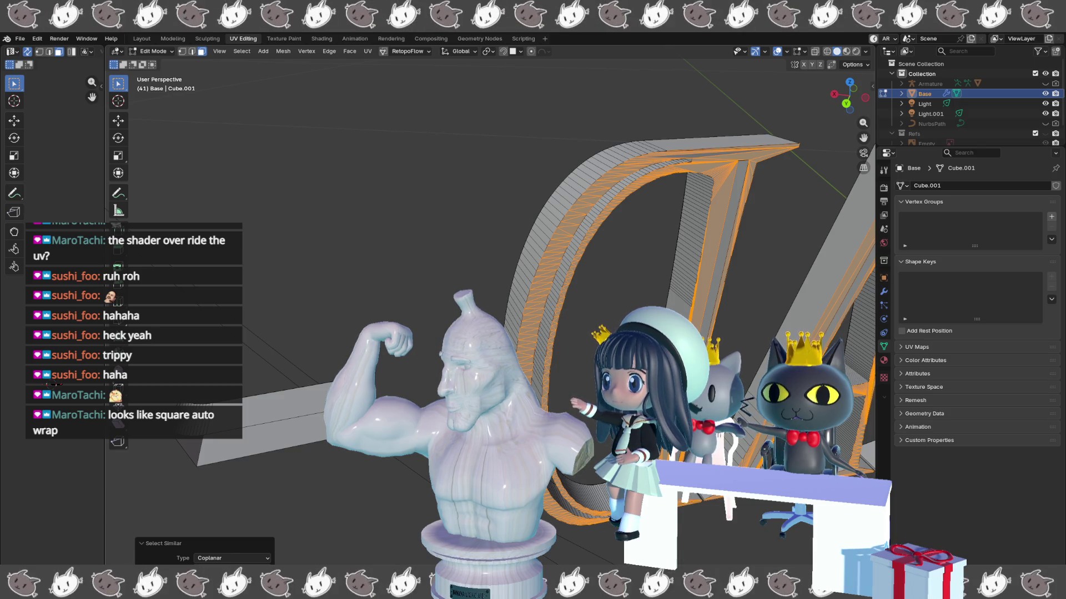
- Delete the selected flat faces on the UAH letters
left_click_drag(342, 564, 261, 521)
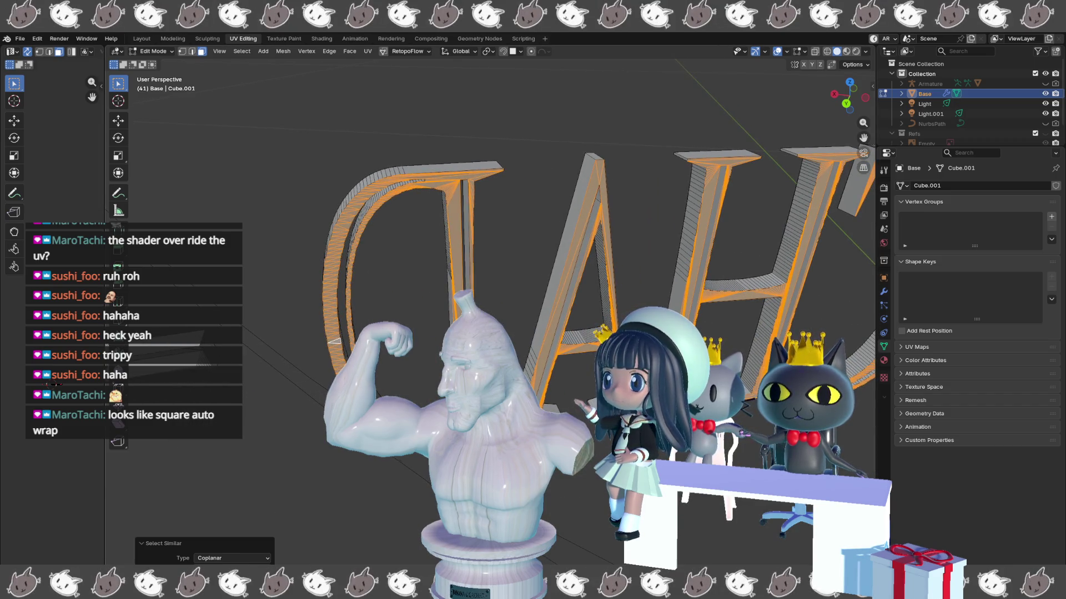
left_click_drag(306, 504, 373, 475)
right_click(372, 475)
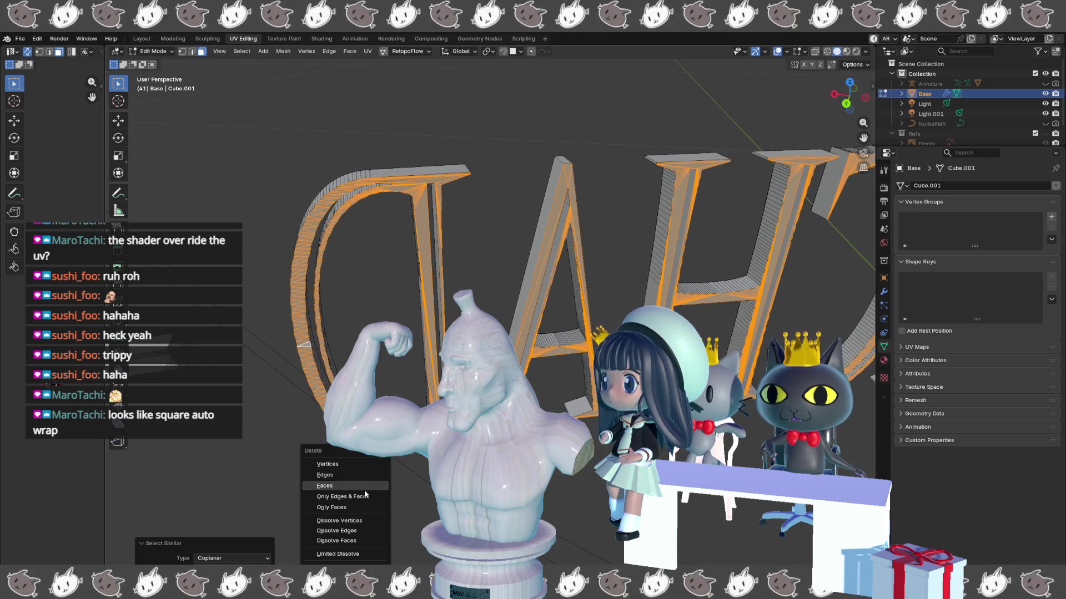
left_click(364, 490)
mouse_move(364, 490)
left_mouse_down()
mouse_move(449, 485)
mouse_move(289, 468)
left_mouse_up()
- Zoom in on the letters and select another set of coplanar letter faces
scroll(255, 479, "up", 5)
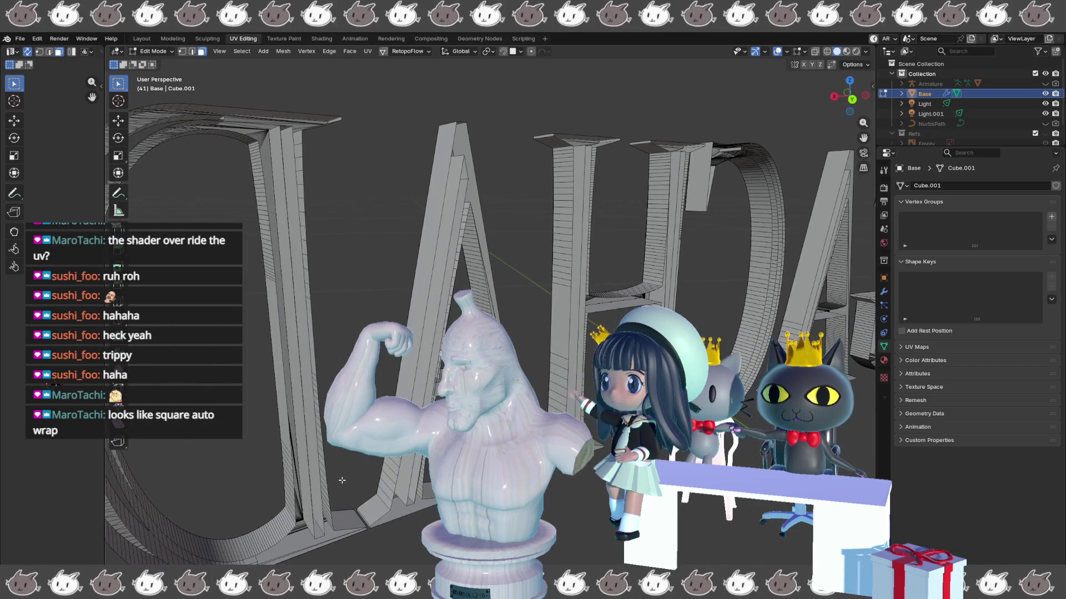
mouse_move(254, 478)
left_mouse_down()
mouse_move(293, 490)
mouse_move(292, 516)
mouse_move(342, 483)
mouse_move(342, 439)
mouse_move(425, 386)
mouse_move(386, 393)
mouse_move(353, 380)
mouse_move(203, 395)
left_mouse_up()
scroll(562, 403, "up", 5)
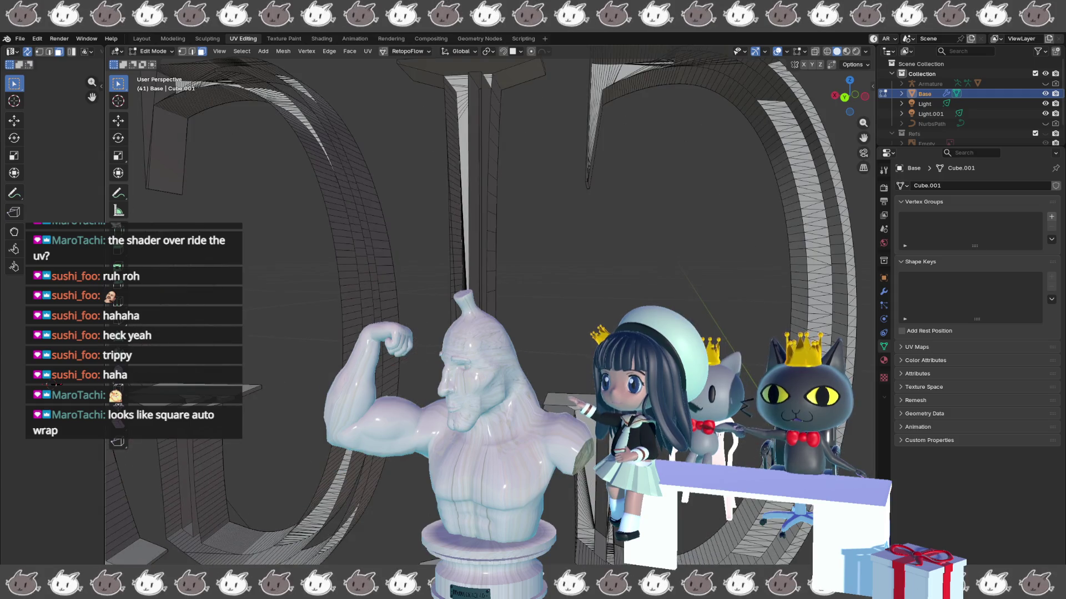
scroll(562, 403, "up", 3)
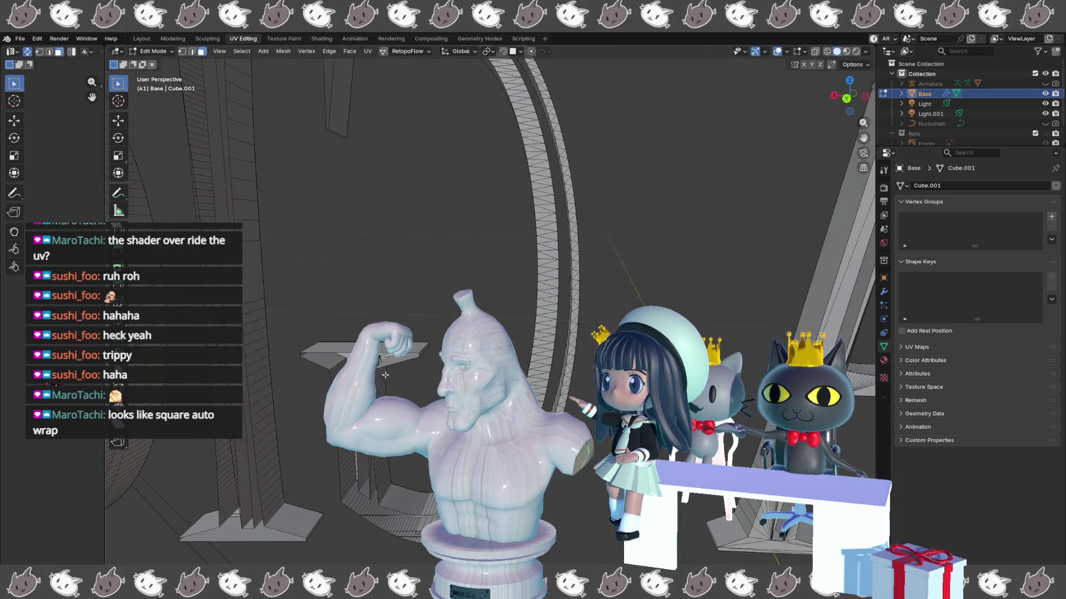
key("shift+g")
left_click(540, 389)
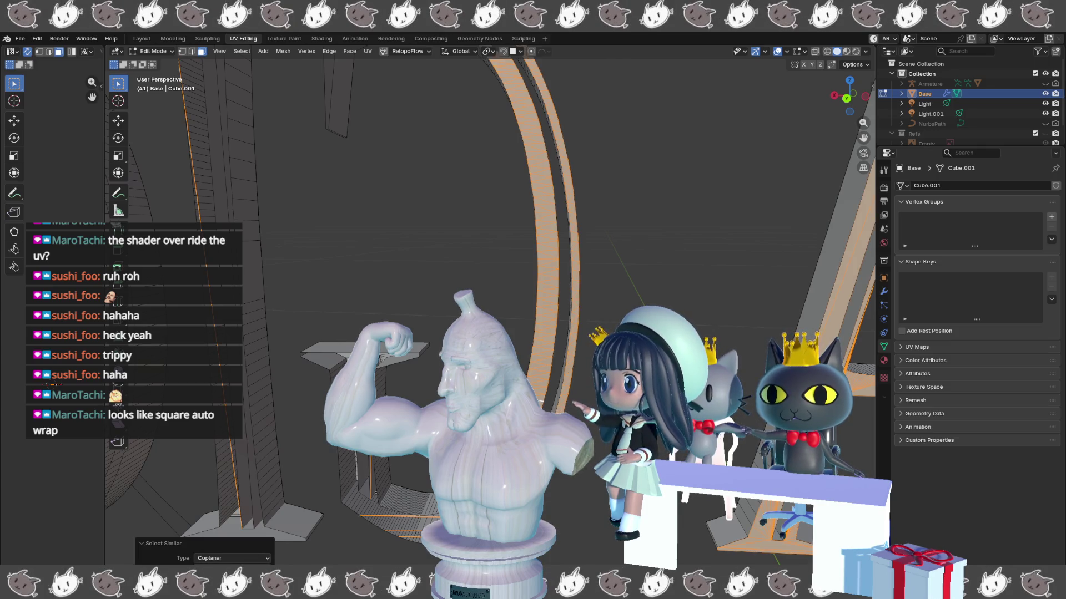